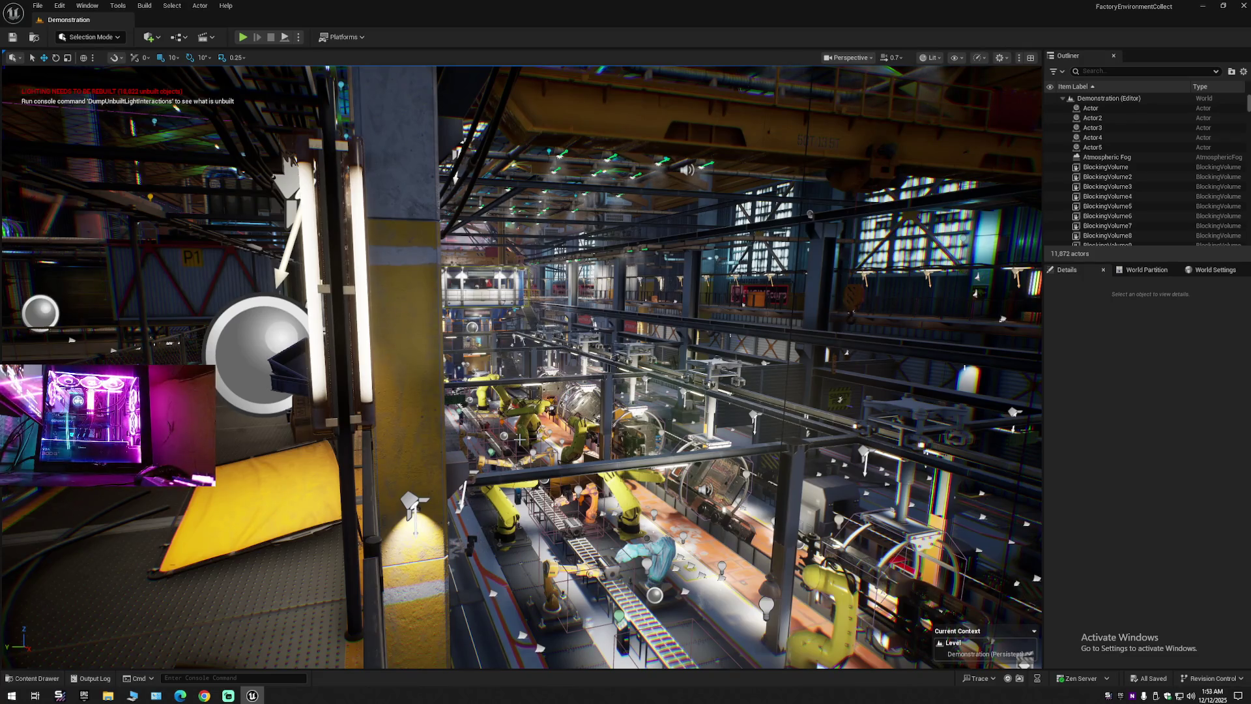
# Fly to the walkway by the yellow pillar, select staircase SM_Stair_24 and frame it.
pyautogui.moveTo(592, 460)
pyautogui.mouseDown()
pyautogui.moveTo(560, 450)
pyautogui.moveTo(547, 417)
pyautogui.moveTo(508, 430)
pyautogui.moveTo(485, 417)
pyautogui.mouseUp()
pyautogui.scroll(-1, 550, 430)
pyautogui.scroll(-1, 544, 417)
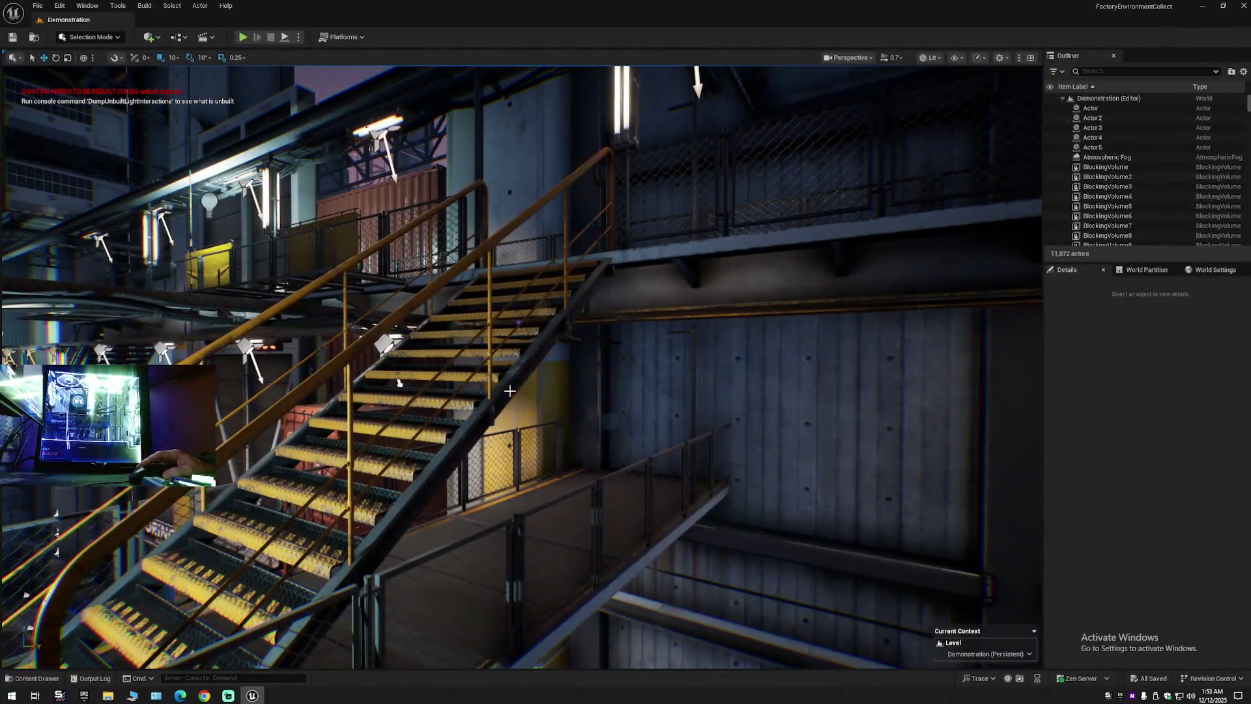
pyautogui.click(398, 383)
pyautogui.press('f')
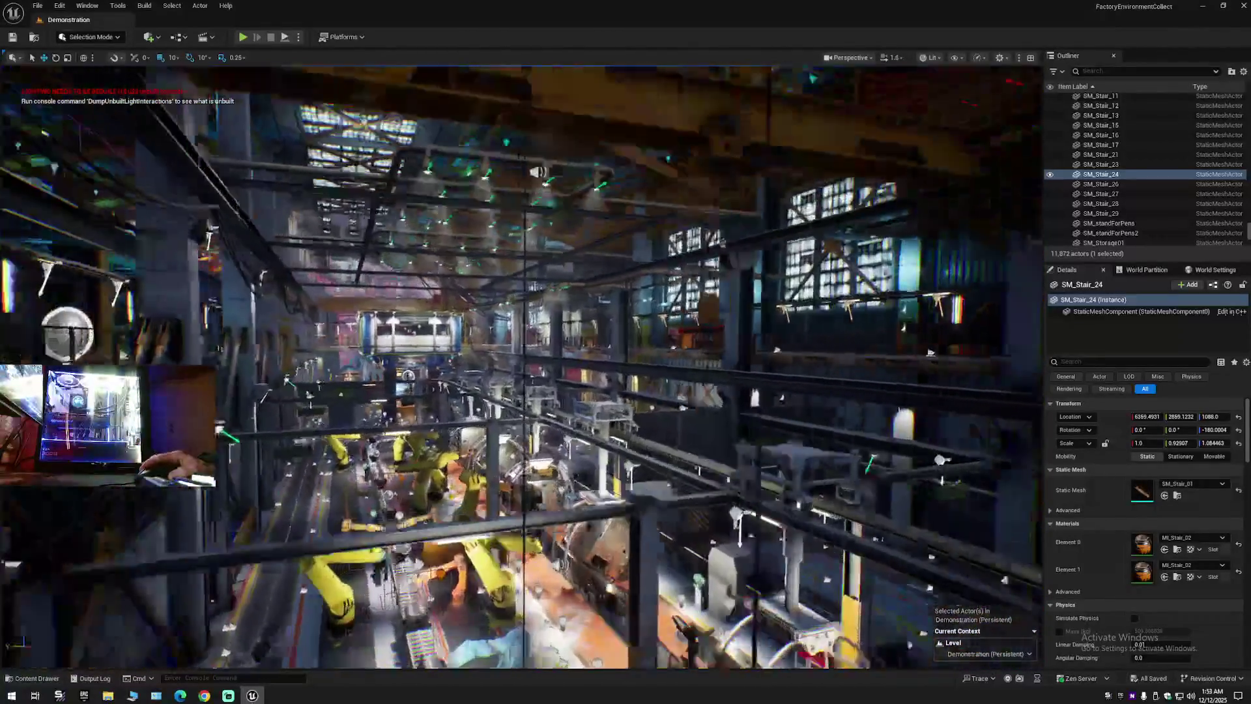
# Fly up over the stairwells and select the staircase SM_Stair_05.
pyautogui.press('w')
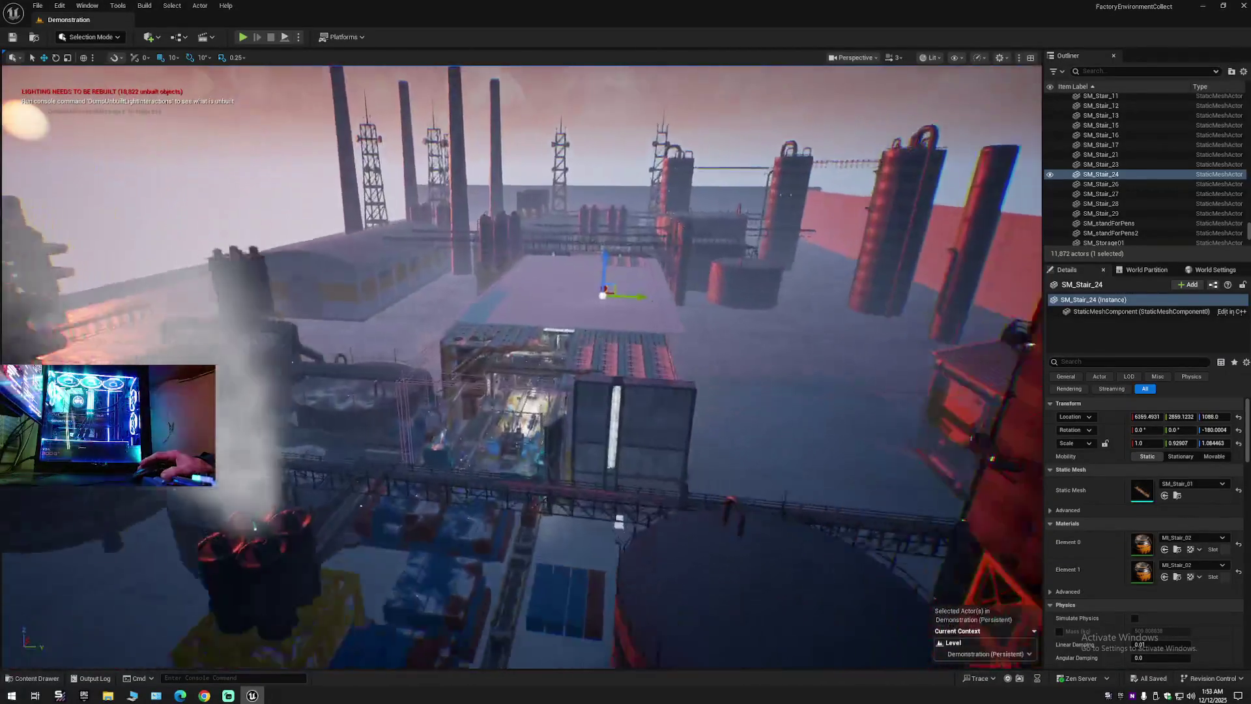
pyautogui.scroll(-2, 521, 365)
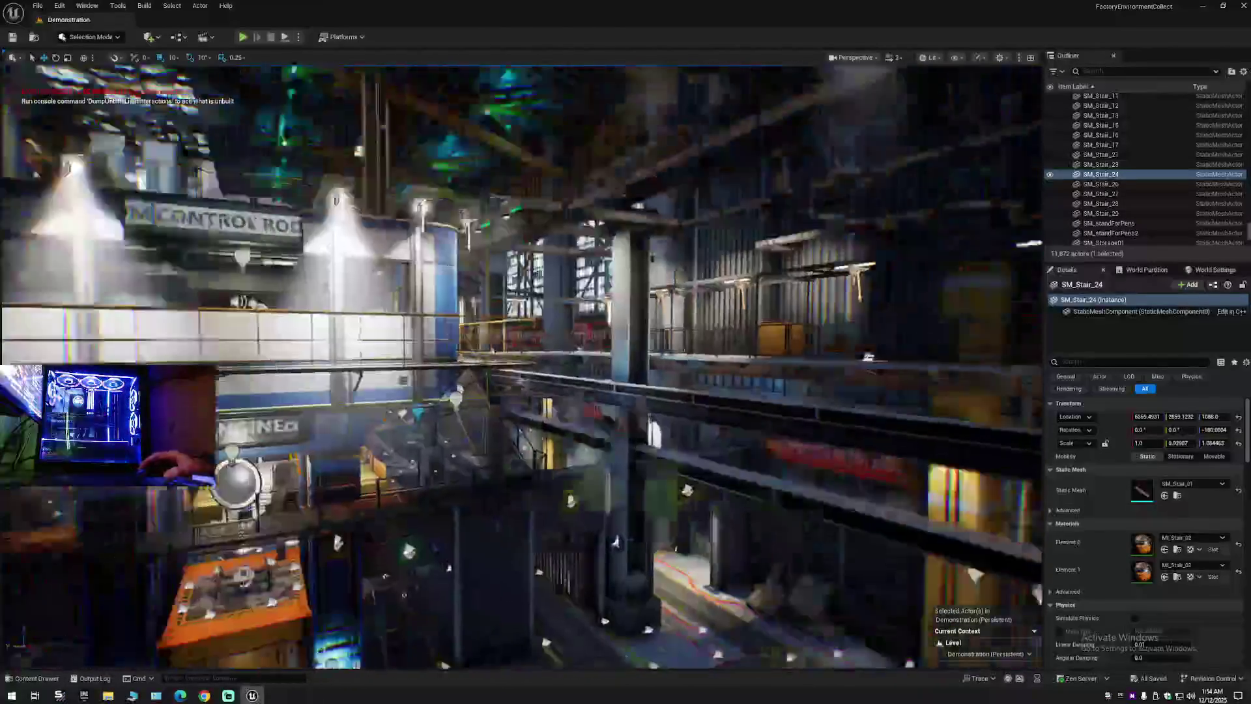
pyautogui.scroll(-1, 521, 365)
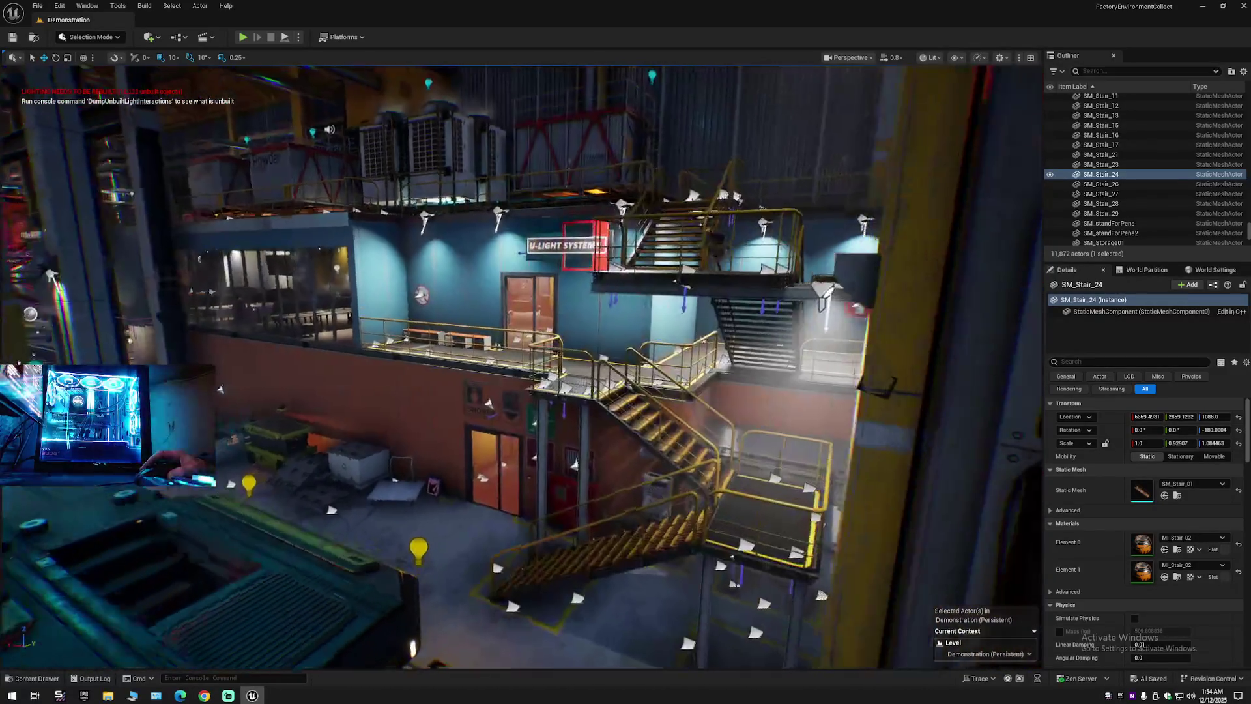
pyautogui.scroll(-1, 521, 365)
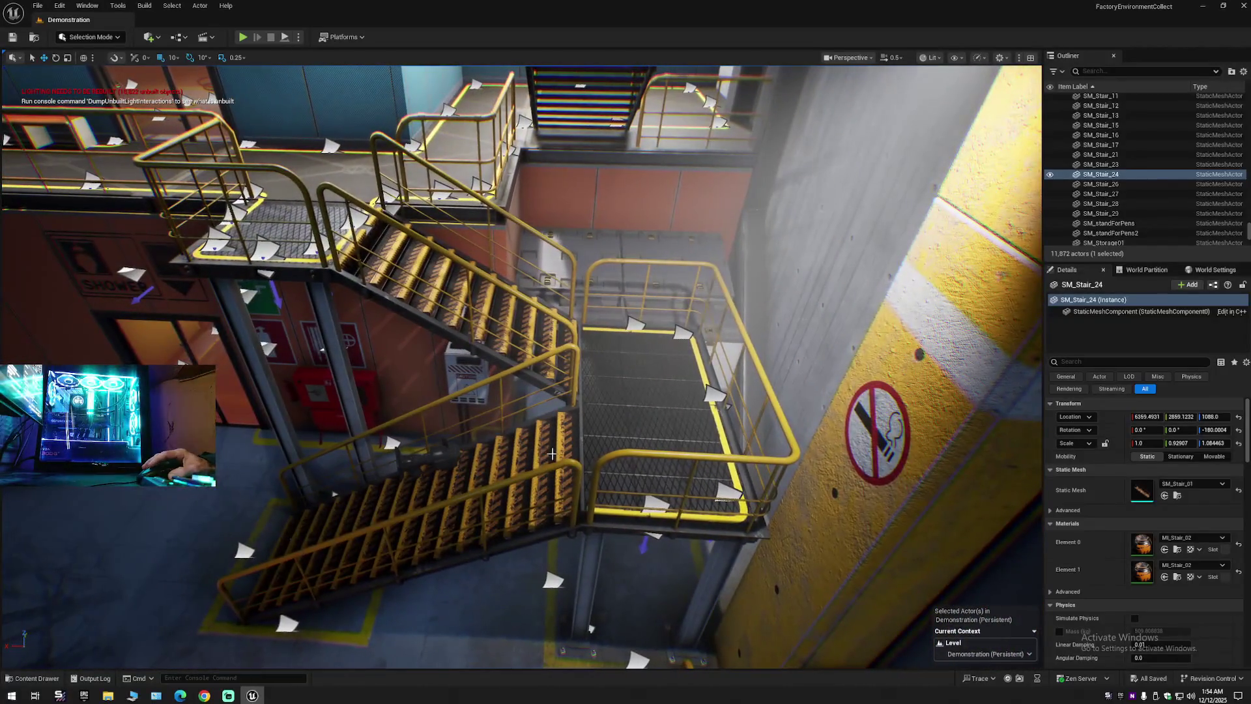
pyautogui.click(552, 454)
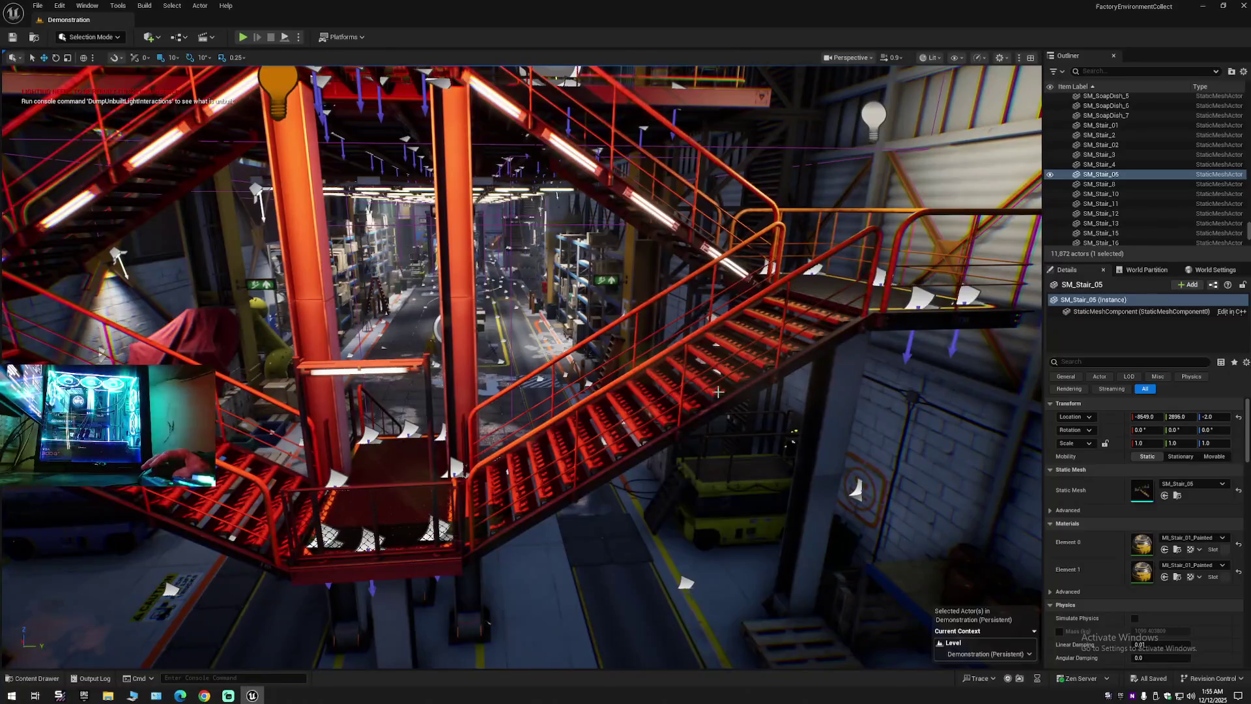
# Inspect the stair pieces SM_Stair_15, SM_Stair_16 and SM_Stair_17.
pyautogui.click(713, 395)
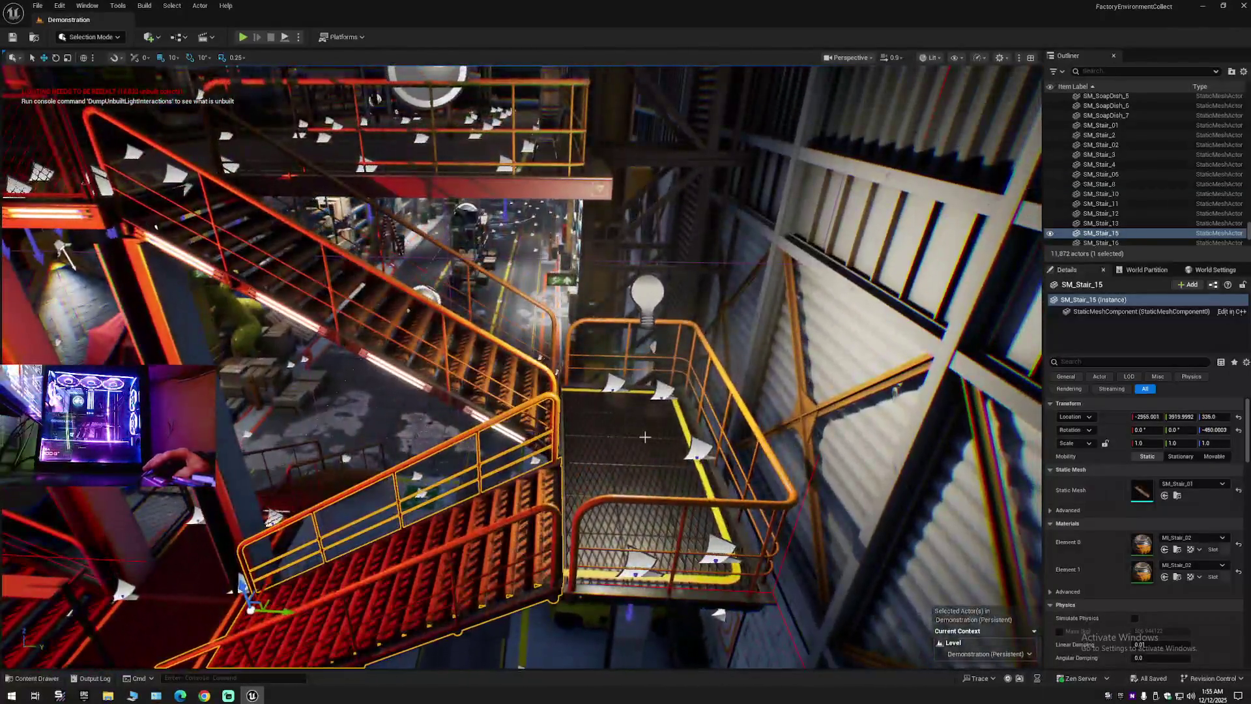
pyautogui.click(624, 431)
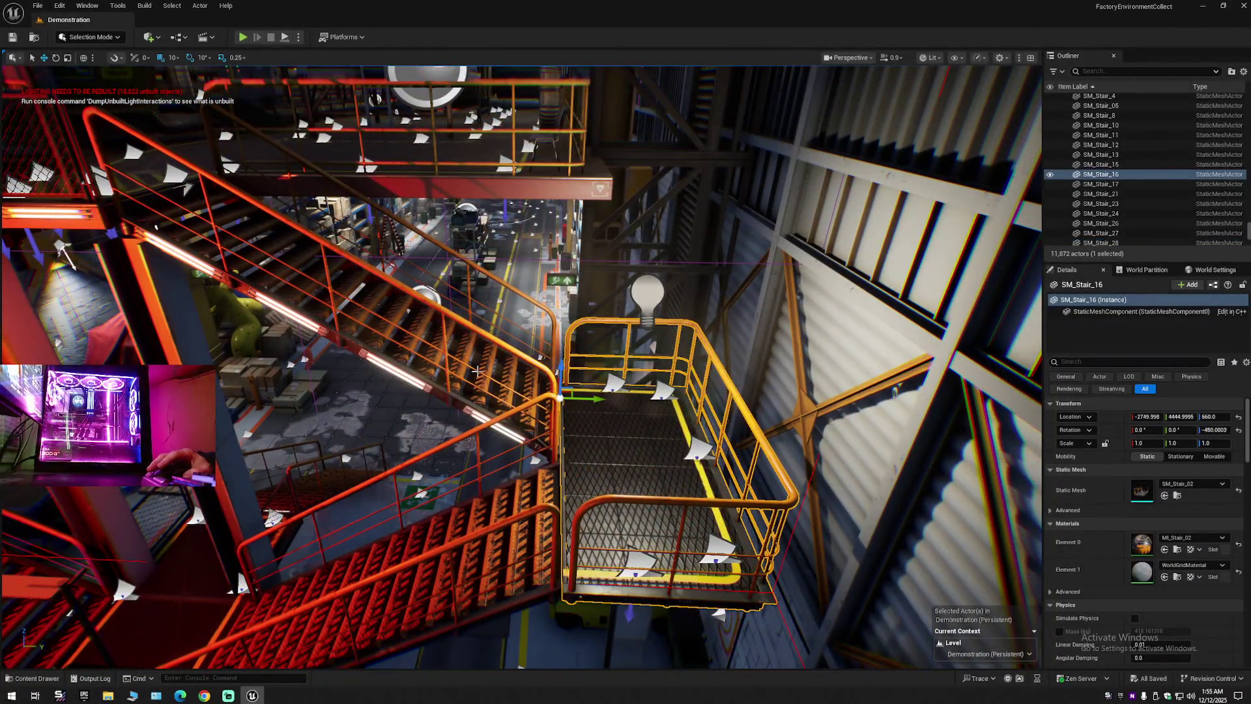
pyautogui.click(503, 371)
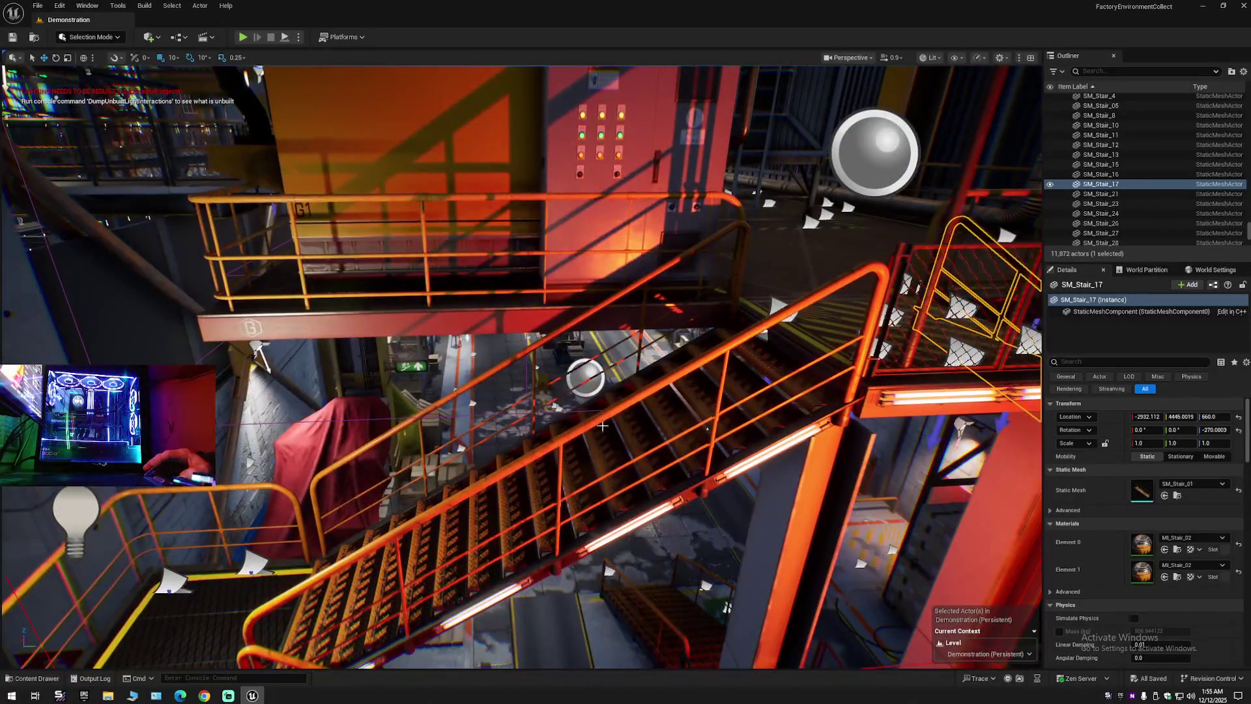
# Select SM_Stair_12, browse to its mesh in Content/Meshes and search 'stair'.
pyautogui.click(644, 461)
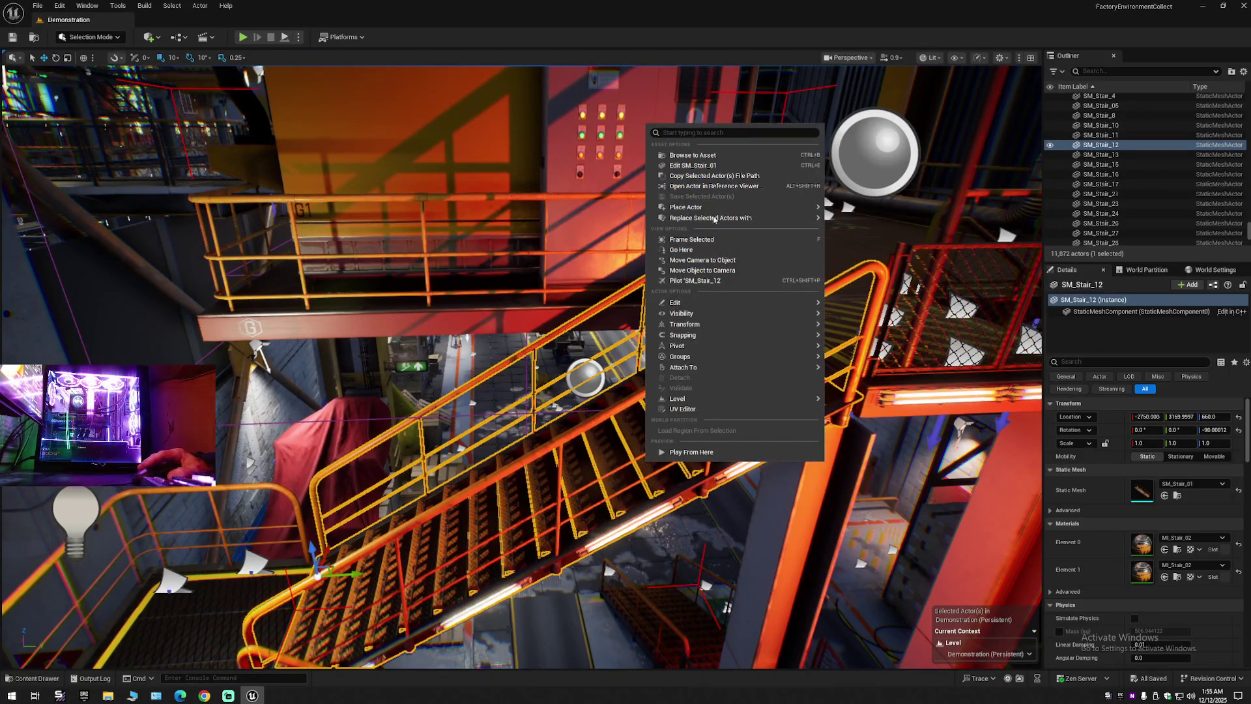
pyautogui.click(692, 155)
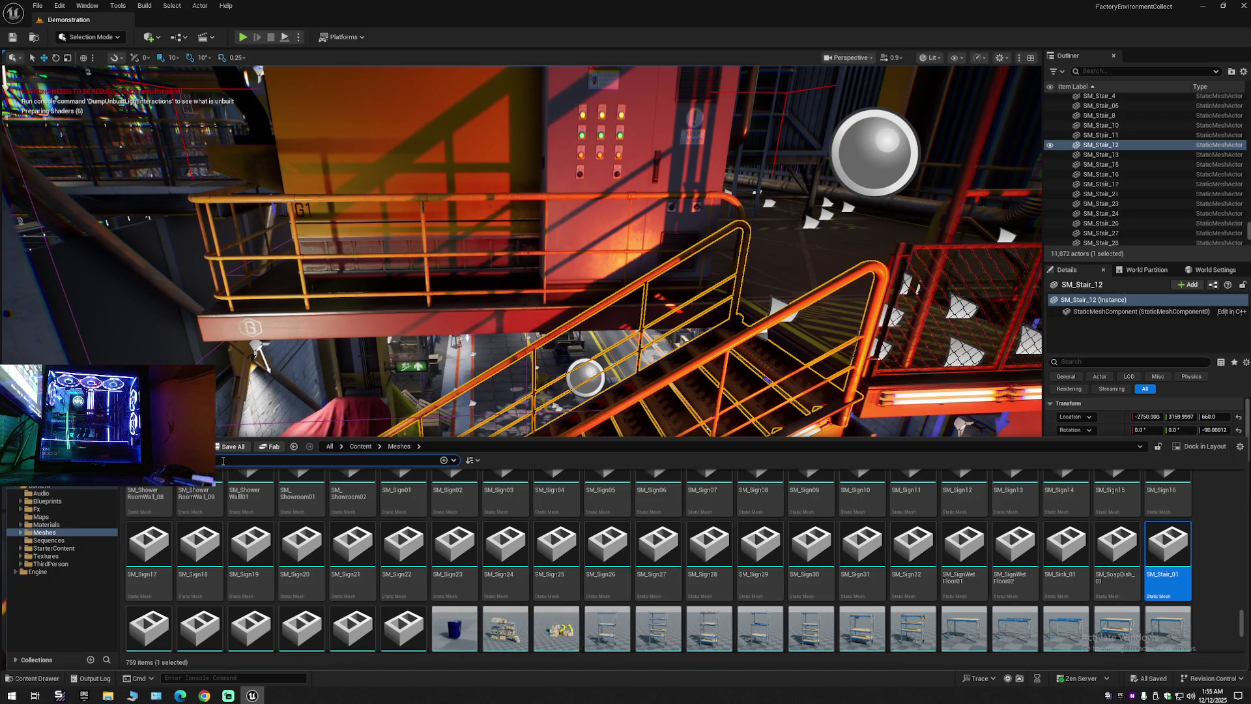
pyautogui.write('stair')
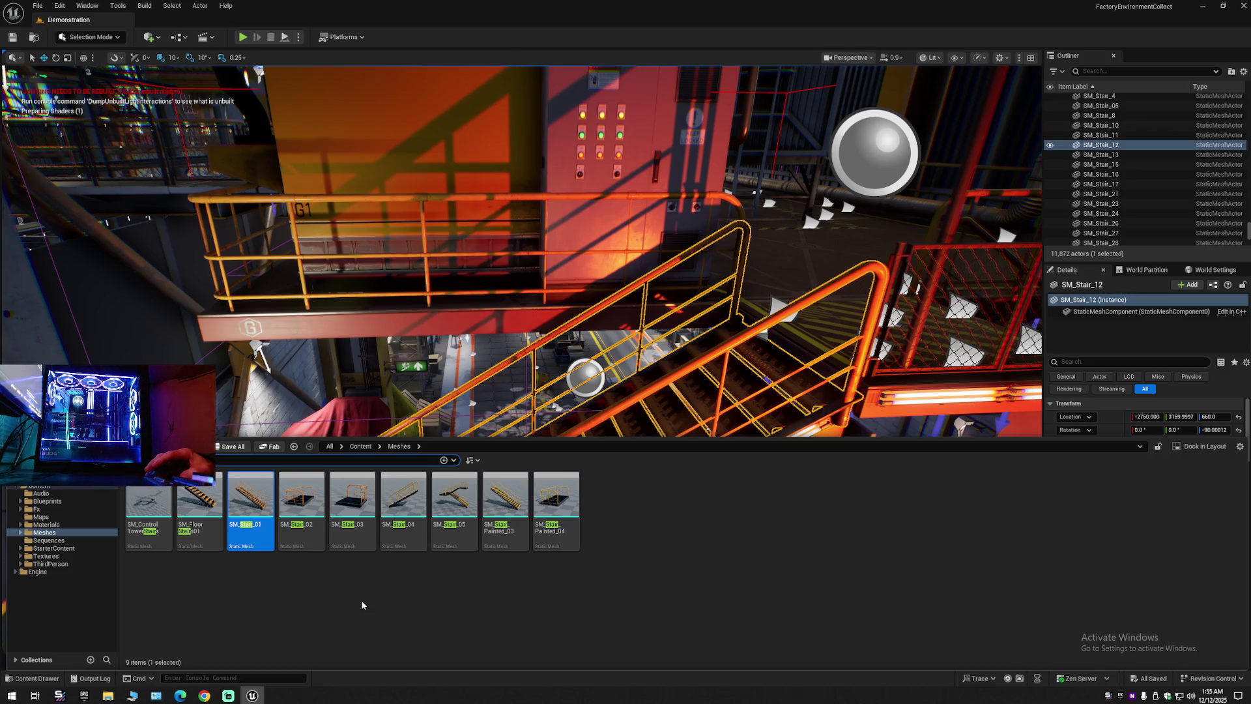
# Preview the SM_ControlTowerStairs and SM_FloorStairs01 meshes, closing each editor afterwards.
pyautogui.click(165, 516)
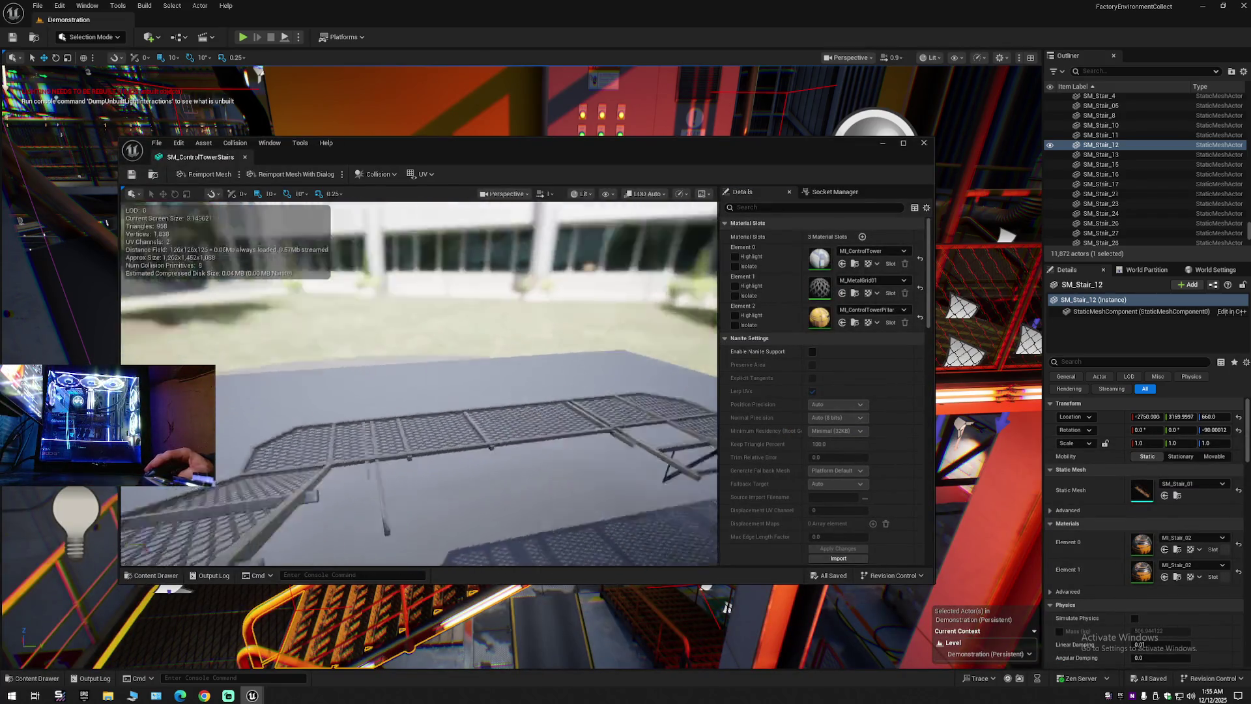
pyautogui.moveTo(417, 384)
pyautogui.mouseDown()
pyautogui.moveTo(365, 377)
pyautogui.moveTo(482, 384)
pyautogui.mouseUp()
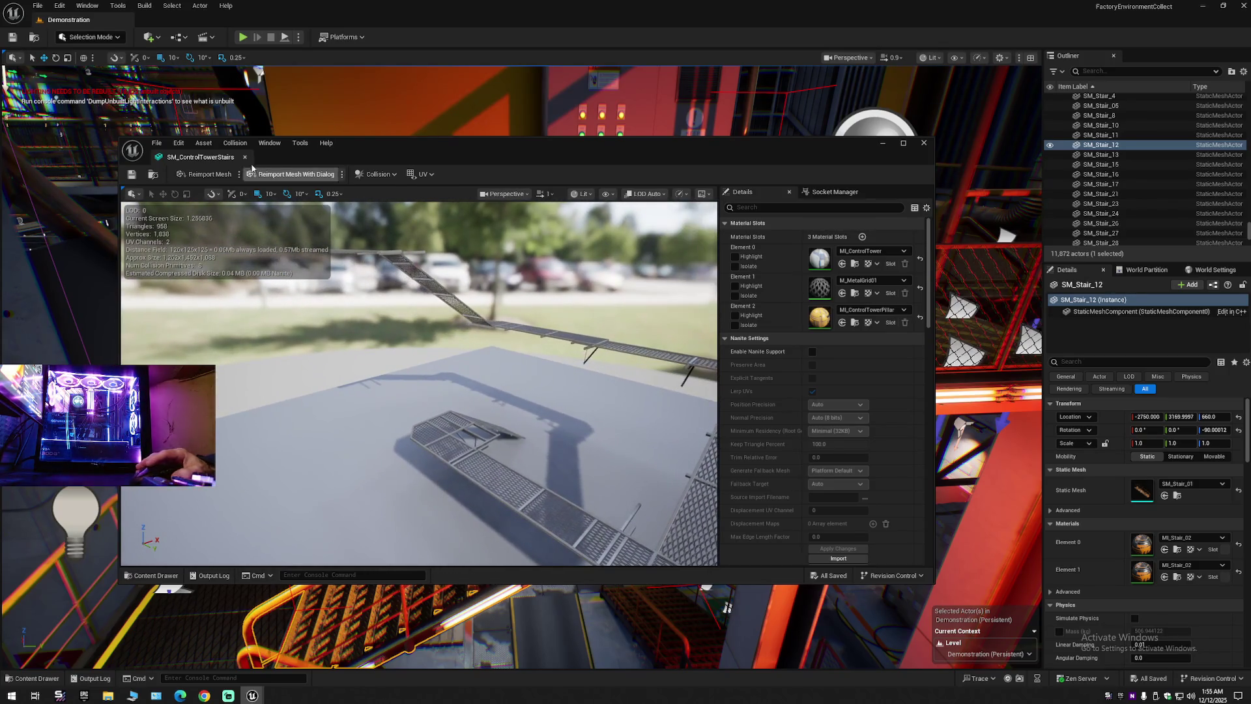
pyautogui.hotkey('ctrl', 'w')
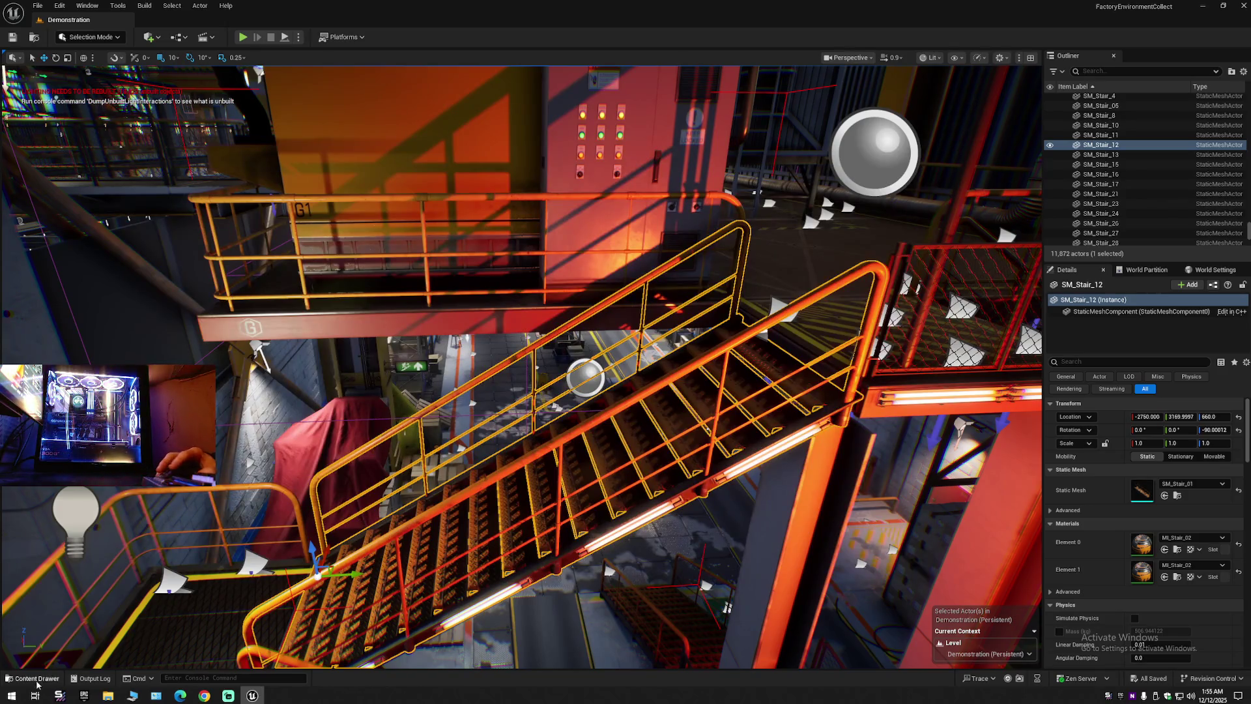
pyautogui.click(37, 679)
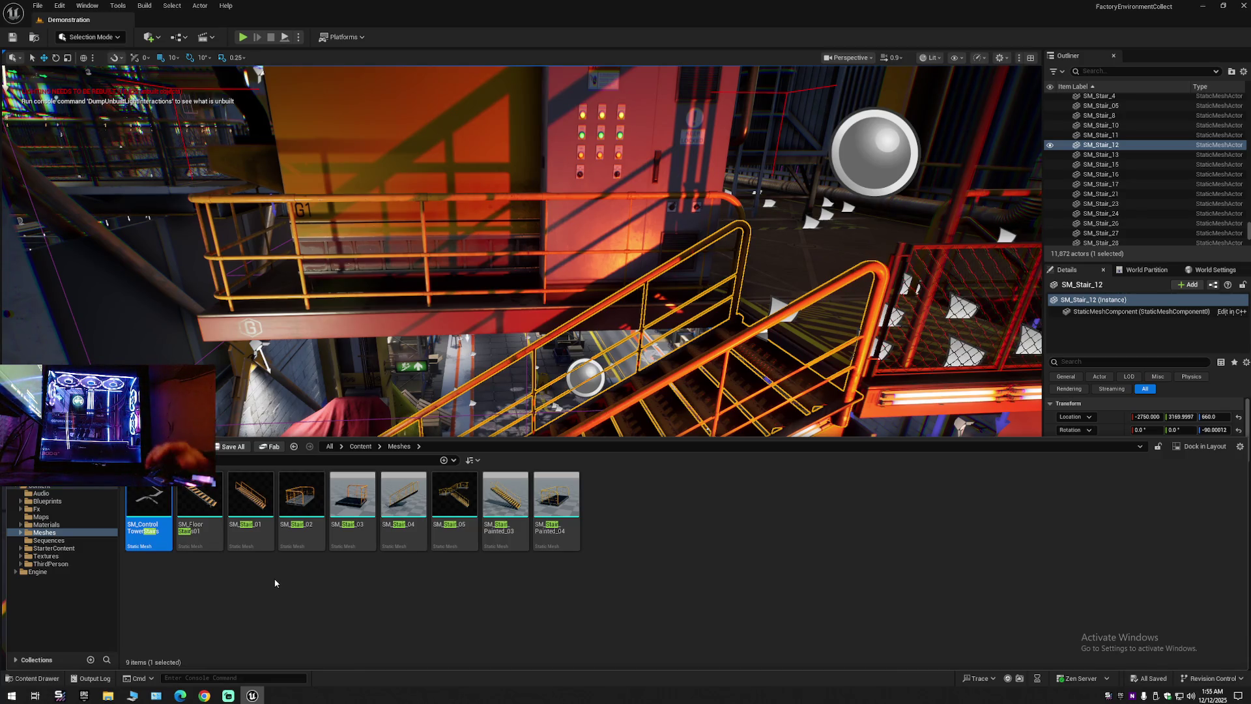
pyautogui.click(209, 506)
pyautogui.doubleClick(209, 506)
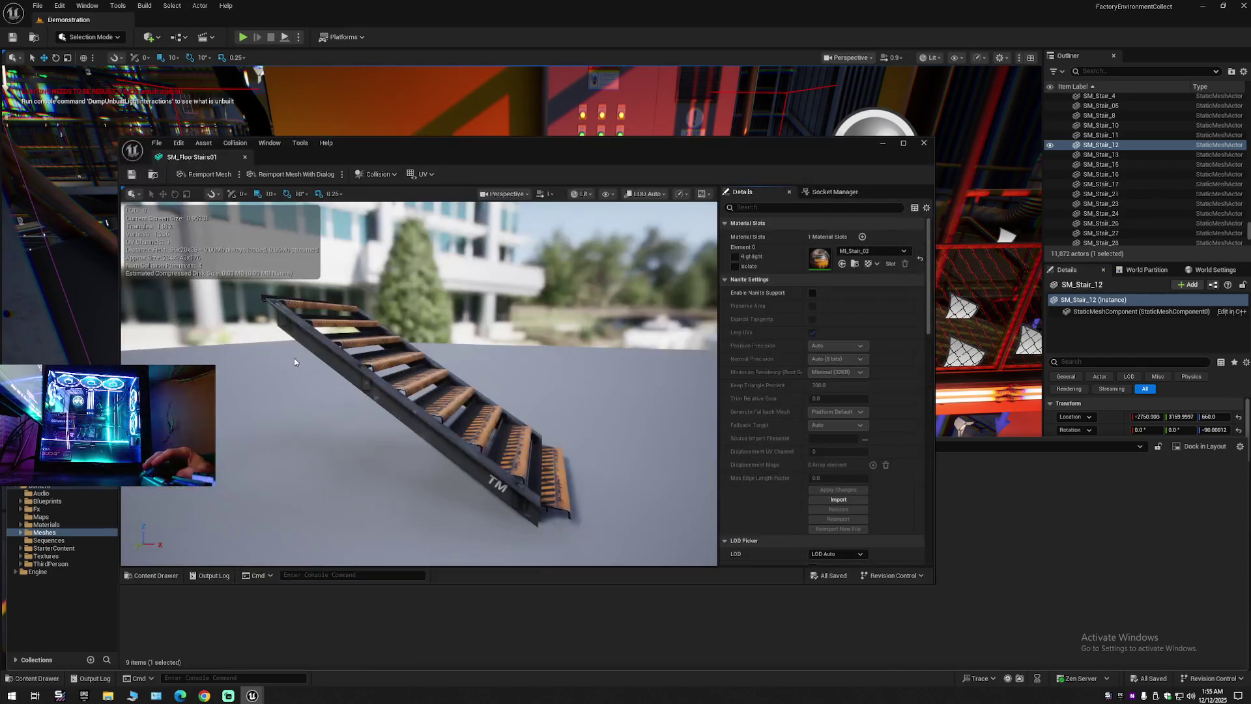
pyautogui.click(245, 158)
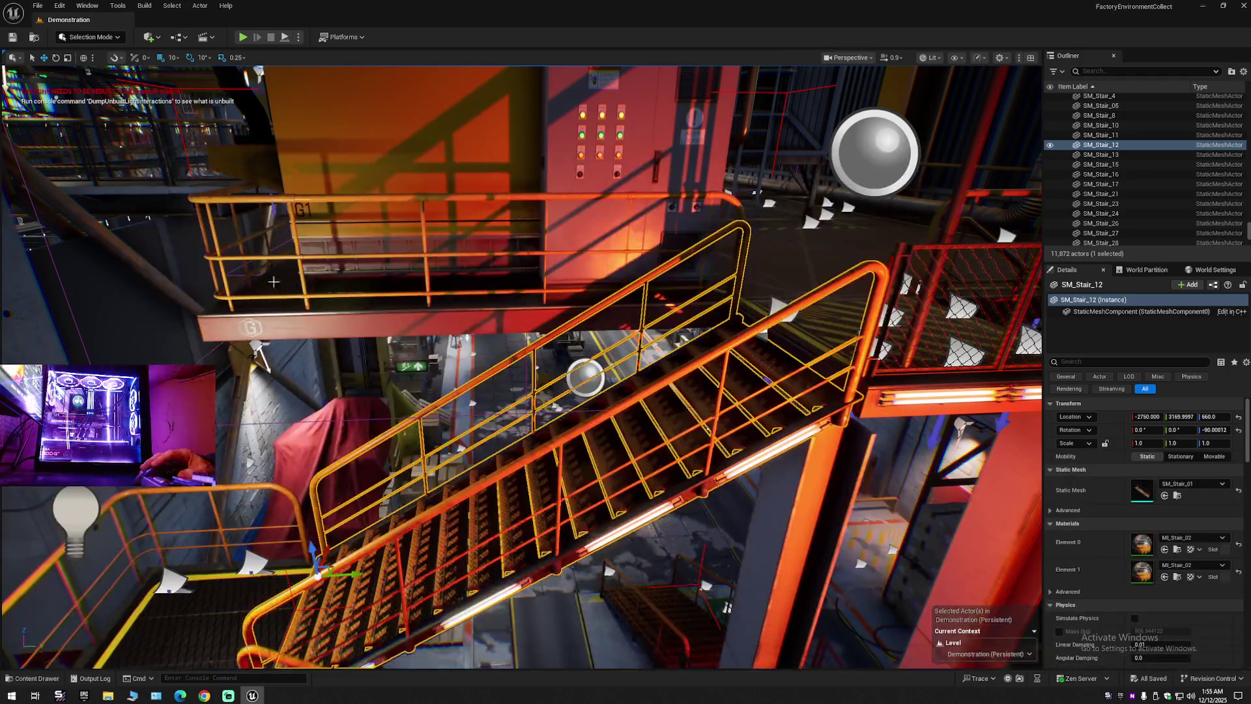
pyautogui.click(34, 678)
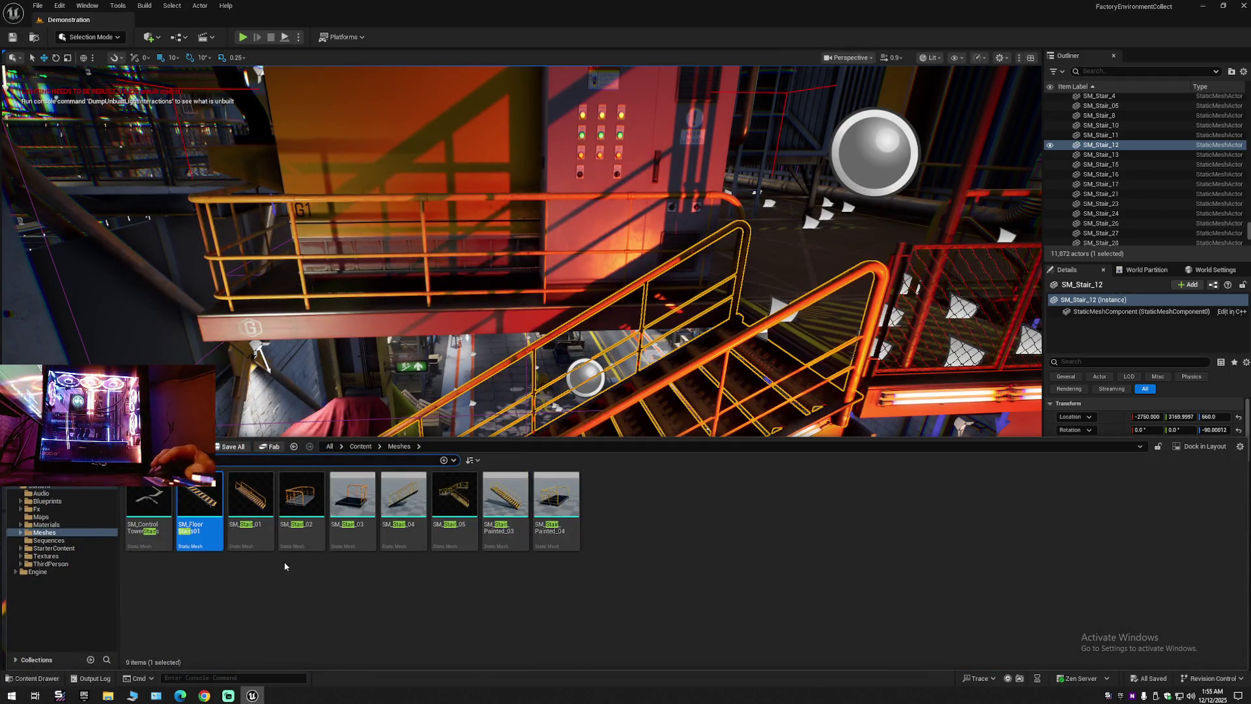
# Preview SM_Stair_05, then select SM_Stair_01 through SM_Stair_Painted_04.
pyautogui.click(461, 505)
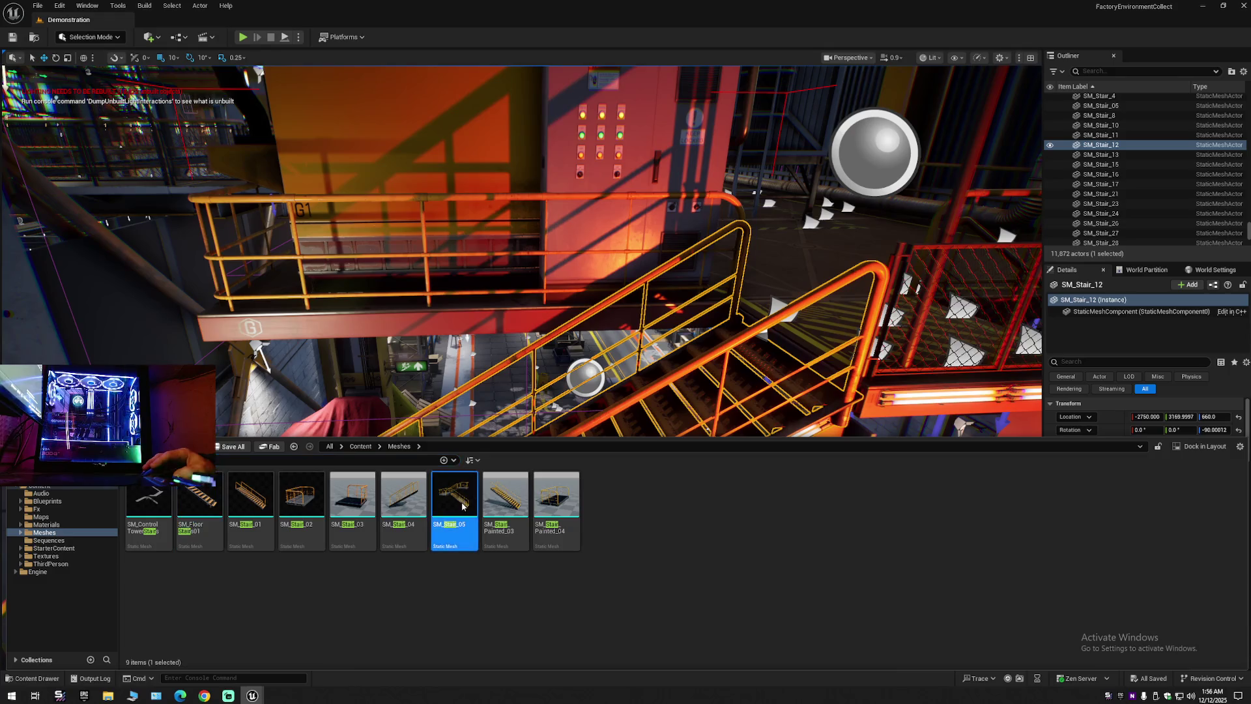
pyautogui.doubleClick(456, 512)
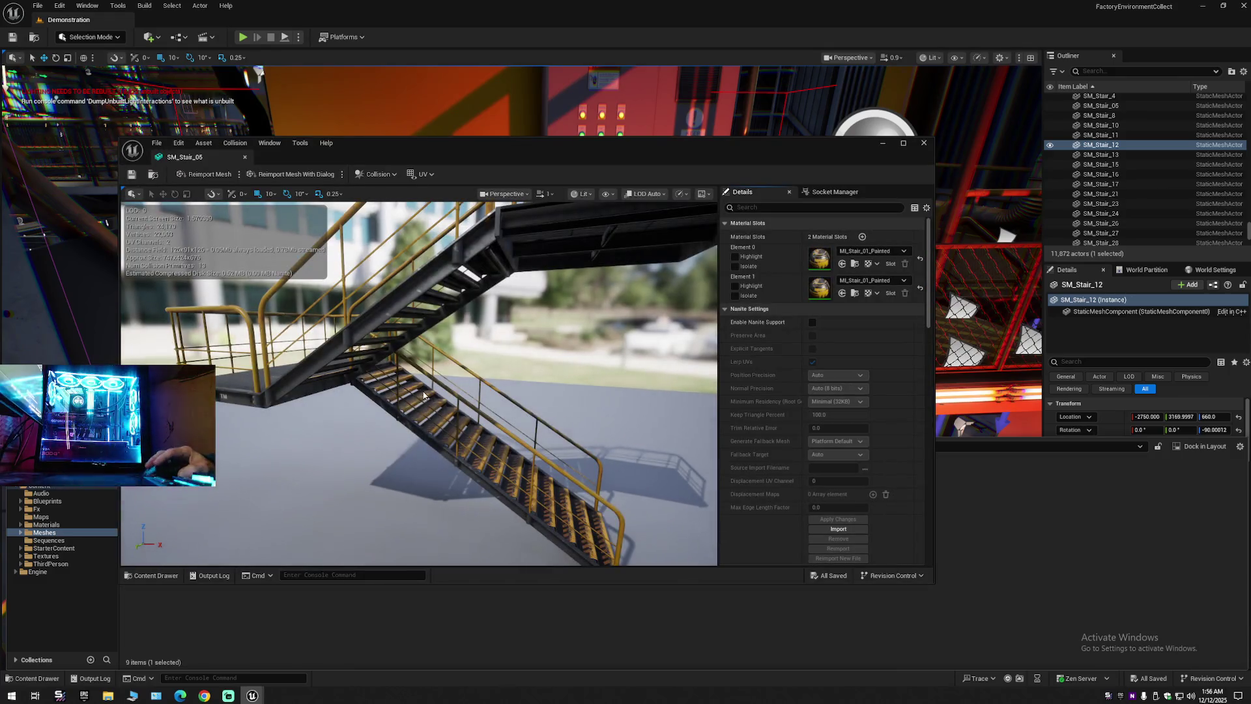
pyautogui.moveTo(456, 512)
pyautogui.mouseDown()
pyautogui.moveTo(456, 462)
pyautogui.moveTo(371, 420)
pyautogui.mouseUp()
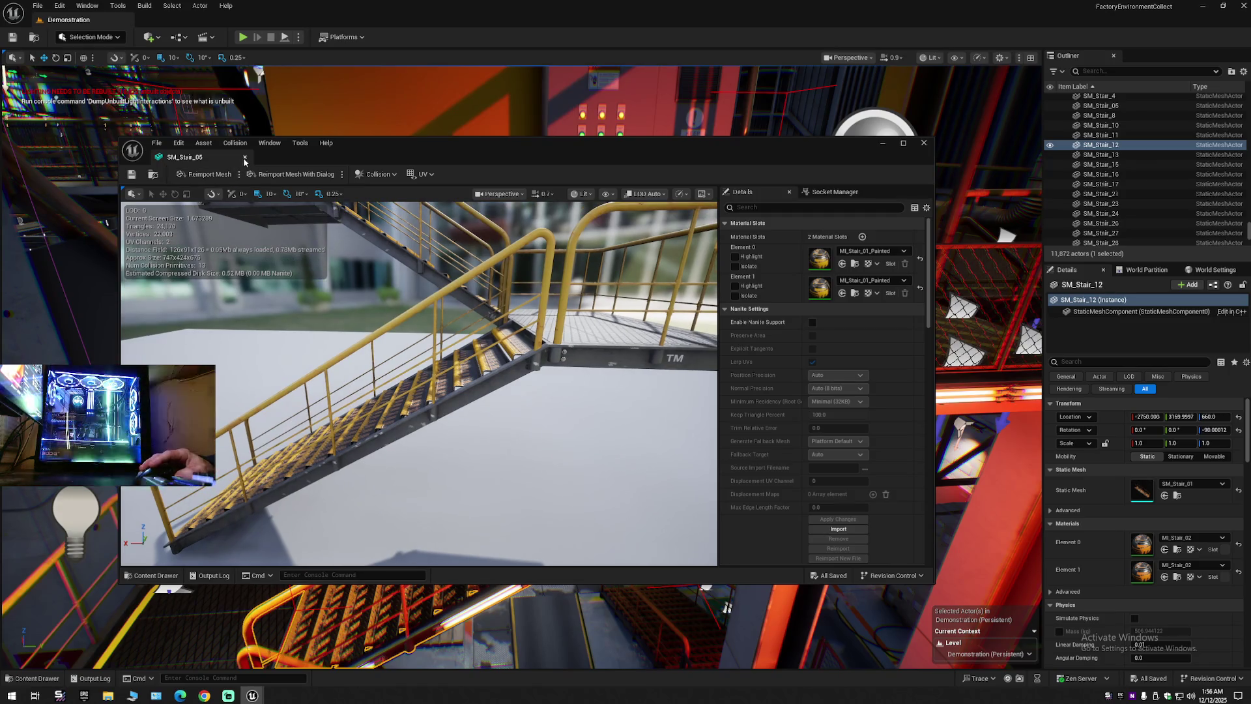
pyautogui.click(245, 157)
pyautogui.click(33, 678)
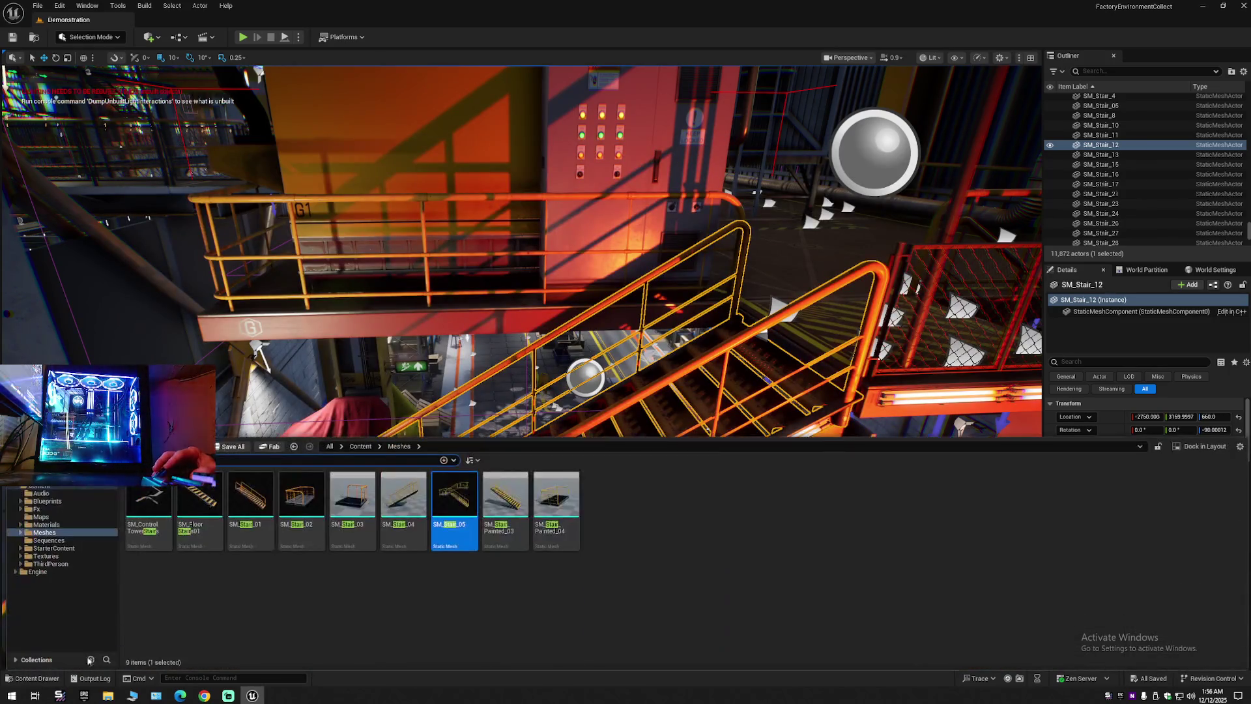
pyautogui.click(245, 499)
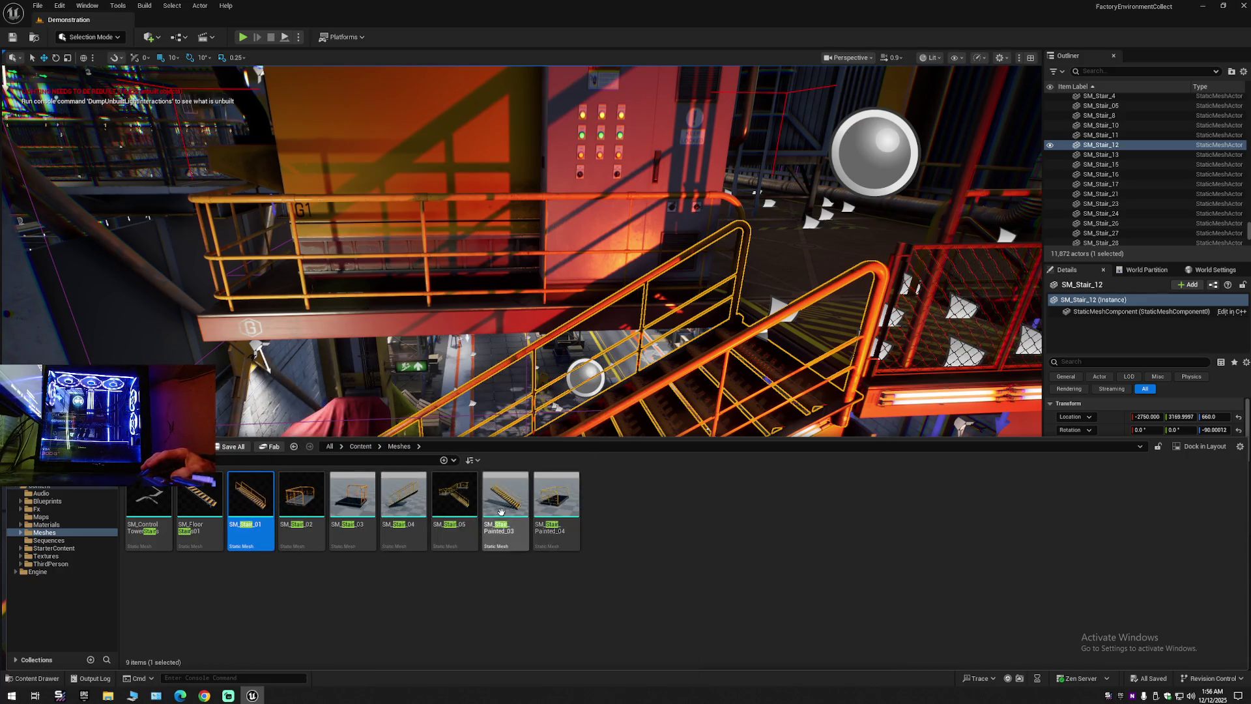
pyautogui.keyDown('shift'); pyautogui.click(545, 503); pyautogui.keyUp('shift')
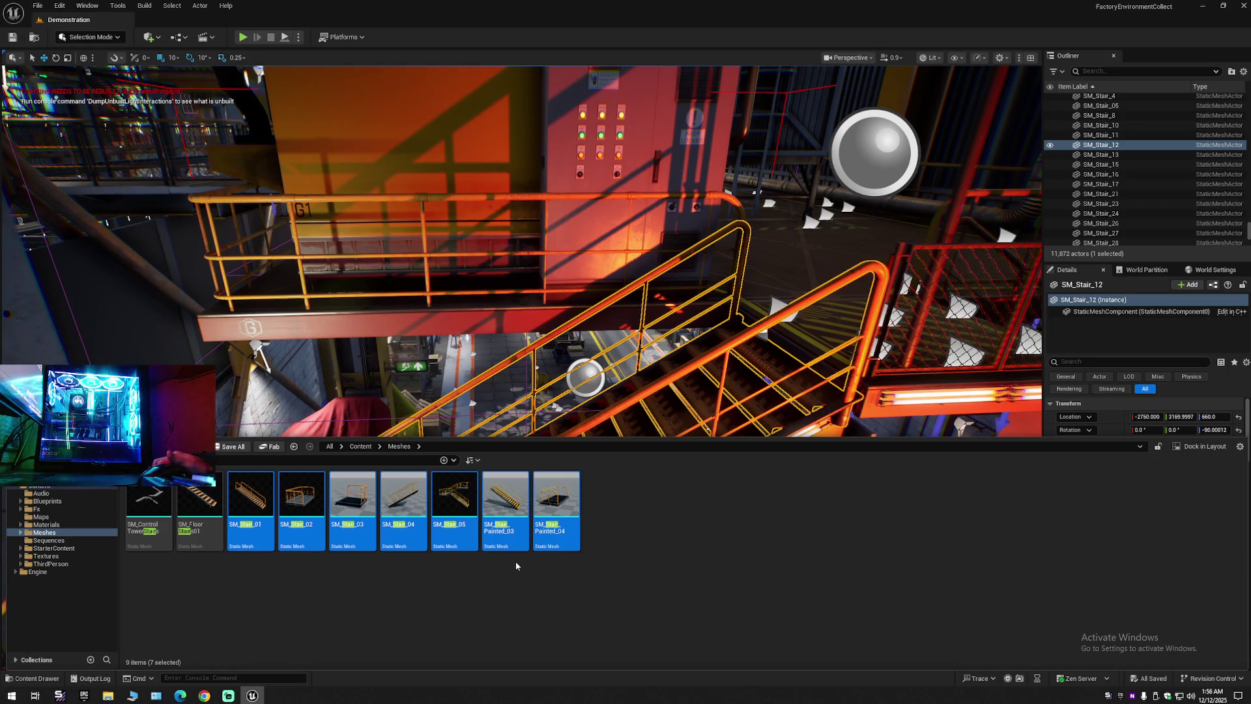
# Dismiss the stair assets' context menu and fly down to a wide view of the corridor.
pyautogui.rightClick(458, 492)
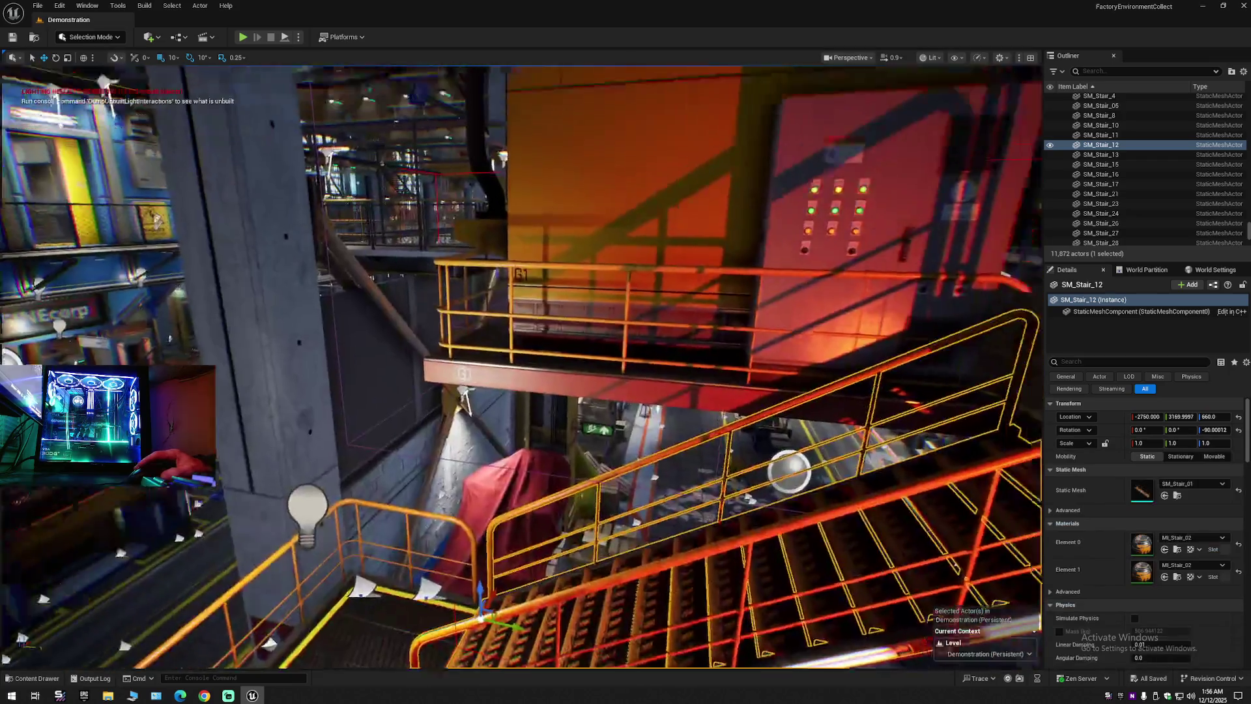
pyautogui.moveTo(626, 365)
pyautogui.mouseDown()
pyautogui.moveTo(579, 306)
pyautogui.moveTo(875, 665)
pyautogui.moveTo(768, 632)
pyautogui.moveTo(873, 632)
pyautogui.moveTo(795, 547)
pyautogui.moveTo(782, 560)
pyautogui.moveTo(645, 554)
pyautogui.mouseUp()
pyautogui.scroll(-1, 684, 423)
pyautogui.scroll(-3, 795, 632)
pyautogui.scroll(2, 821, 580)
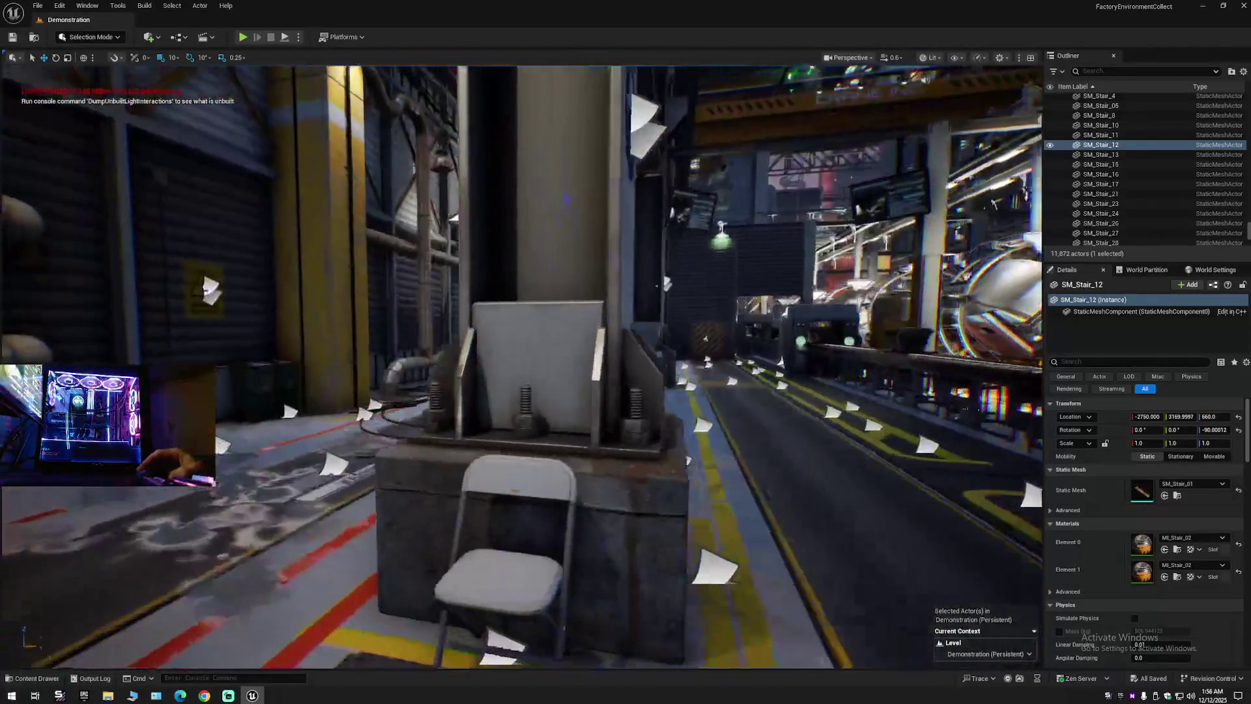
pyautogui.moveTo(645, 554)
pyautogui.mouseDown()
pyautogui.moveTo(619, 553)
pyautogui.moveTo(589, 436)
pyautogui.moveTo(590, 306)
pyautogui.moveTo(586, 390)
pyautogui.moveTo(577, 386)
pyautogui.moveTo(743, 378)
pyautogui.moveTo(765, 355)
pyautogui.moveTo(710, 364)
pyautogui.moveTo(703, 302)
pyautogui.moveTo(651, 319)
pyautogui.moveTo(560, 321)
pyautogui.moveTo(540, 306)
pyautogui.mouseUp()
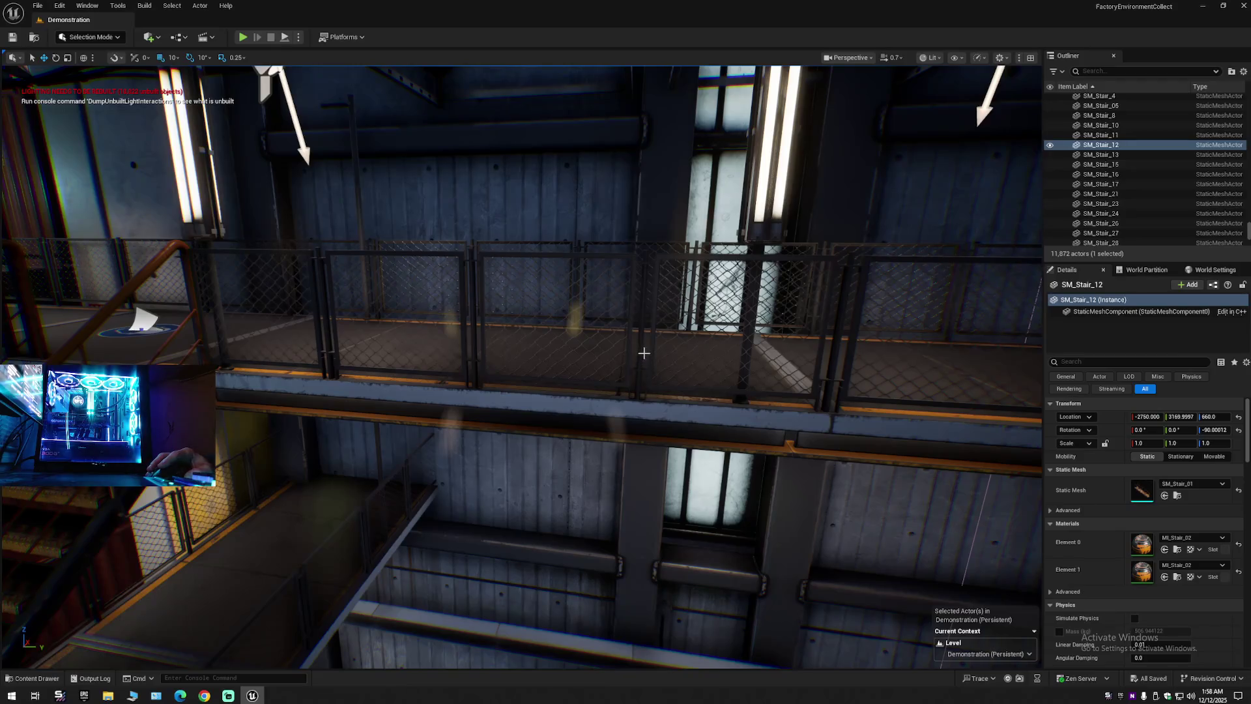
# Select the fence panel SM_Fence_300 on the fenced upper walkway.
pyautogui.click(641, 343)
# Select platform SM_Platform_36, undo its accidental move, browse to its mesh and search 'stair'.
pyautogui.moveTo(631, 367)
pyautogui.mouseDown()
pyautogui.moveTo(482, 364)
pyautogui.moveTo(453, 263)
pyautogui.moveTo(582, 411)
pyautogui.mouseUp()
pyautogui.click(470, 363)
pyautogui.hotkey('ctrl', 'z')
pyautogui.rightClick(582, 410)
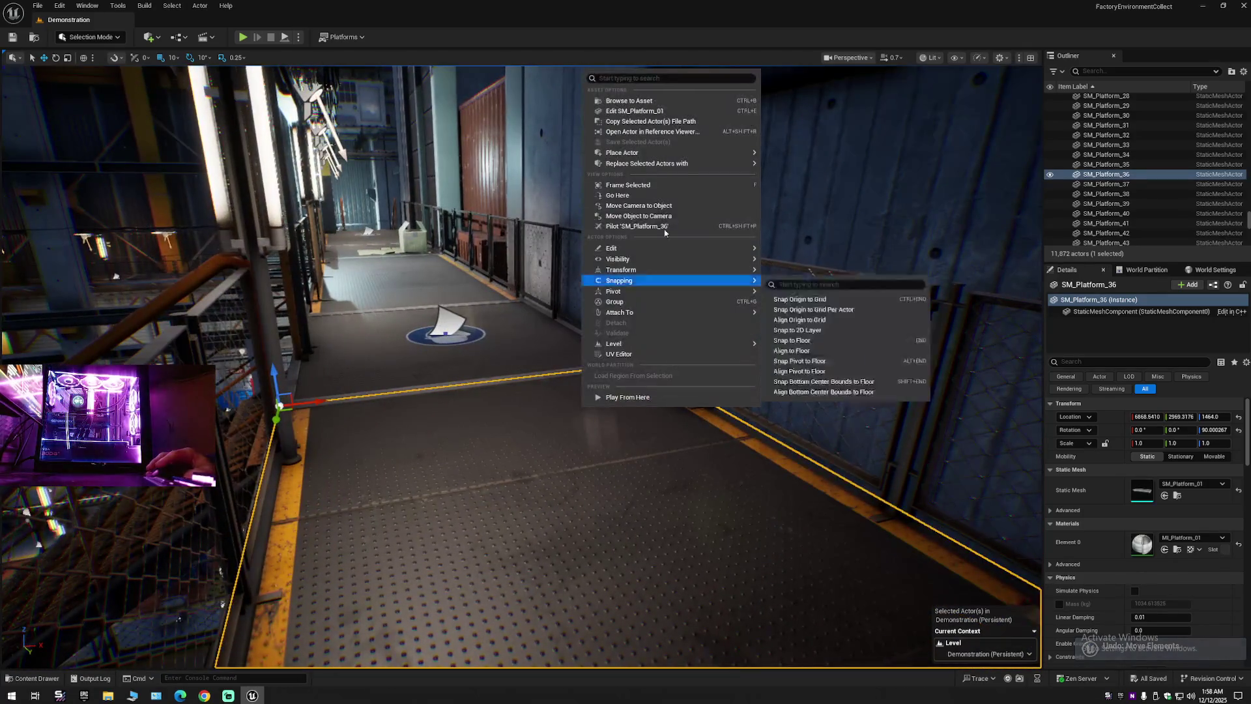
pyautogui.click(612, 100)
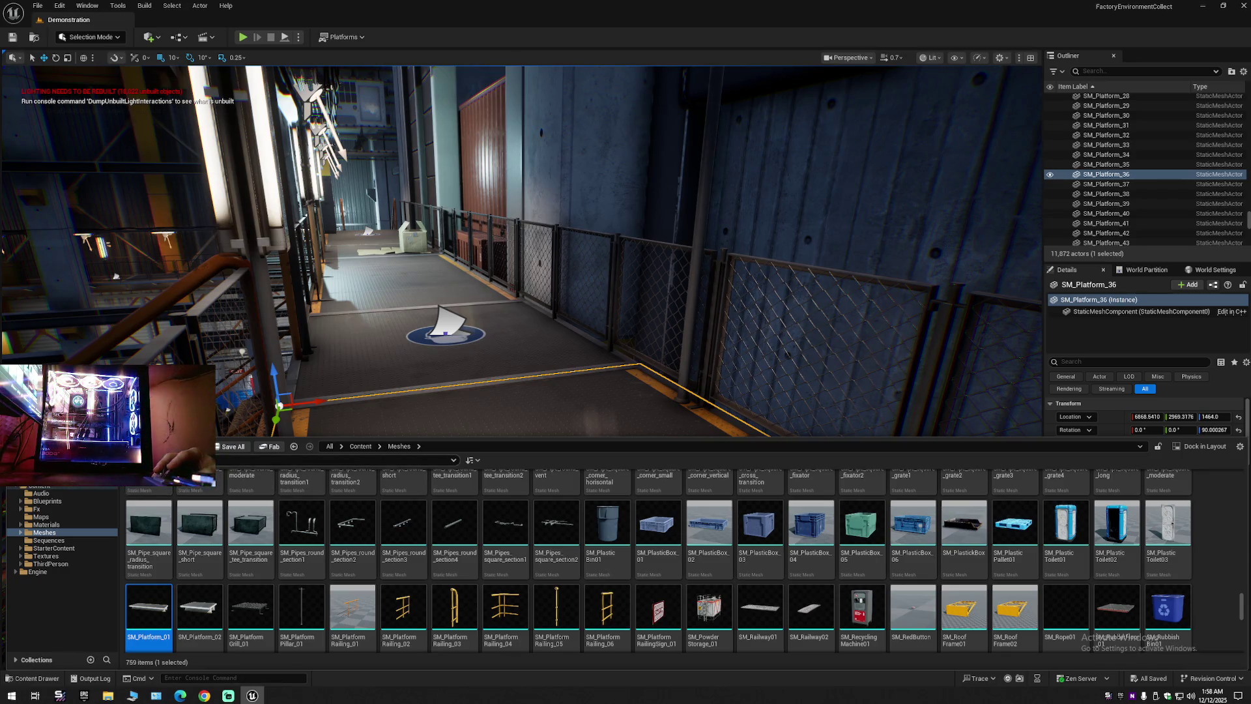
pyautogui.write('stair')
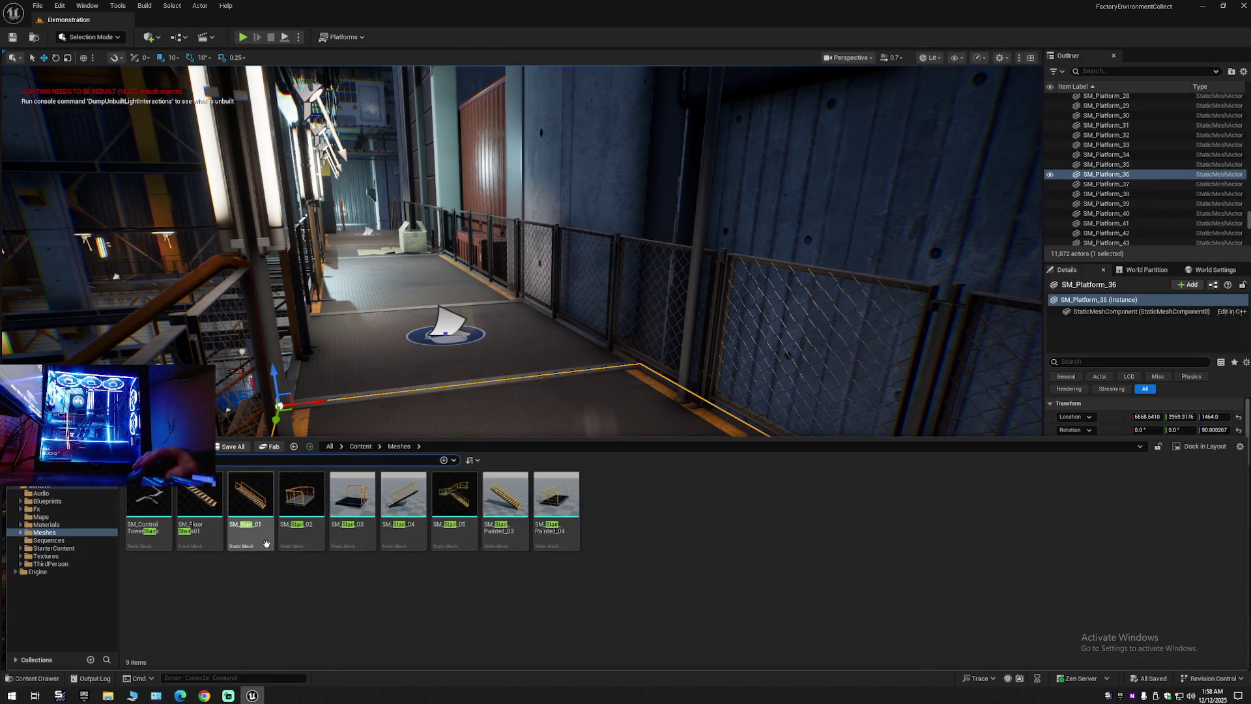
# Select SM_Stair_01 through SM_Stair_Painted_04, start Migrate and accept the asset list.
pyautogui.click(252, 514)
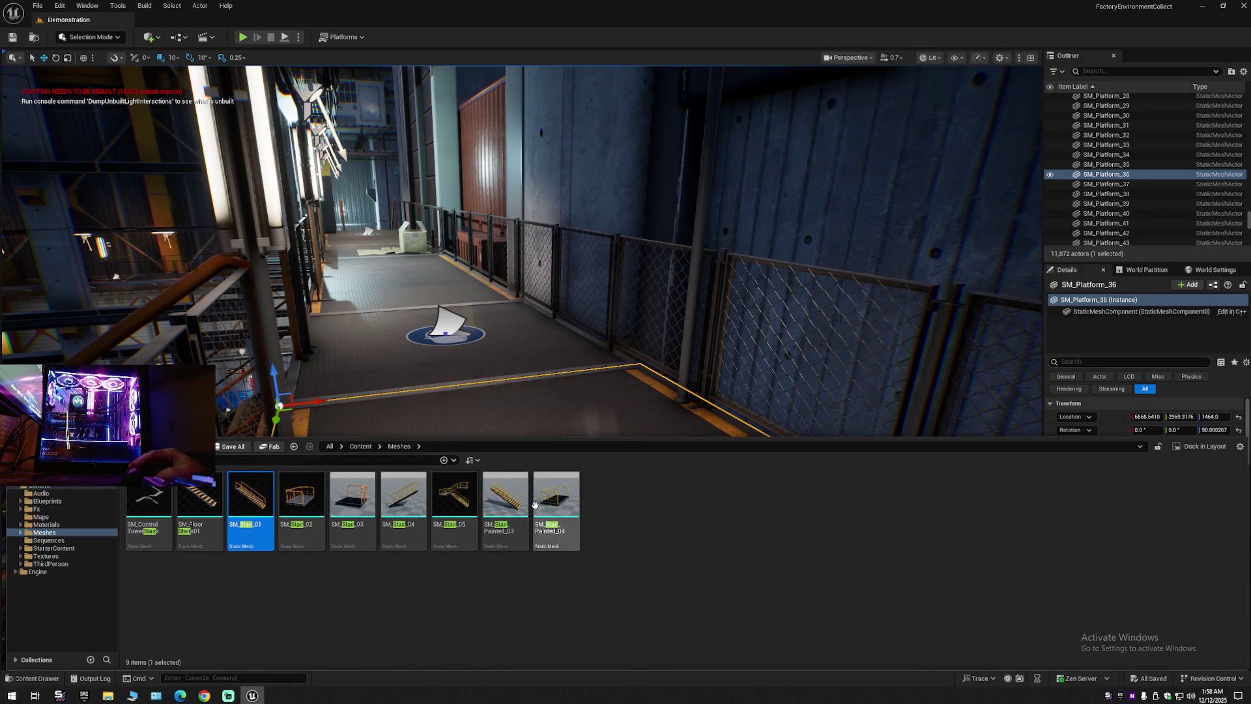
pyautogui.keyDown('shift'); pyautogui.click(556, 505); pyautogui.keyUp('shift')
pyautogui.rightClick(554, 505)
pyautogui.moveTo(606, 328)
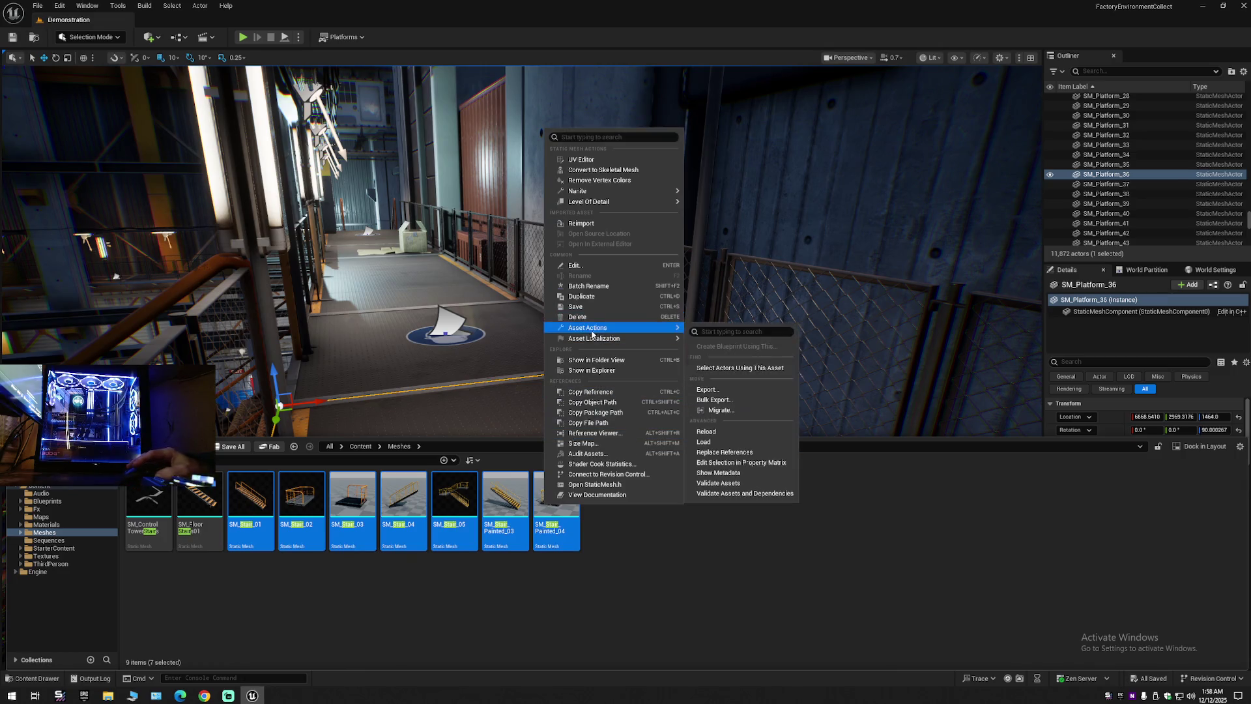
pyautogui.click(740, 415)
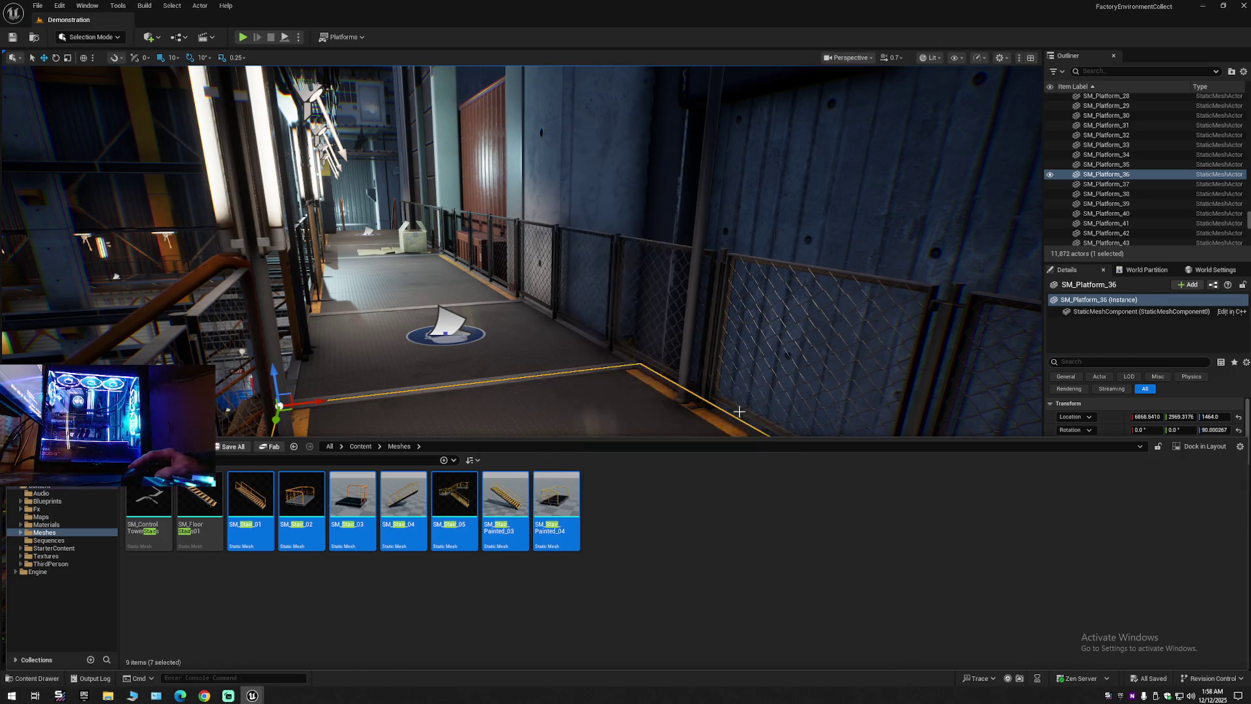
pyautogui.click(696, 466)
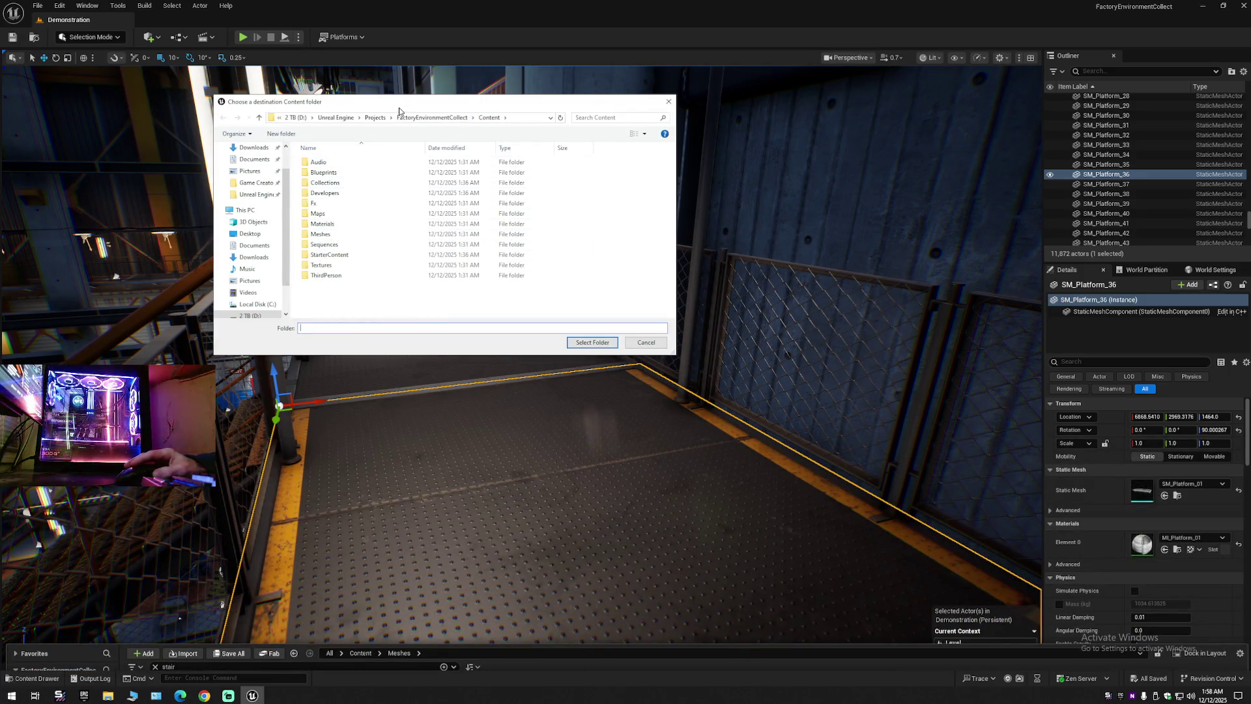
# Migrate the stair meshes into the Battlefield 5.5 project's Content folder.
pyautogui.click(375, 118)
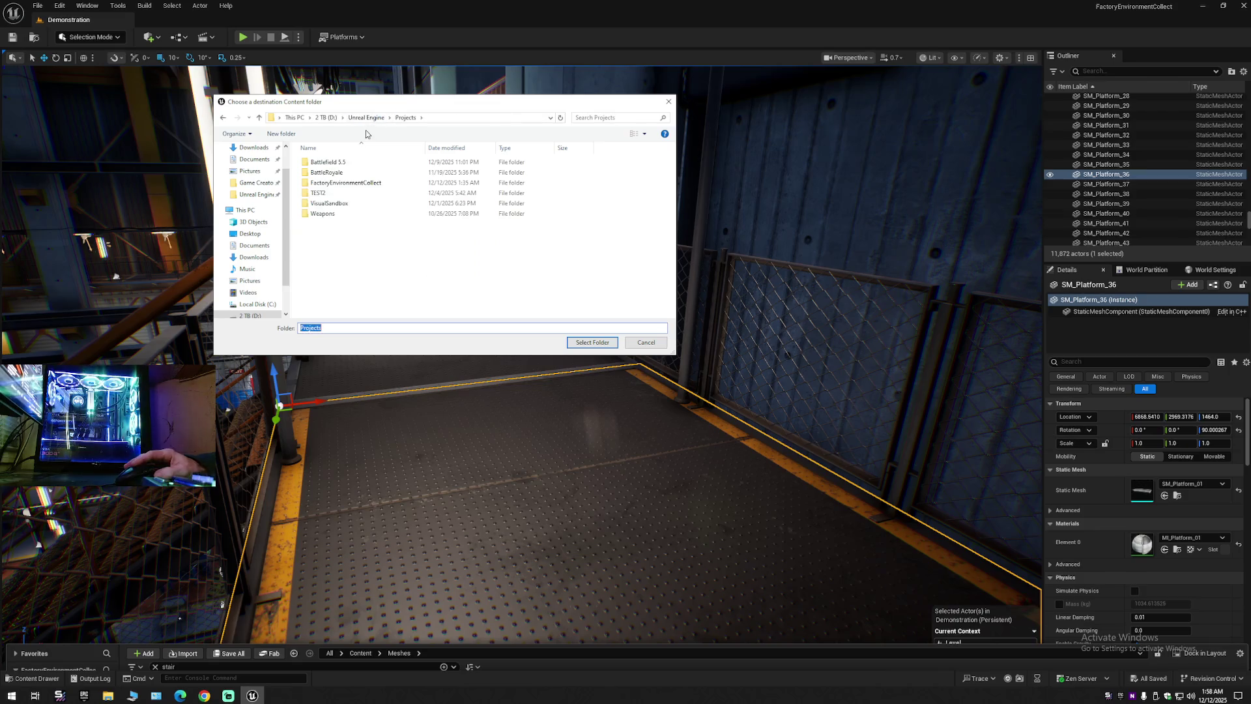
pyautogui.doubleClick(336, 162)
pyautogui.click(321, 172)
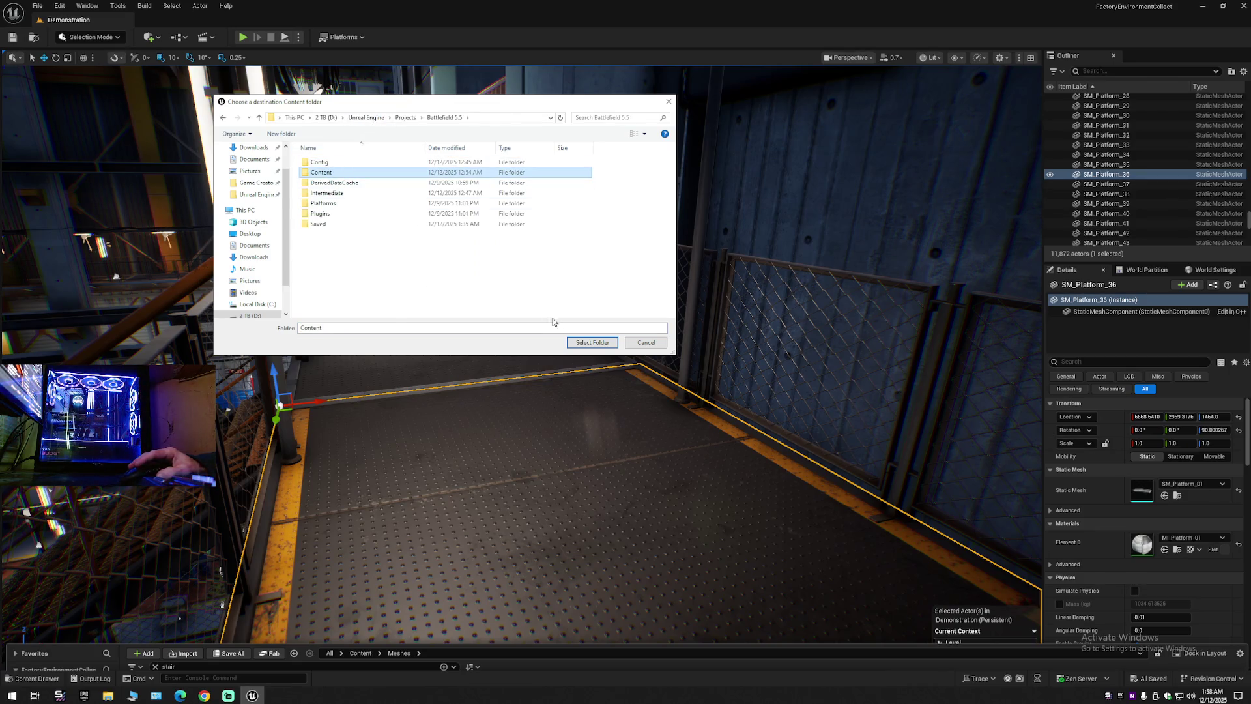
pyautogui.click(593, 343)
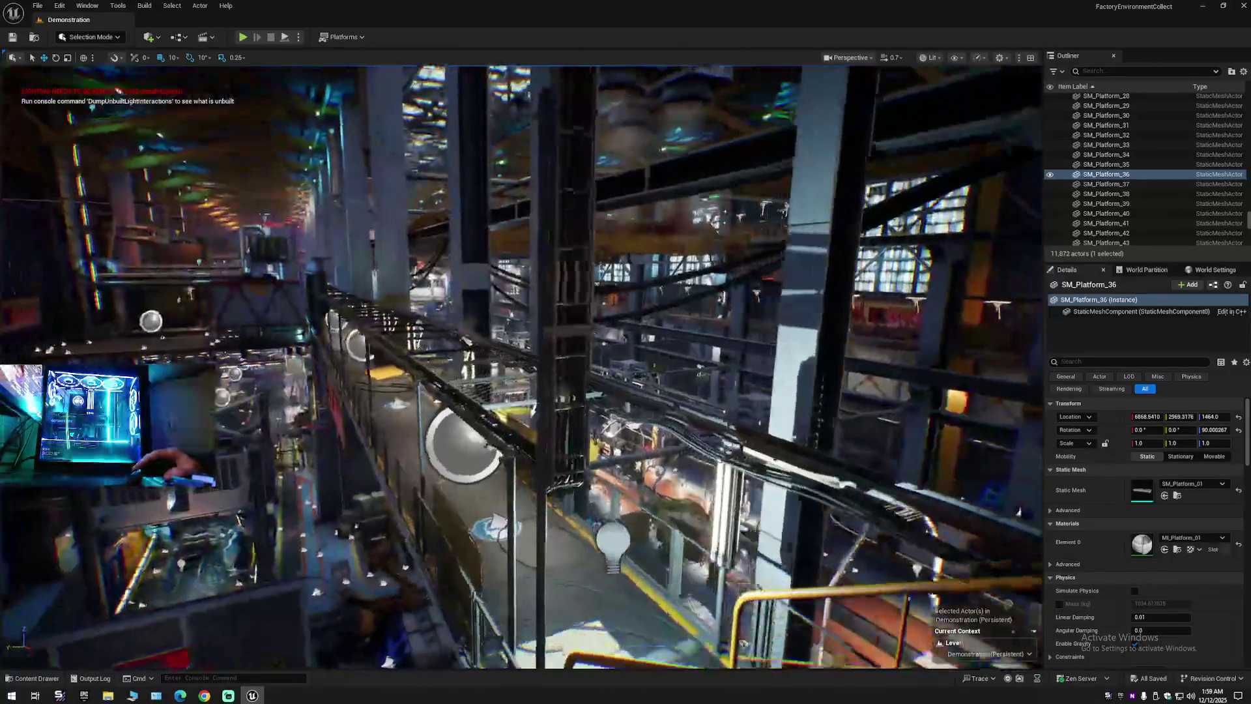
pyautogui.scroll(-2, 522, 365)
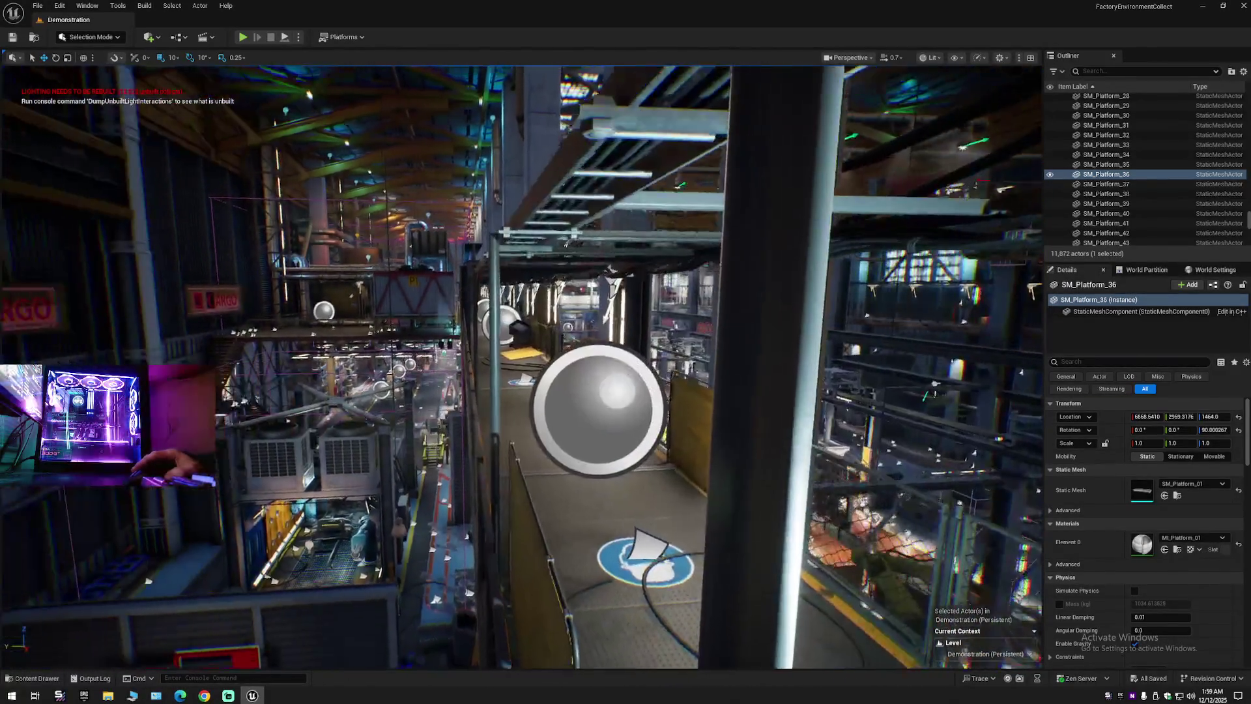
pyautogui.press('w')
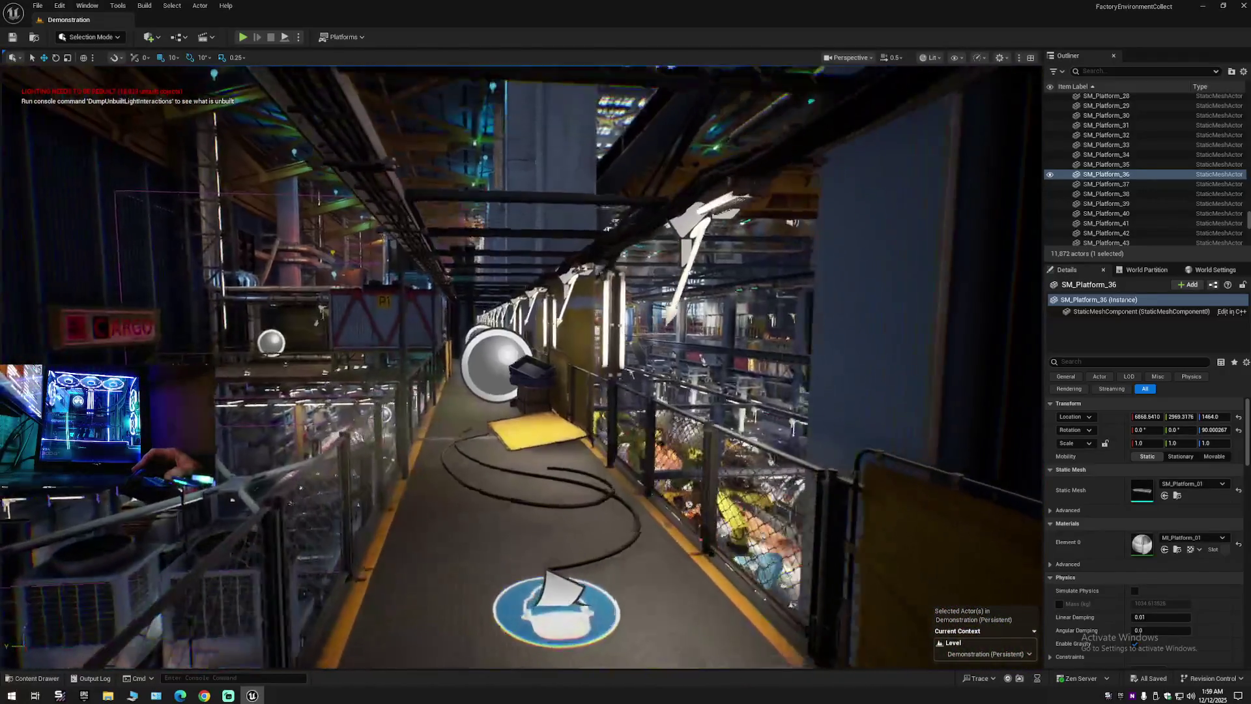
# Fly along the catwalk and select the three yellow floor decal lines.
pyautogui.scroll(2, 521, 365)
pyautogui.press('w')
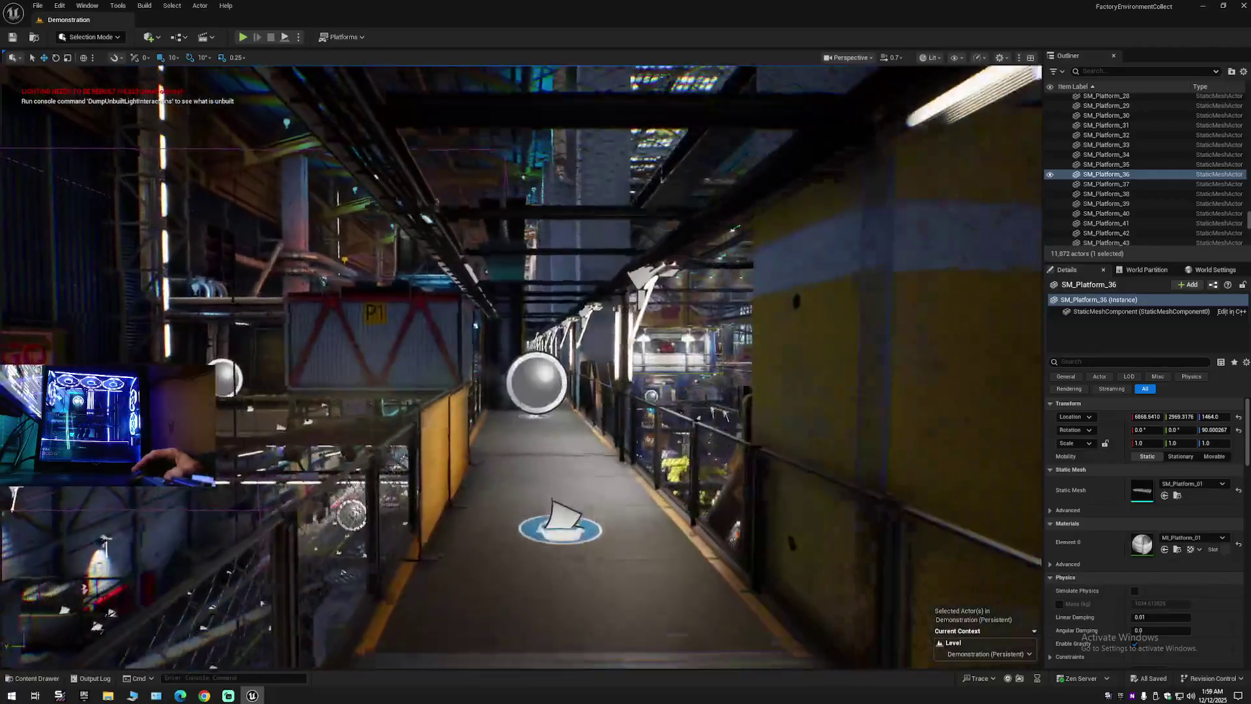
pyautogui.scroll(-1, 522, 365)
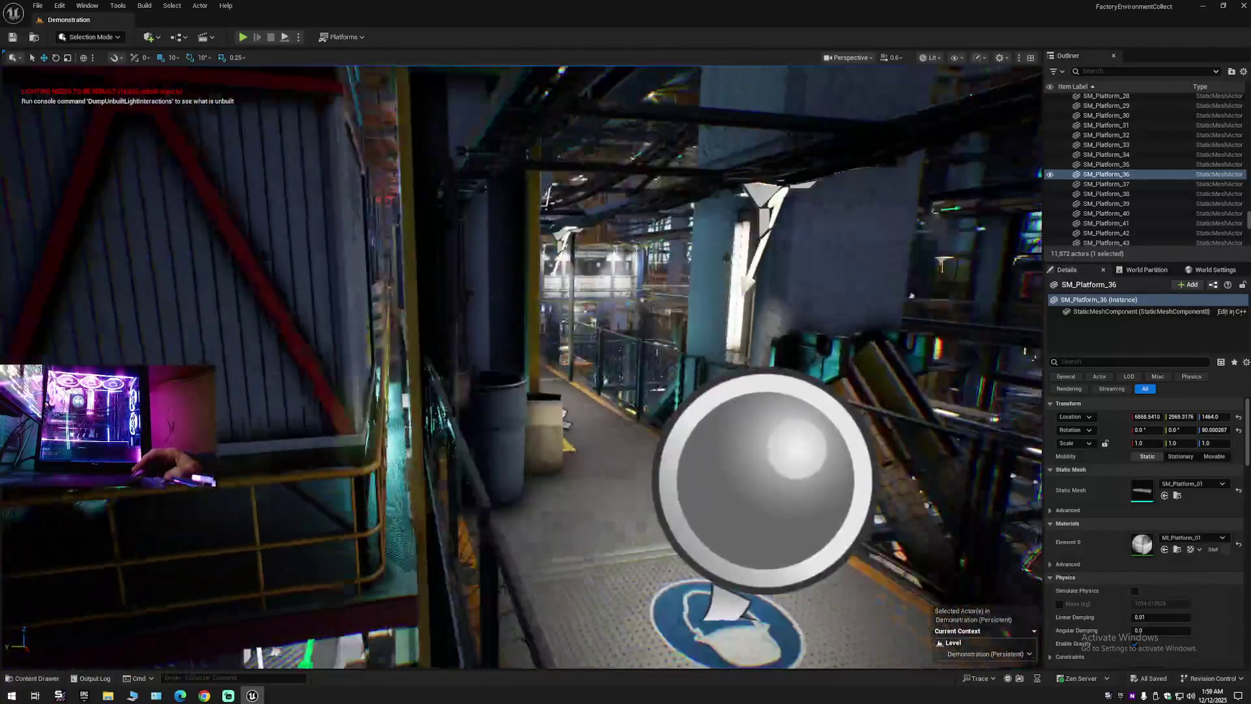
pyautogui.press('w')
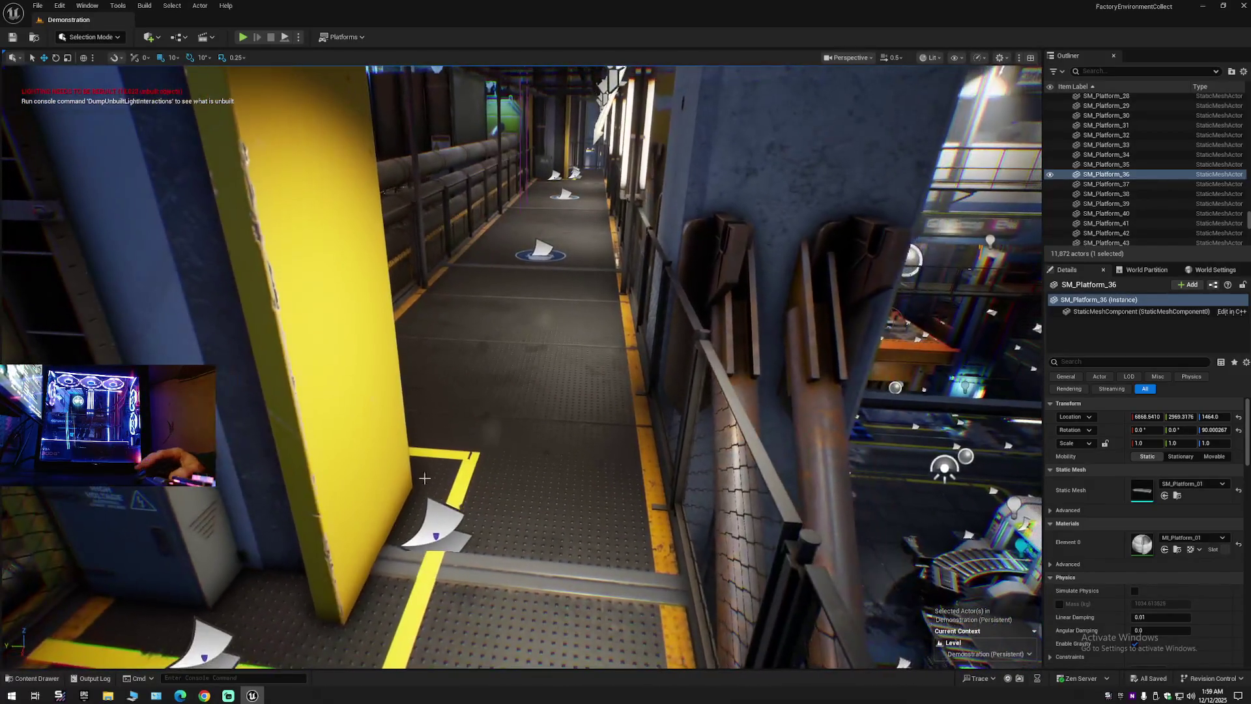
pyautogui.click(446, 521)
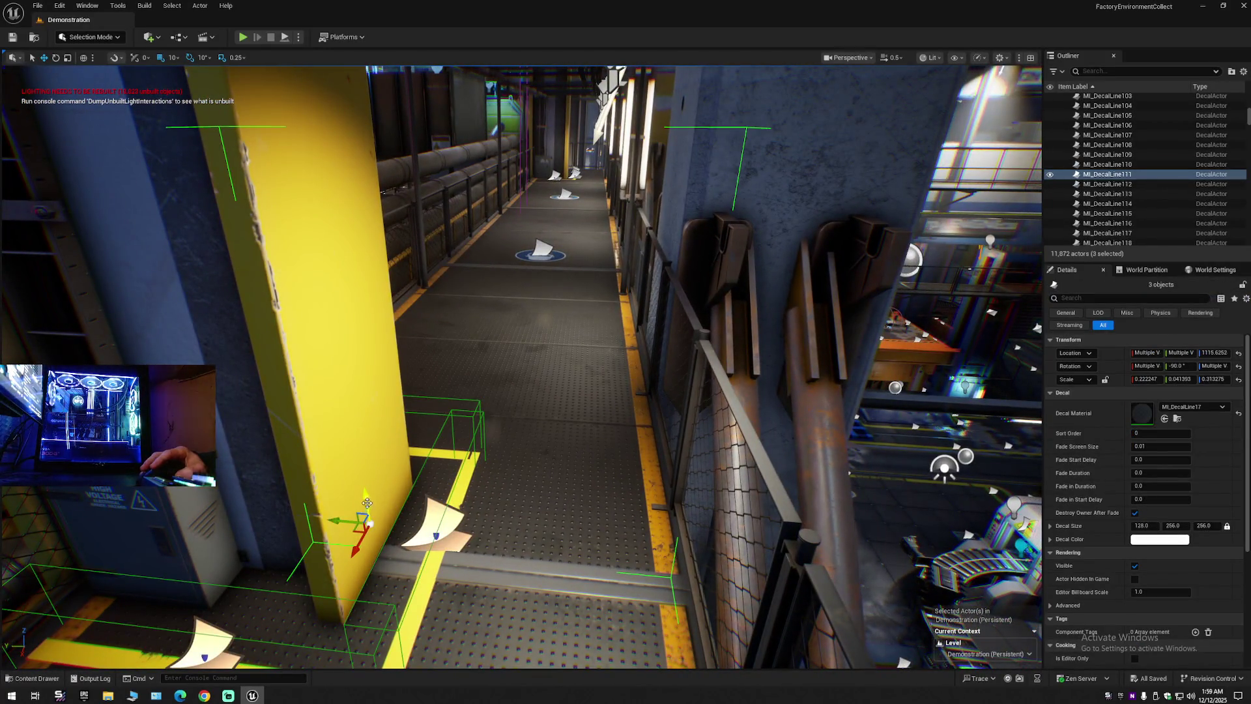
# Raise the three decals and undo the move, then fly into the control room toward its consoles.
pyautogui.moveTo(366, 503); pyautogui.dragTo(363, 445)
pyautogui.hotkey('ctrl', 'z')
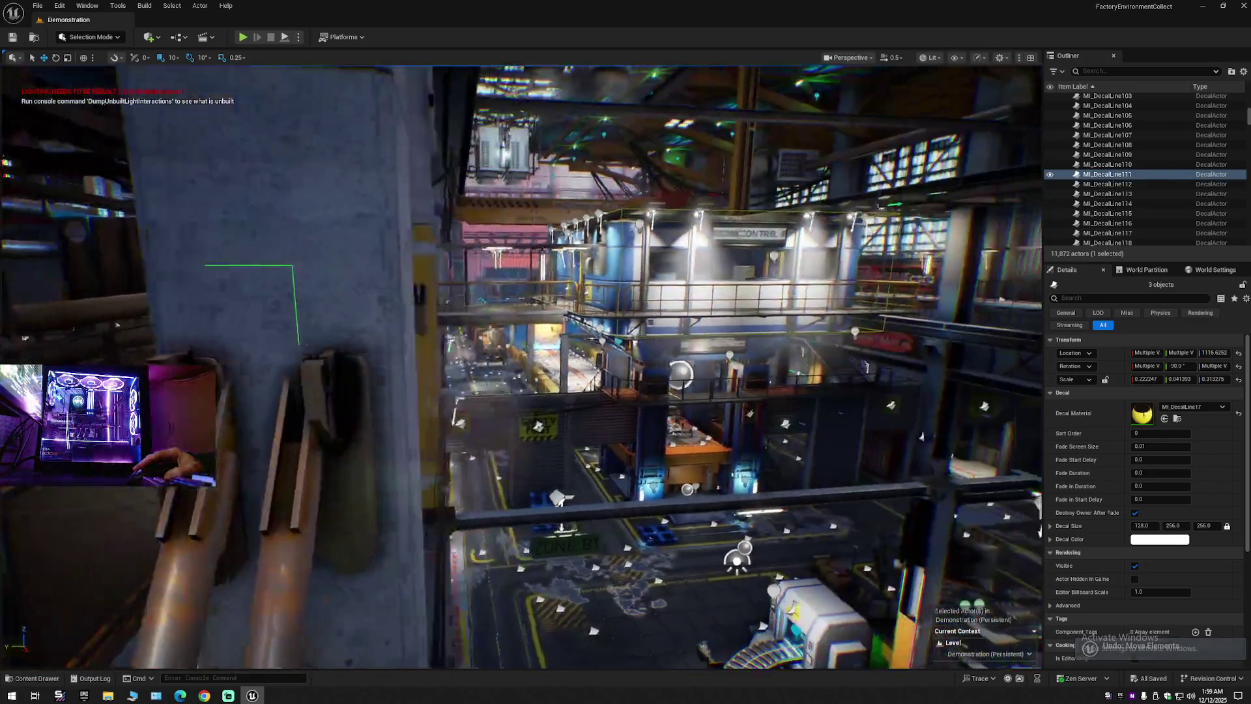
pyautogui.scroll(1, 521, 365)
pyautogui.press('s')
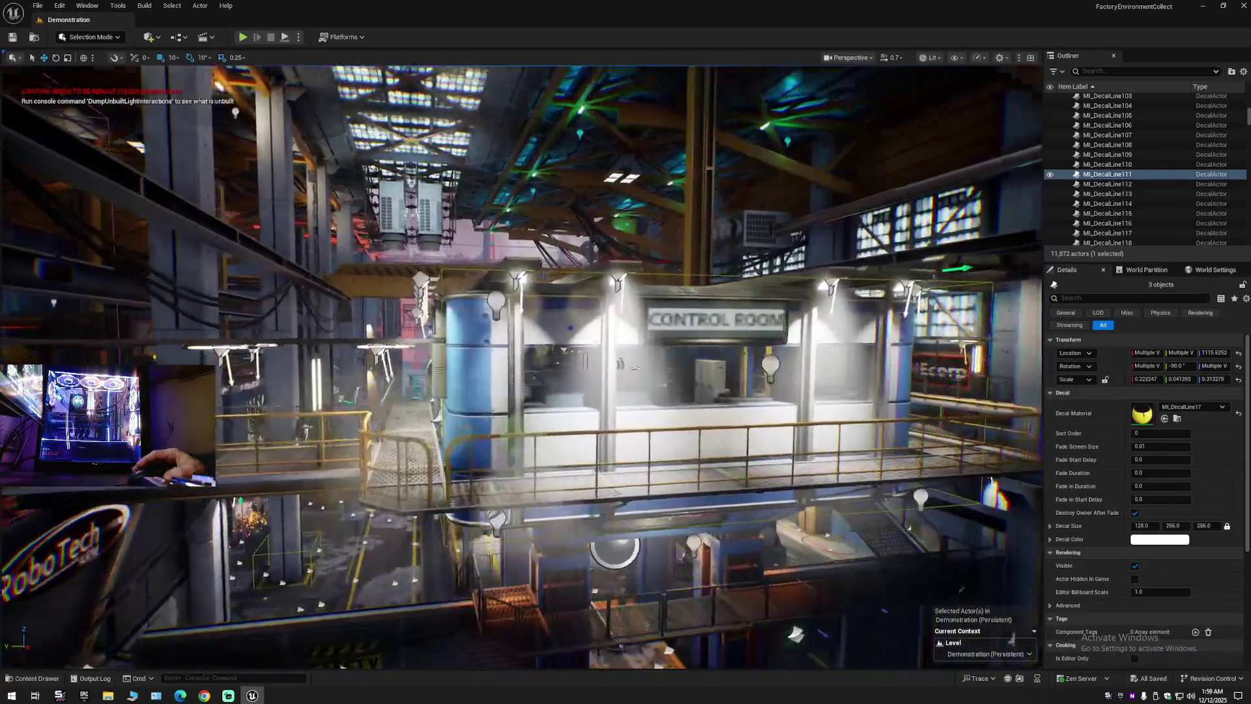
pyautogui.scroll(1, 521, 365)
pyautogui.press('w')
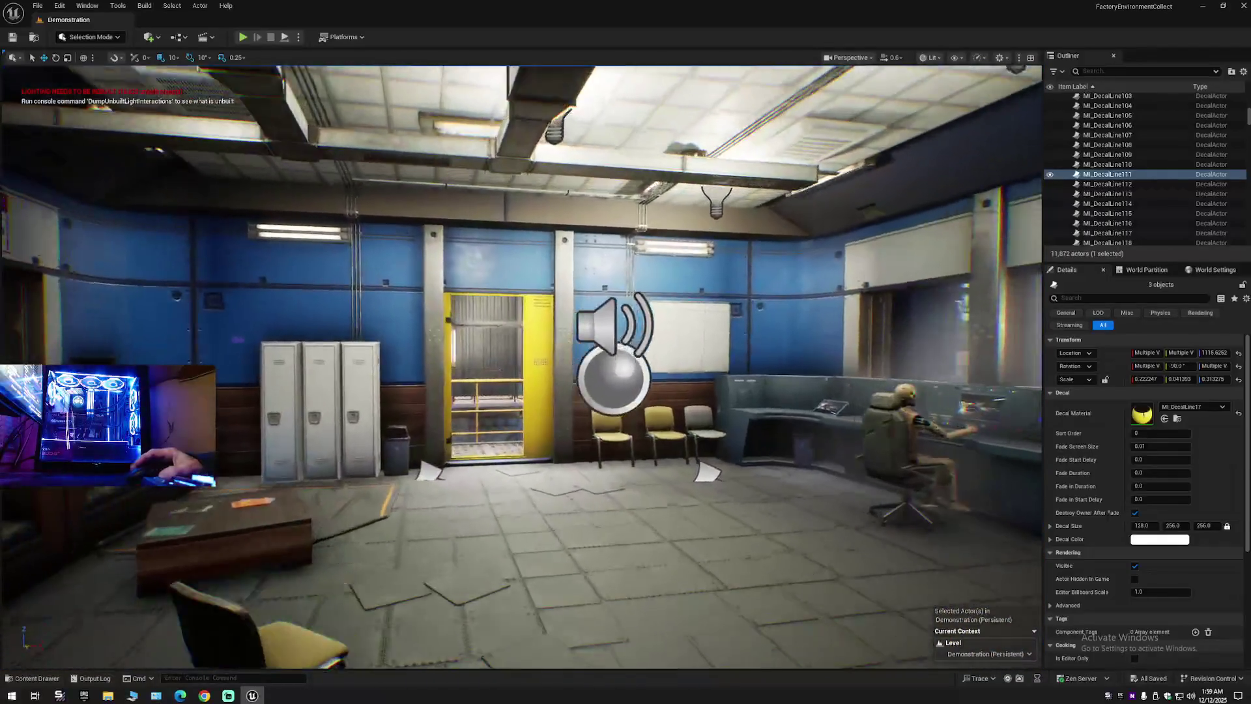
pyautogui.press('w')
pyautogui.press('s')
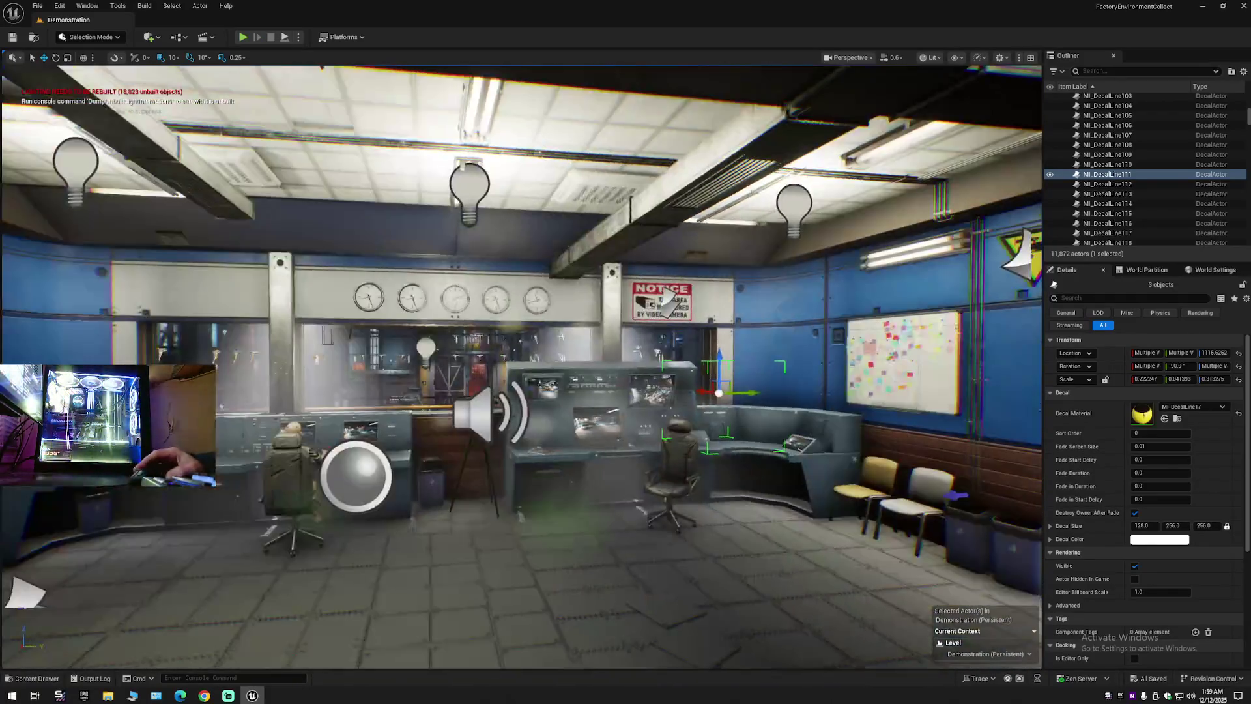
pyautogui.press('w')
pyautogui.press('w')
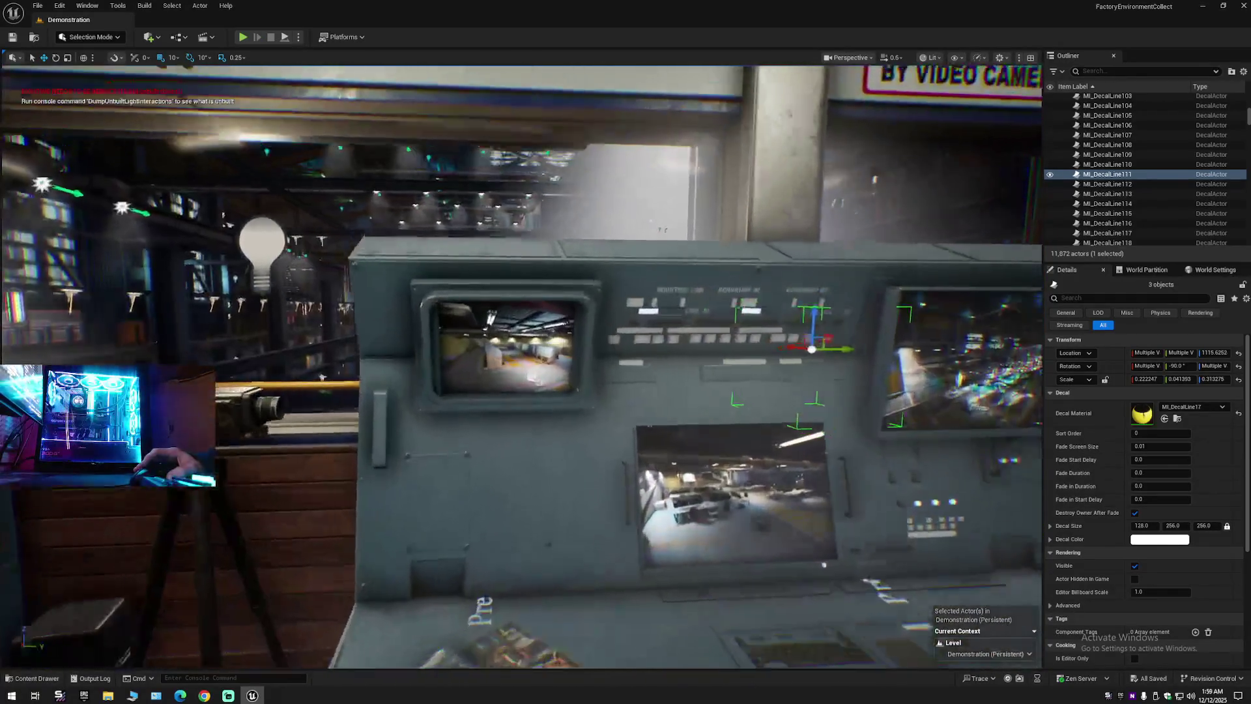
# Fly through the yellow doorway, along the catwalk and down toward the factory floor robots.
pyautogui.scroll(-1, 521, 365)
pyautogui.press('s')
pyautogui.press('Escape')
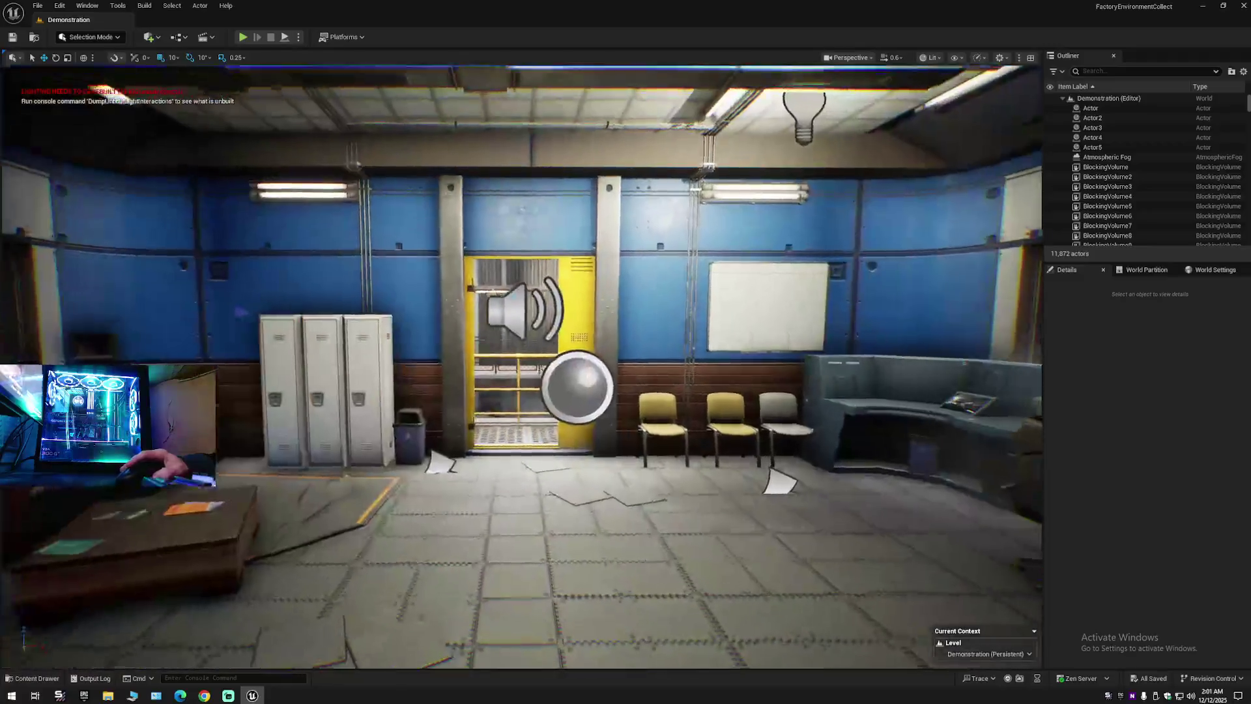
pyautogui.scroll(1, 521, 365)
pyautogui.press('w')
pyautogui.press('w')
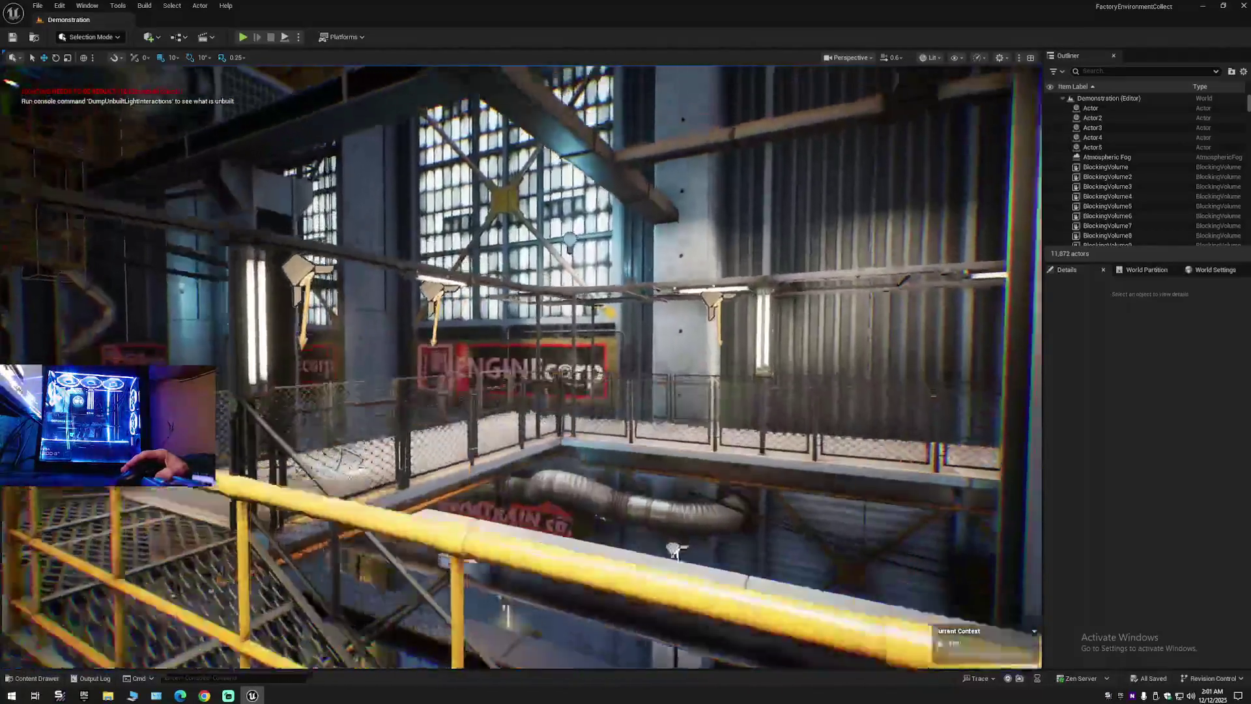
pyautogui.press('w')
pyautogui.scroll(-3, 521, 365)
pyautogui.press('w')
pyautogui.scroll(2, 521, 365)
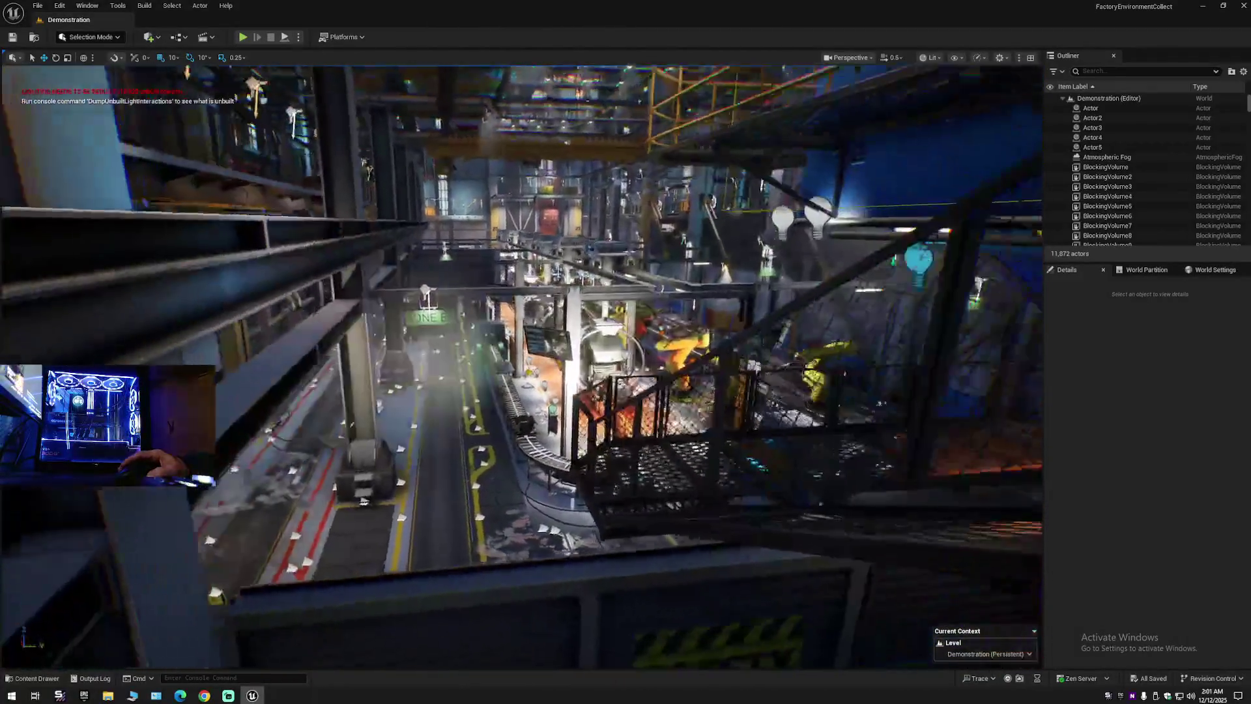
pyautogui.press('w')
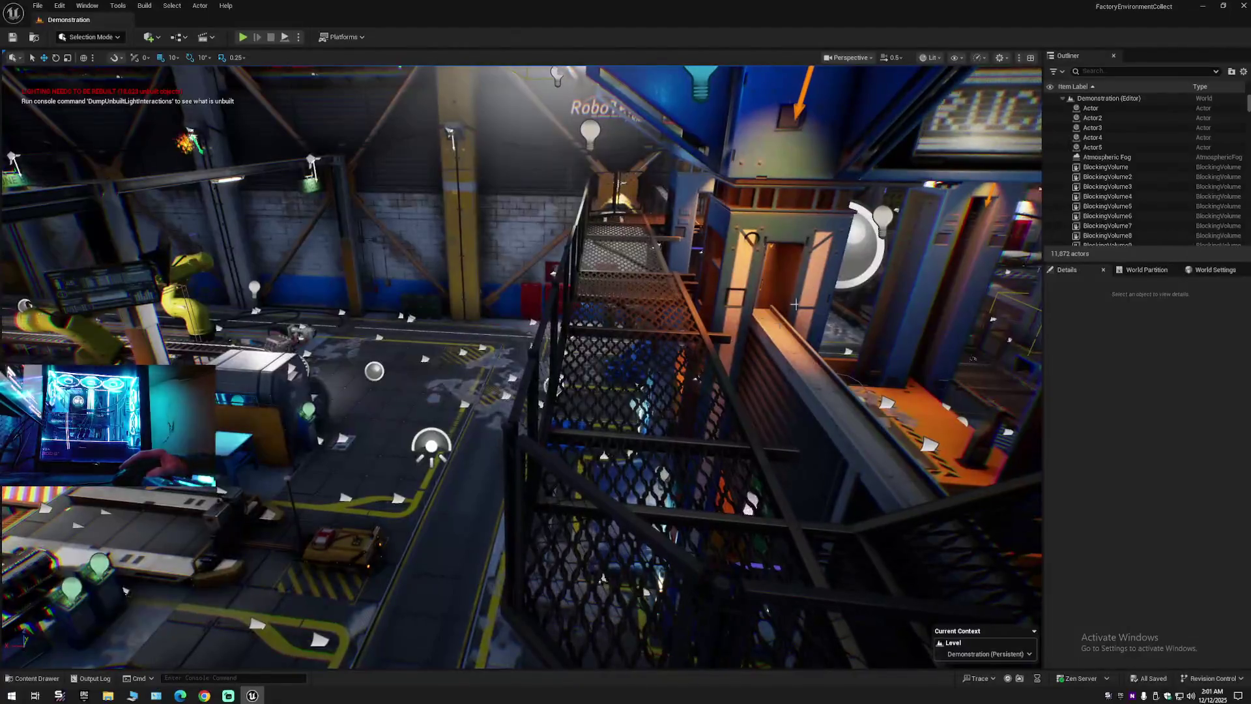
# Select and frame the SM_ControlTowerStairs staircase, then close the Unreal Editor.
pyautogui.click(632, 434)
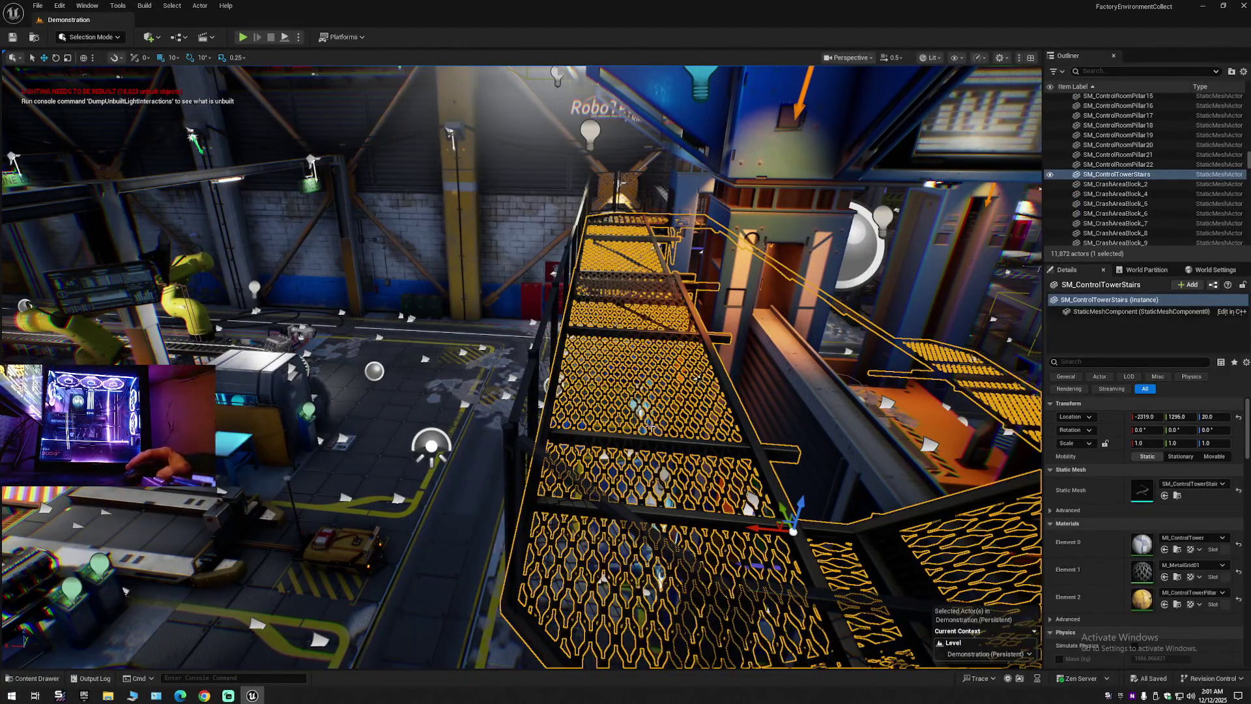
pyautogui.press('f')
pyautogui.press('a')
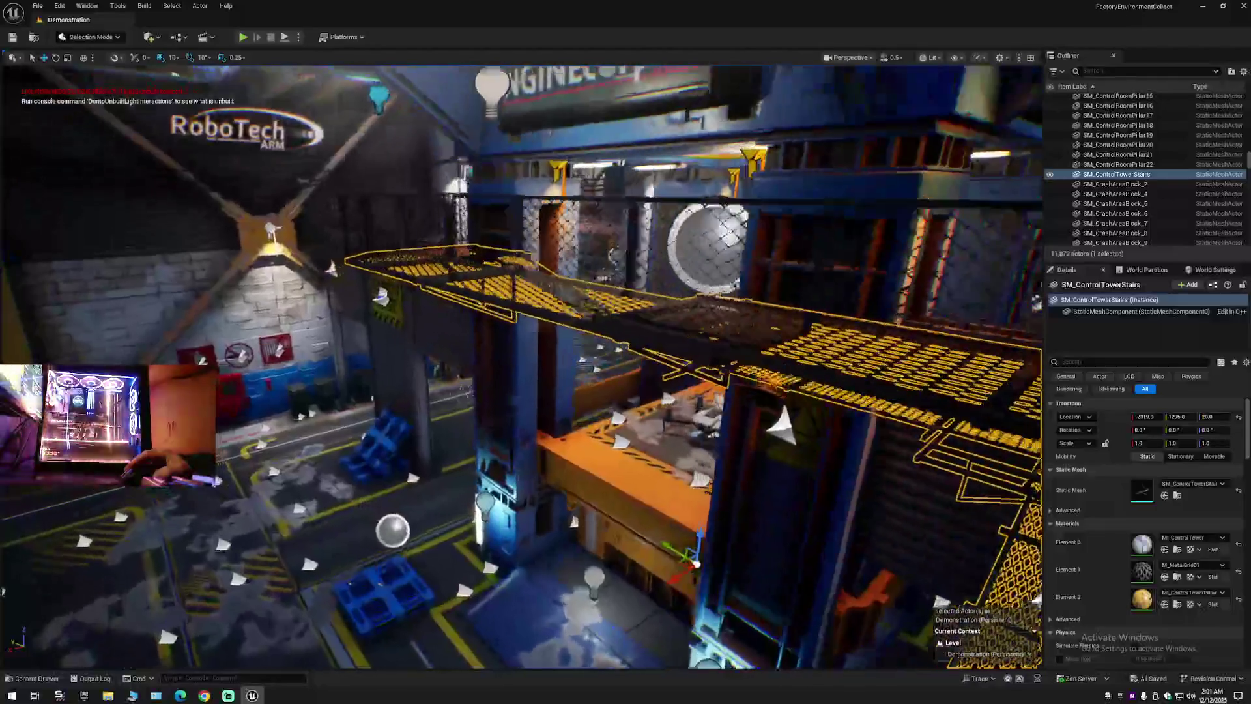
pyautogui.press('a')
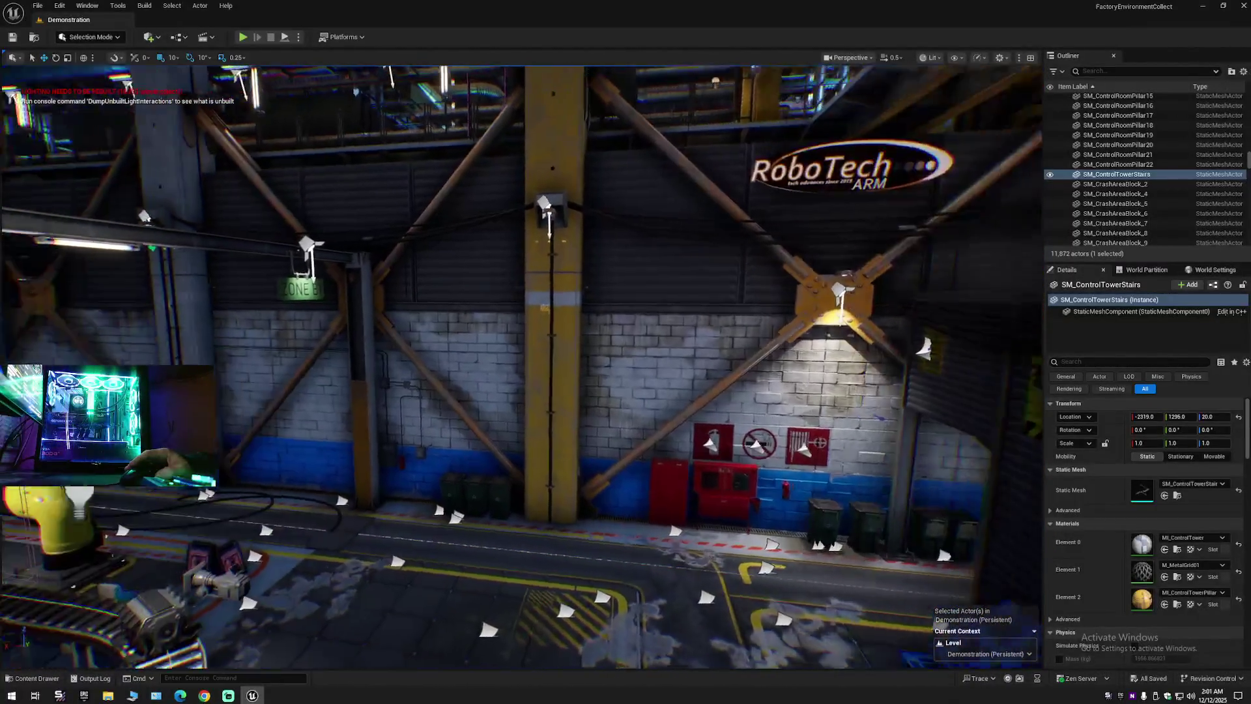
pyautogui.press('f')
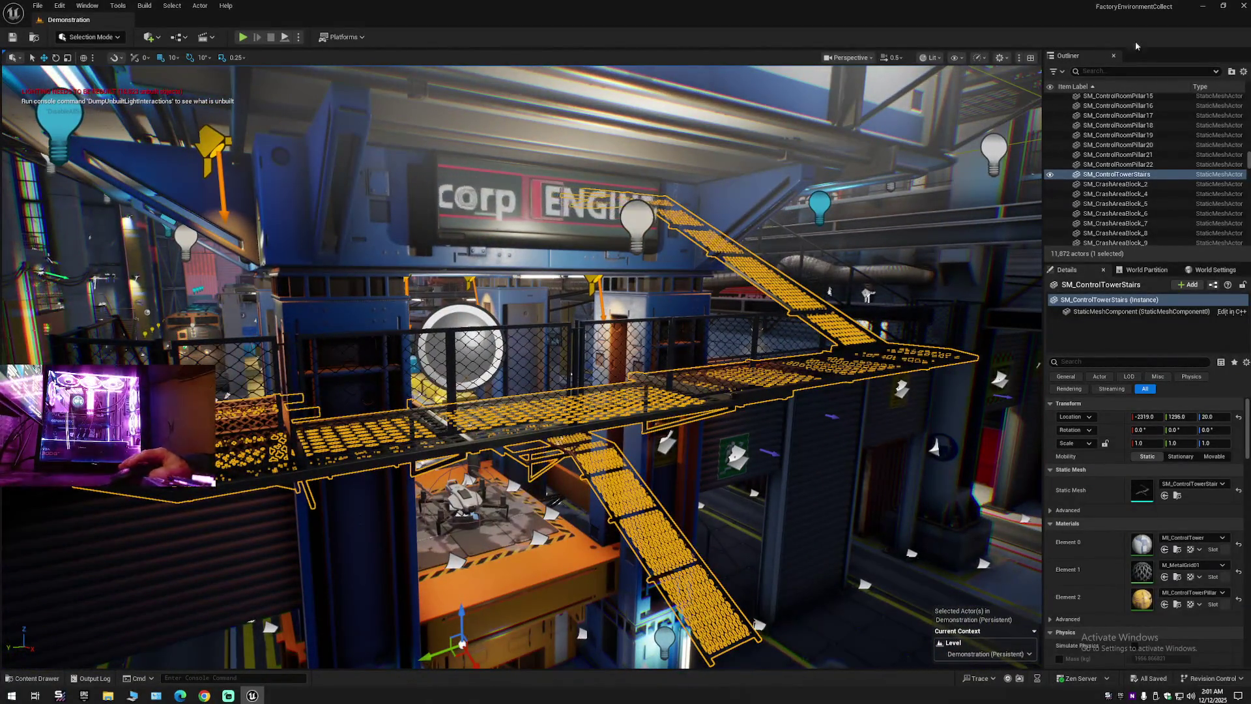
pyautogui.click(1242, 6)
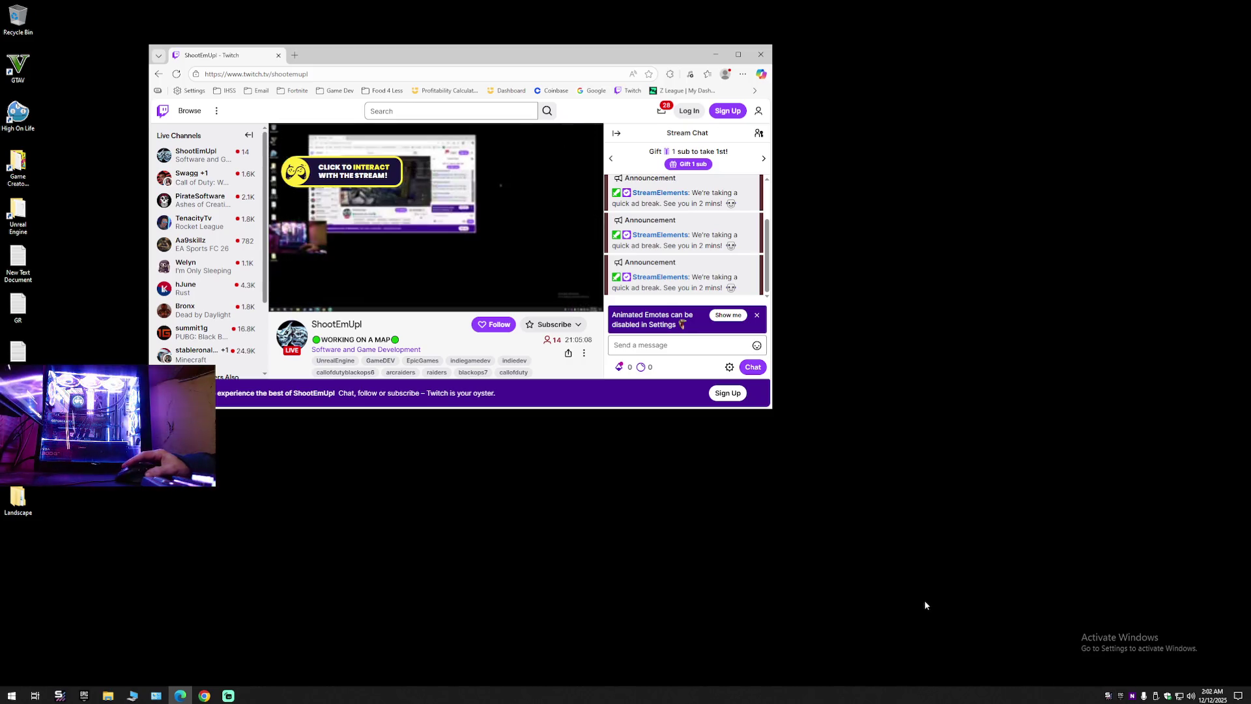
# Launch the Battlefield project from My Projects and open File Explorer at This PC.
pyautogui.click(1121, 697)
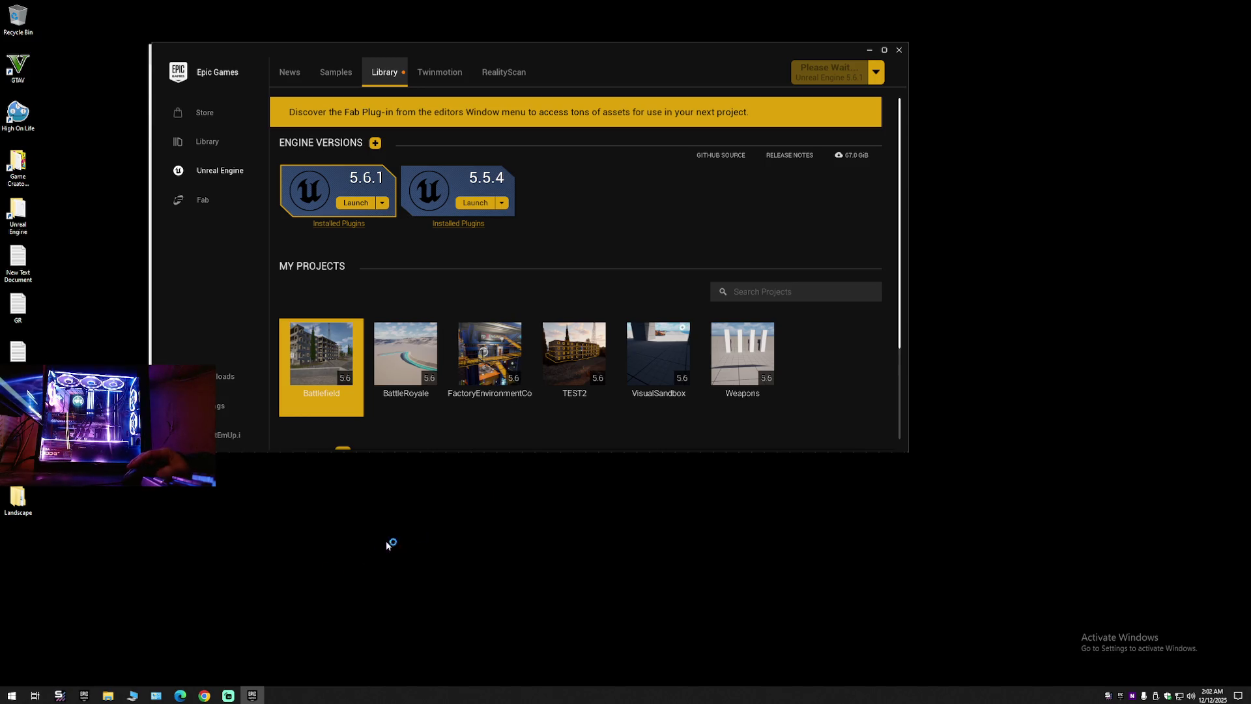
pyautogui.press('super+e')
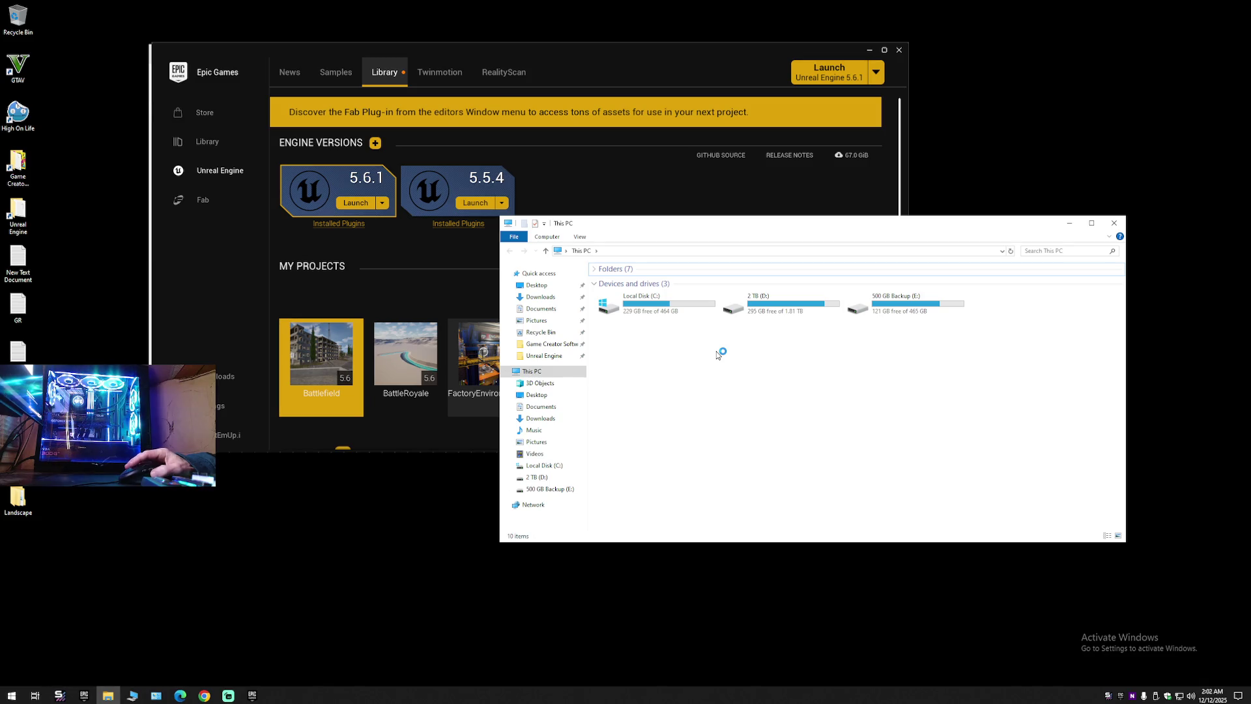
# Check the FactoryEnvironmentCollect folder's size under Unreal Engine > Projects in Properties, then close Explorer.
pyautogui.click(544, 355)
pyautogui.click(622, 302)
pyautogui.doubleClick(624, 303)
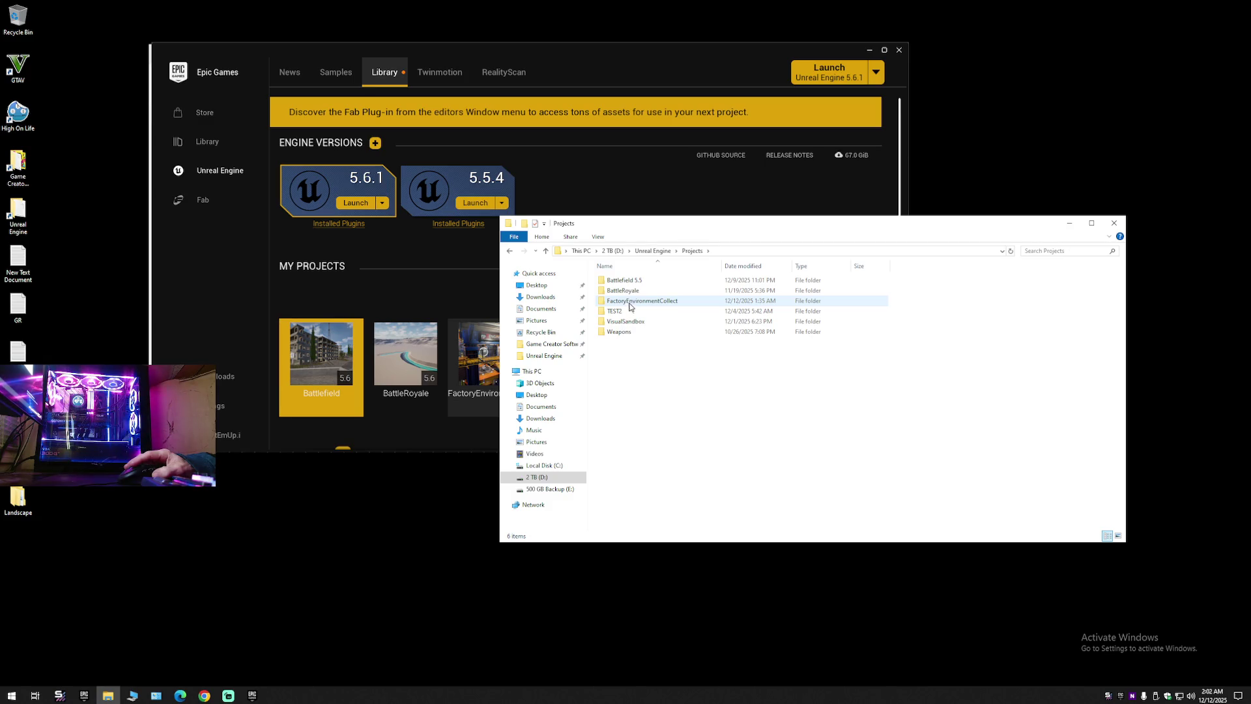
pyautogui.rightClick(624, 299)
pyautogui.click(653, 591)
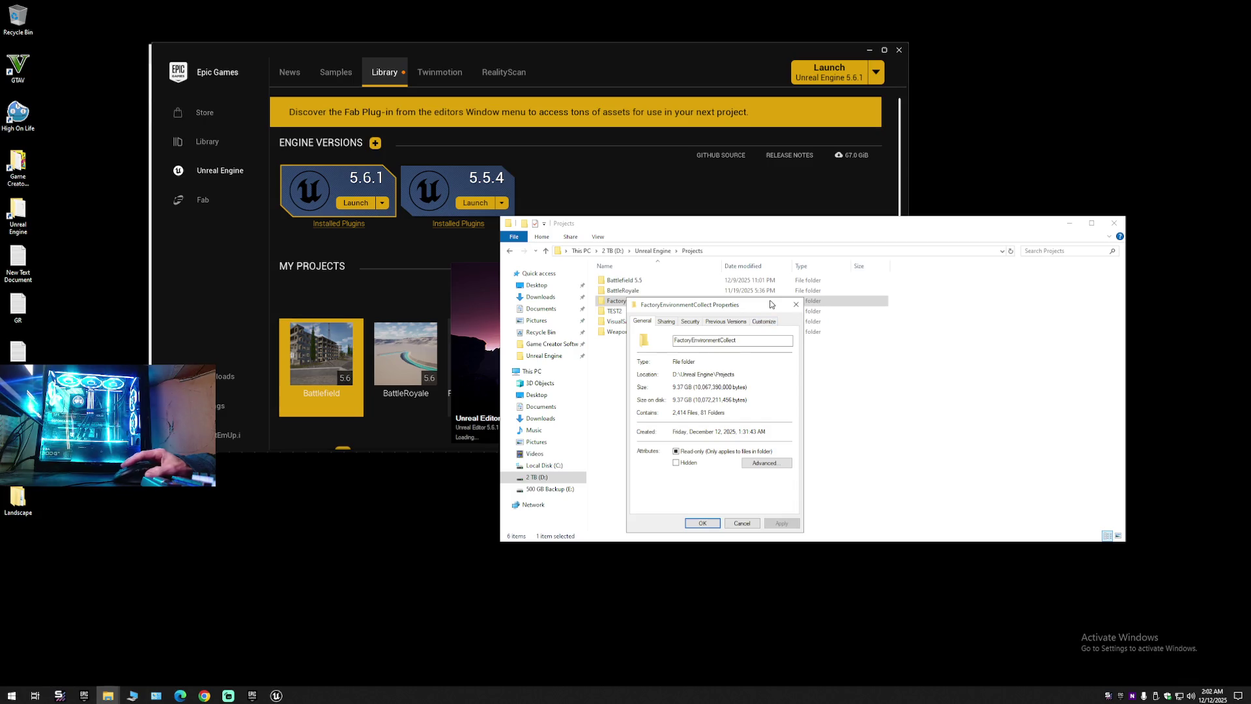
pyautogui.click(802, 307)
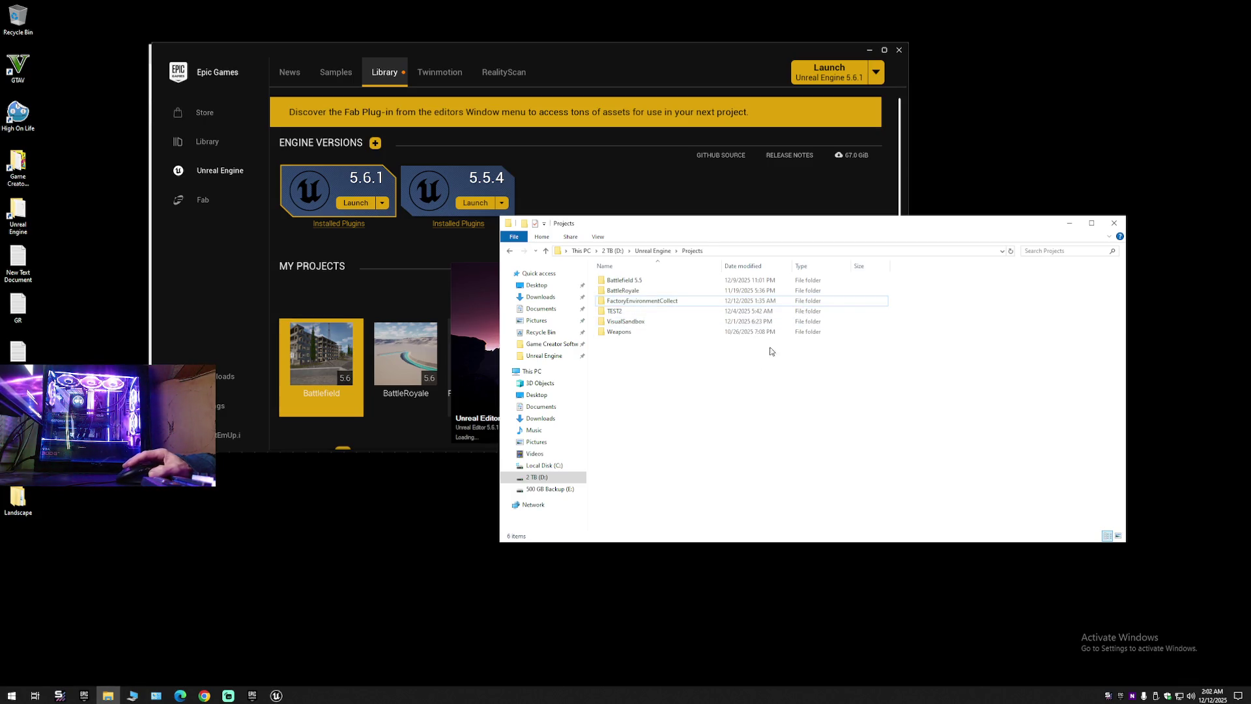
pyautogui.click(1113, 225)
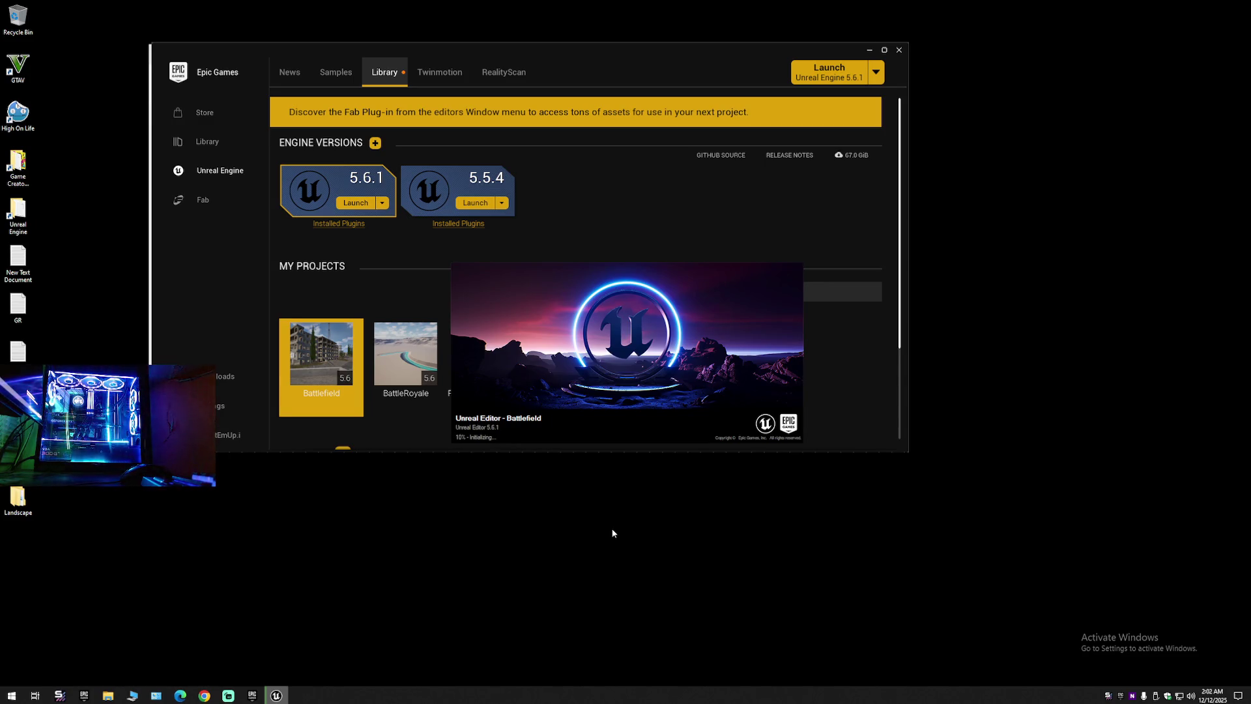
pyautogui.click(338, 225)
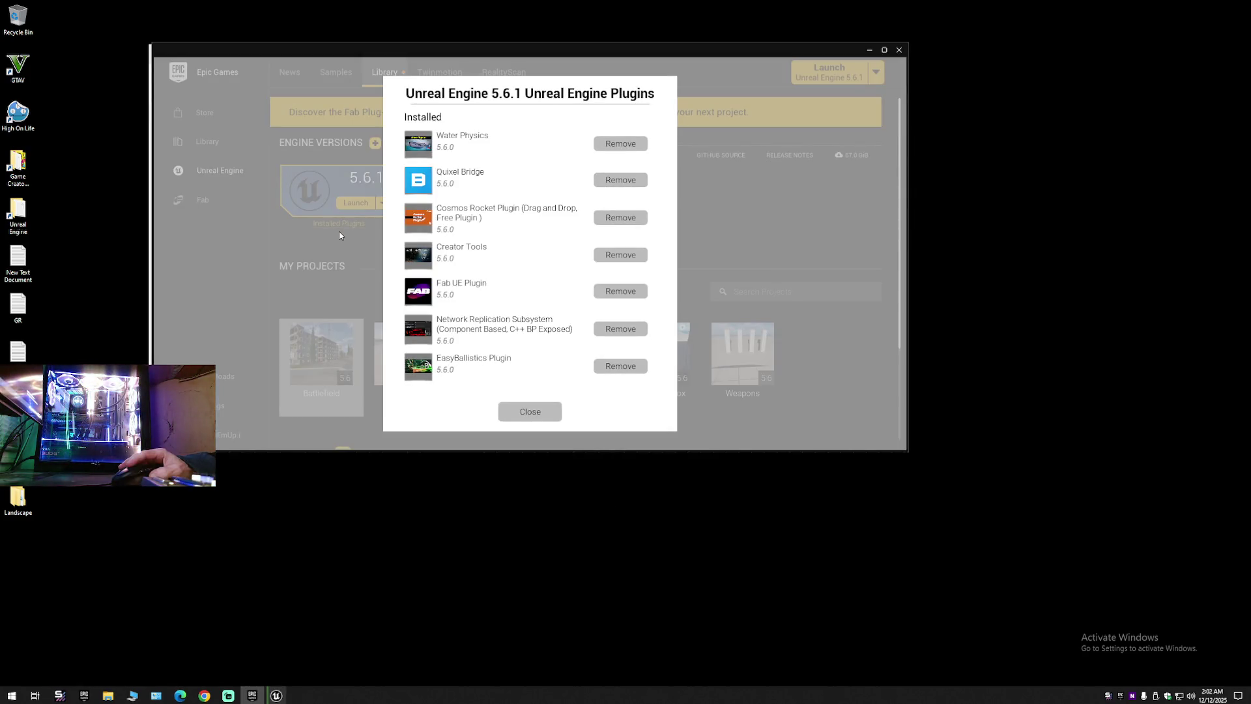
pyautogui.click(527, 412)
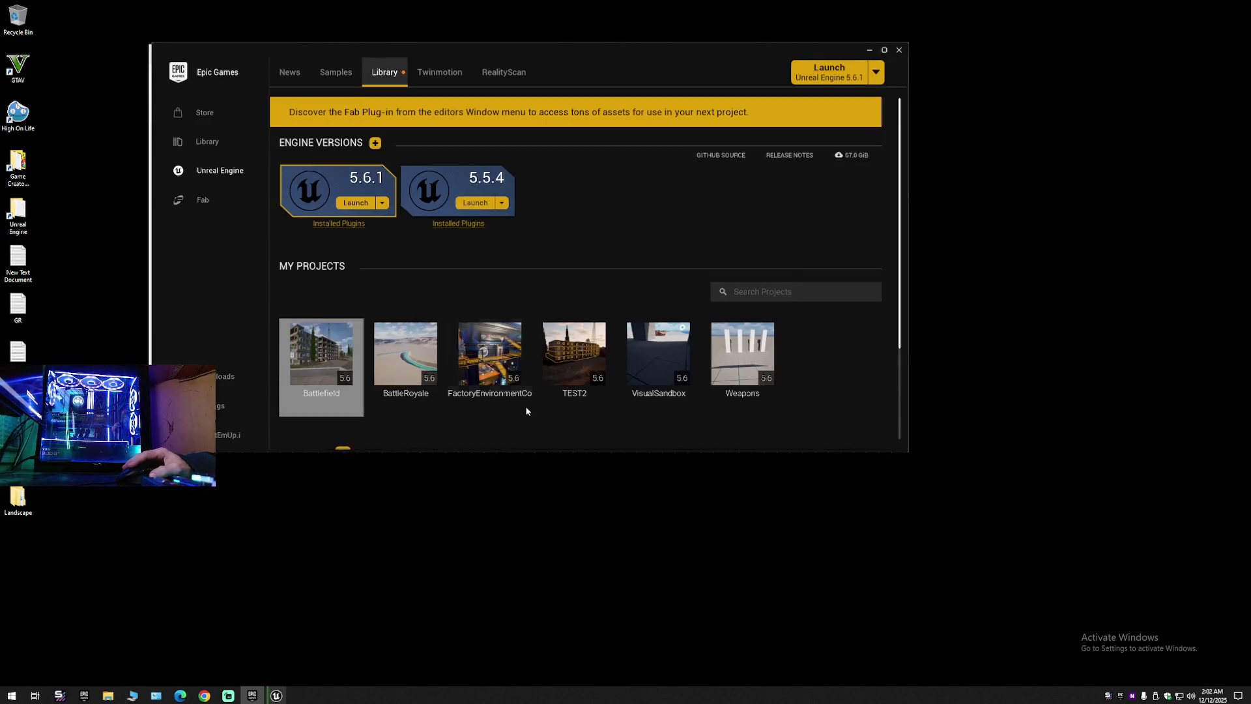
pyautogui.click(456, 226)
pyautogui.click(523, 320)
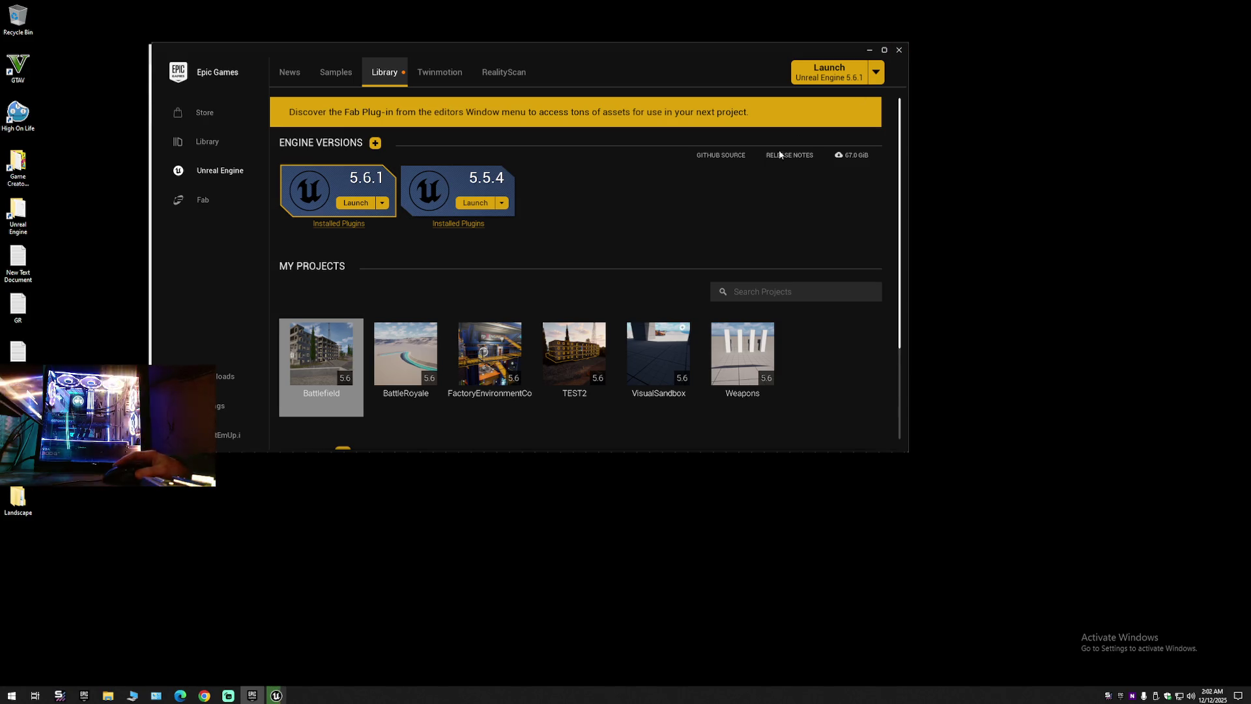
pyautogui.moveTo(549, 377)
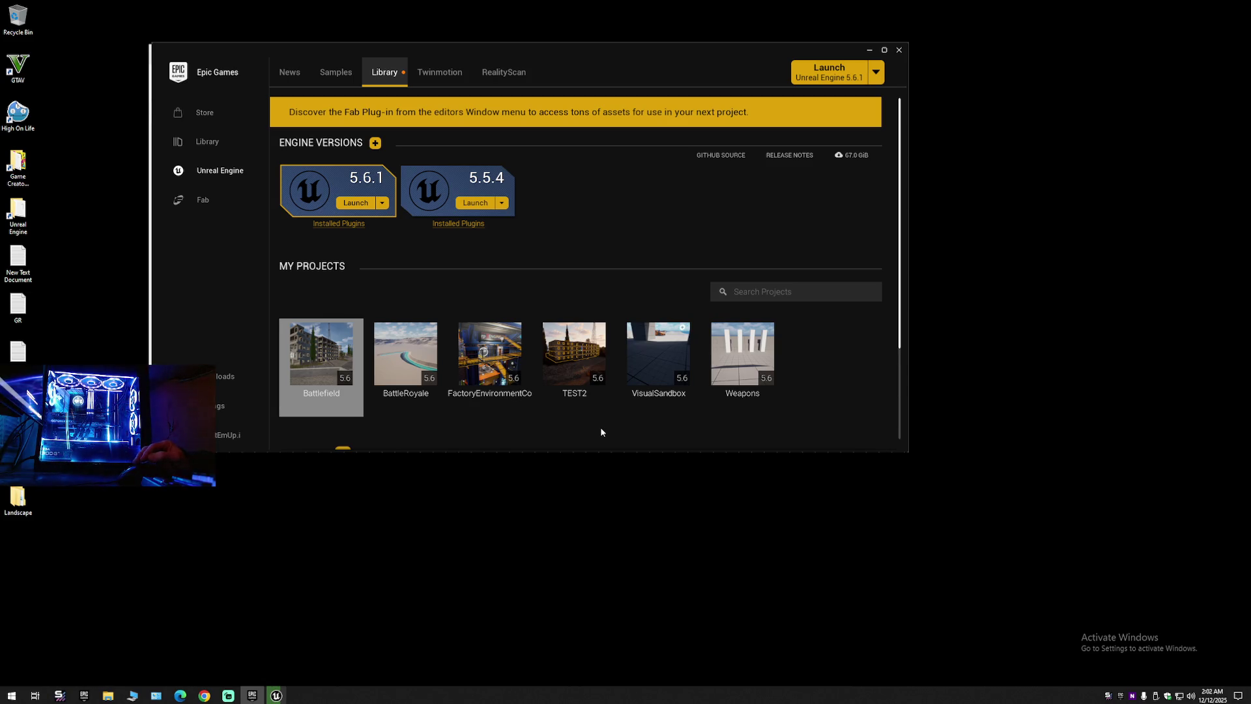
# Open the TEST2 project folder on disk, look into Config and then Content, and close the window.
pyautogui.rightClick(585, 367)
pyautogui.click(607, 386)
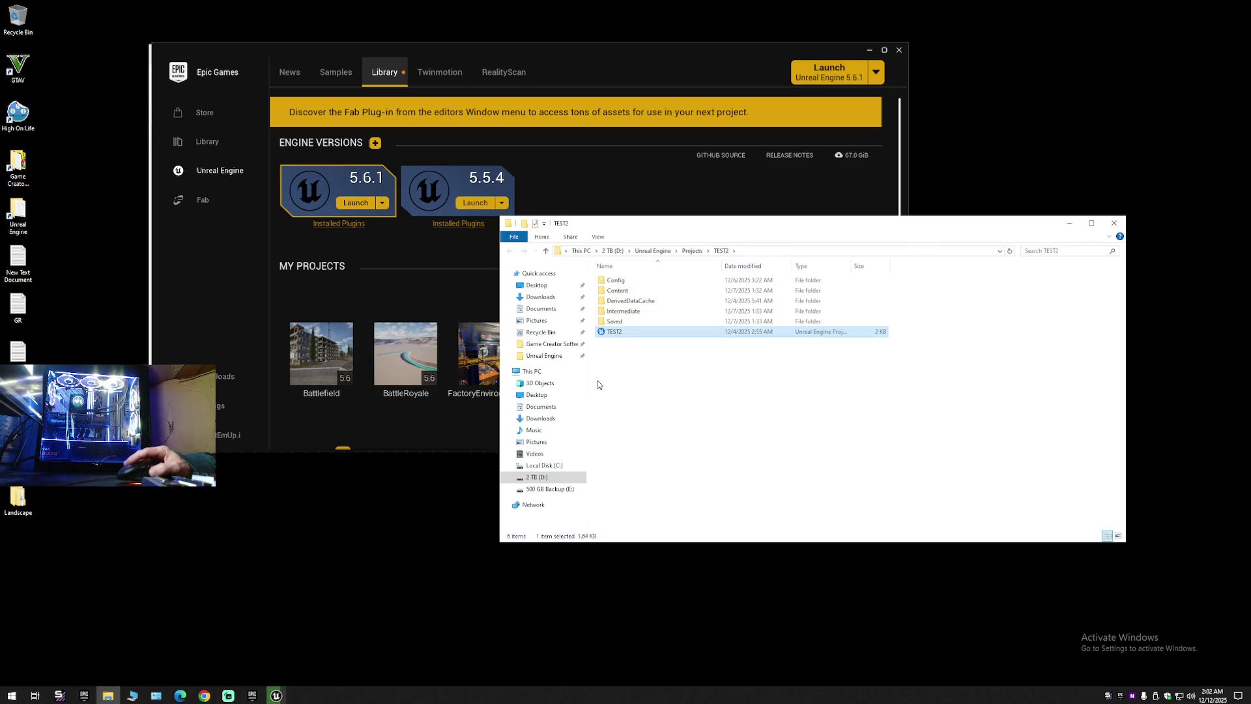
pyautogui.doubleClick(619, 280)
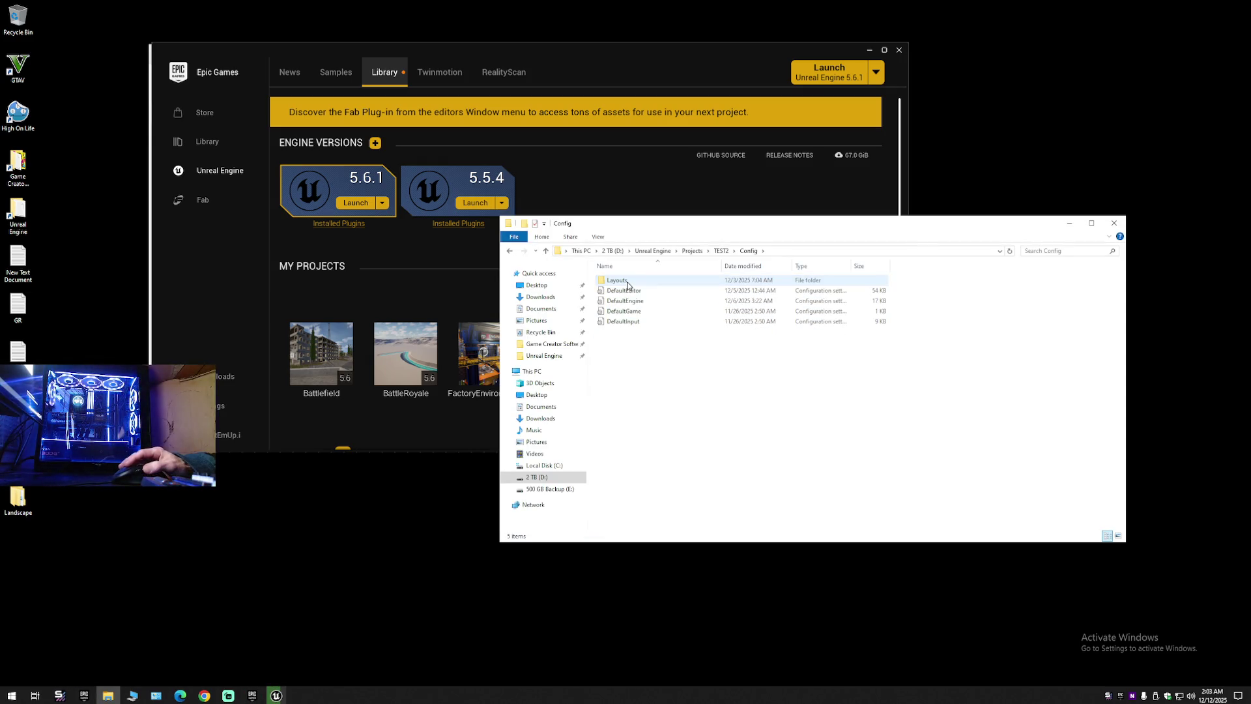
pyautogui.hotkey('alt', 'Left')
pyautogui.doubleClick(627, 293)
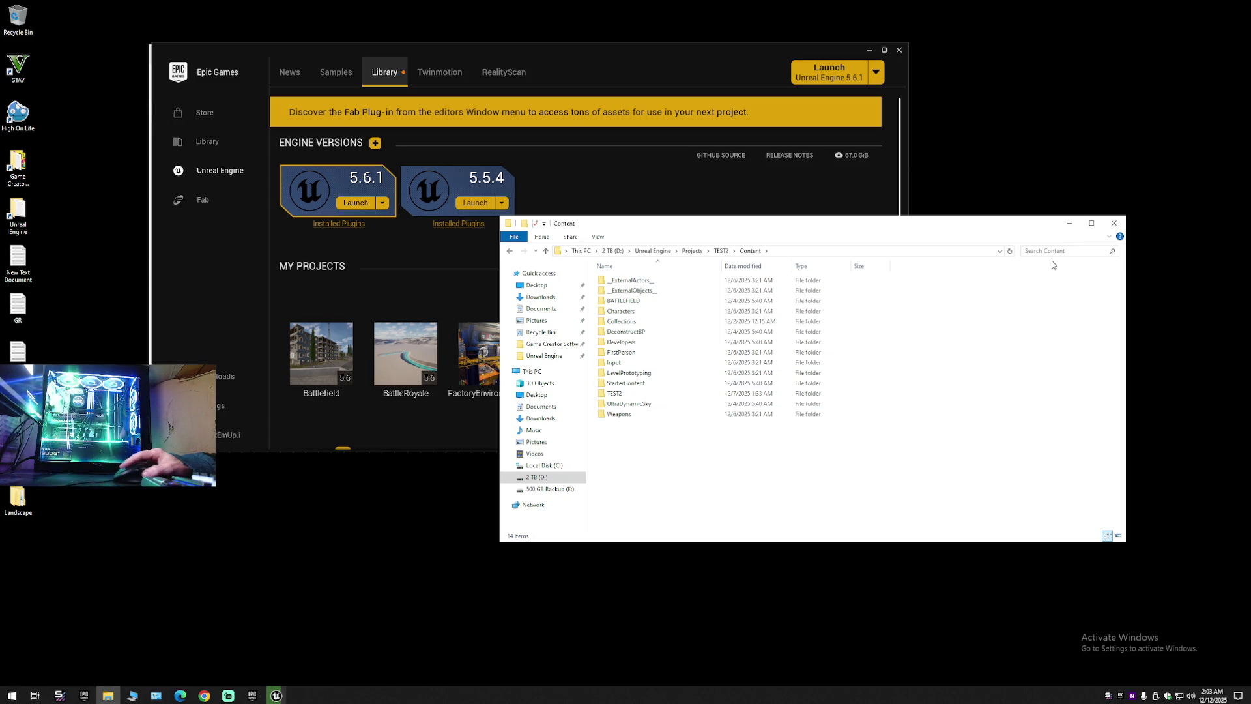
pyautogui.click(1113, 223)
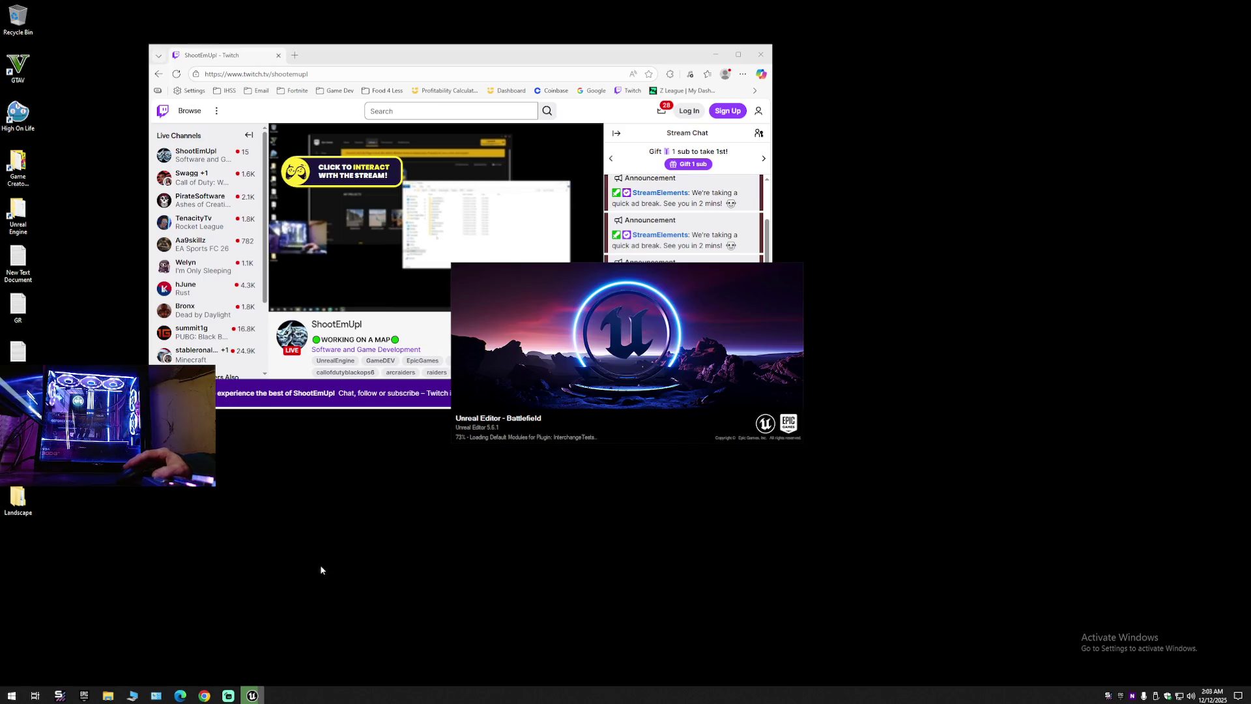
pyautogui.press('super+e')
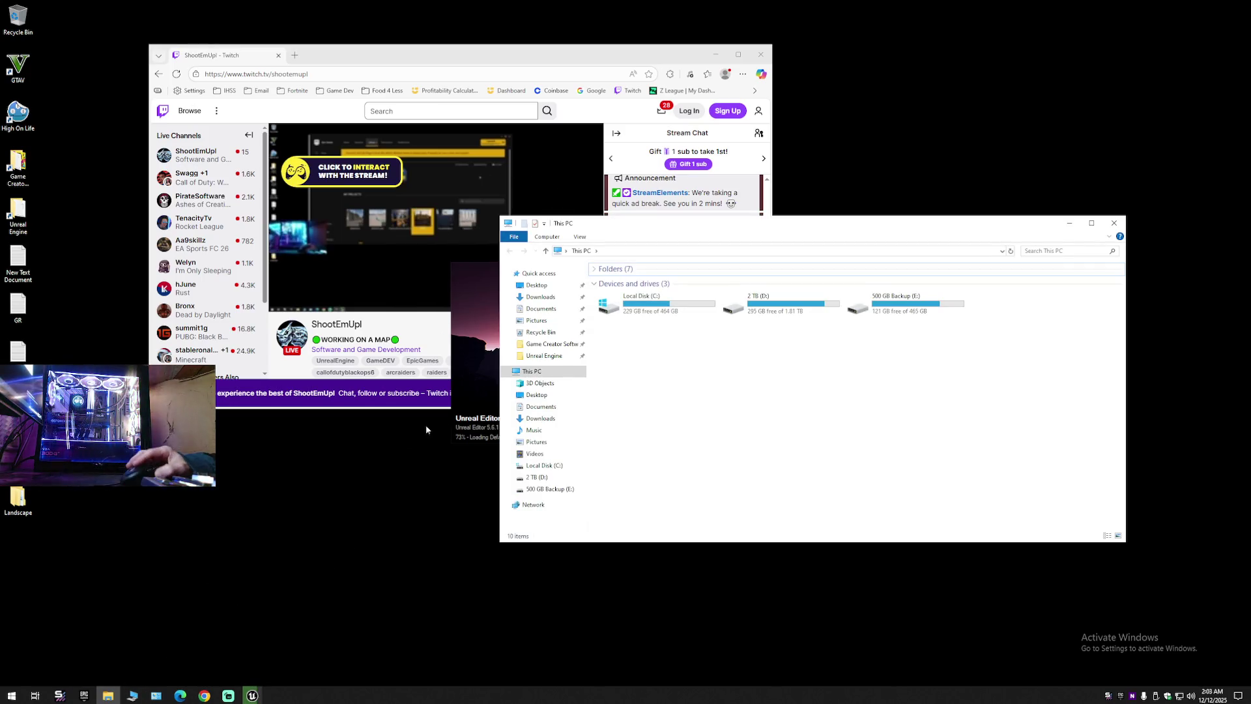
pyautogui.click(544, 355)
pyautogui.doubleClick(633, 302)
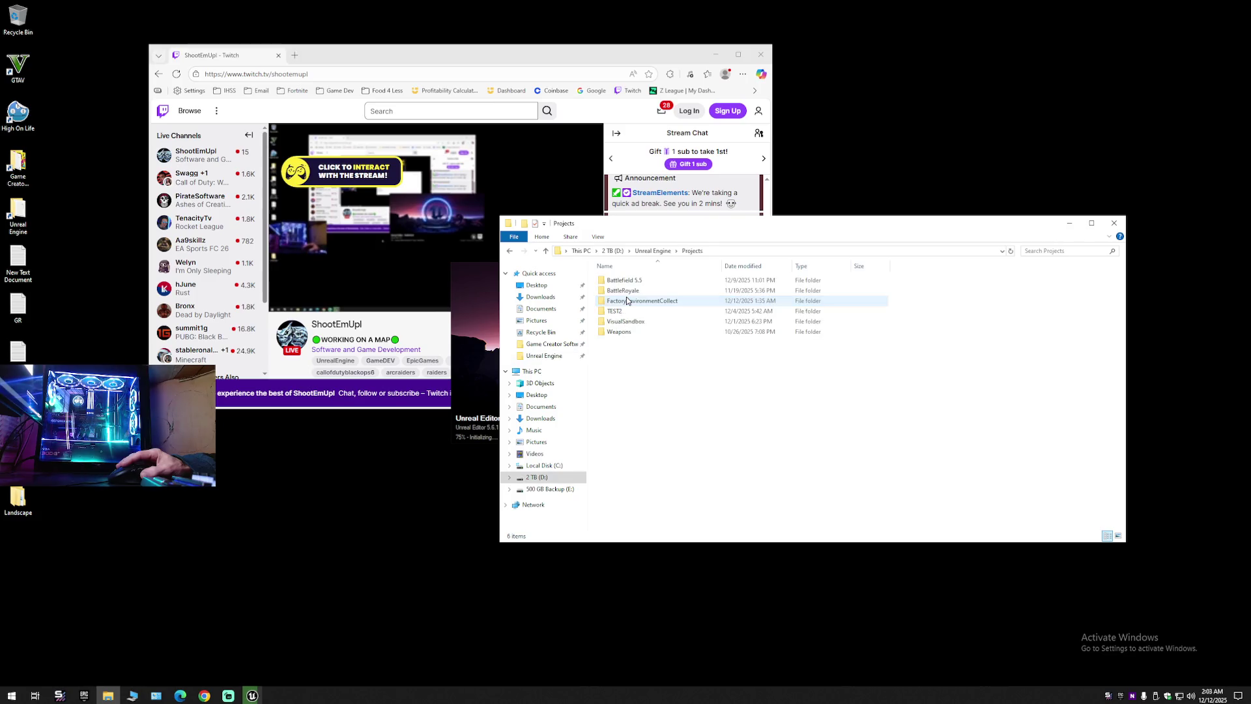
pyautogui.doubleClick(632, 282)
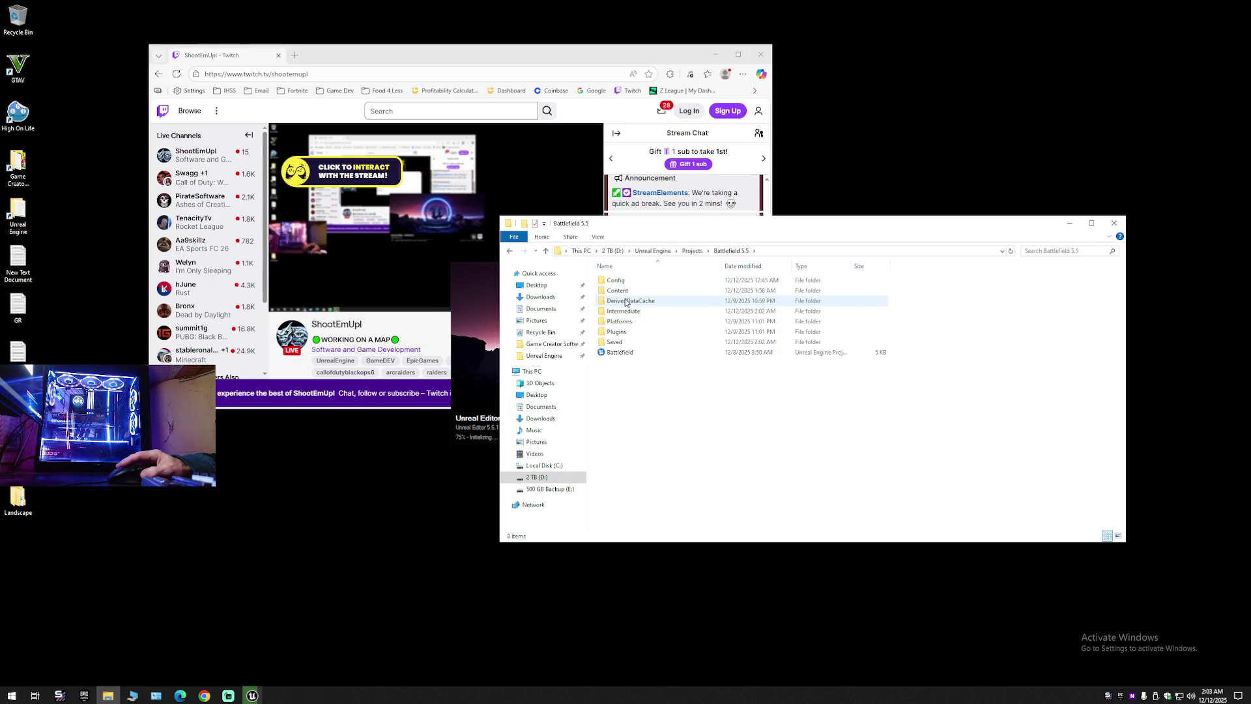
pyautogui.click(1114, 223)
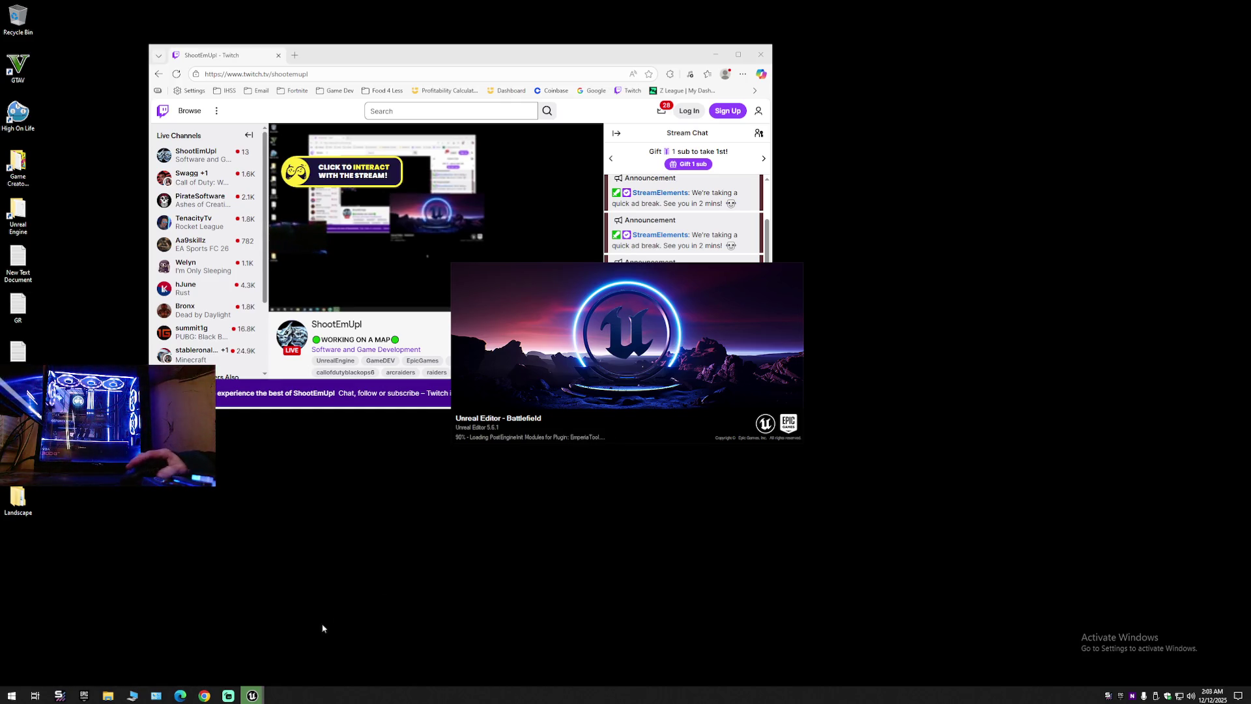
pyautogui.click(228, 695)
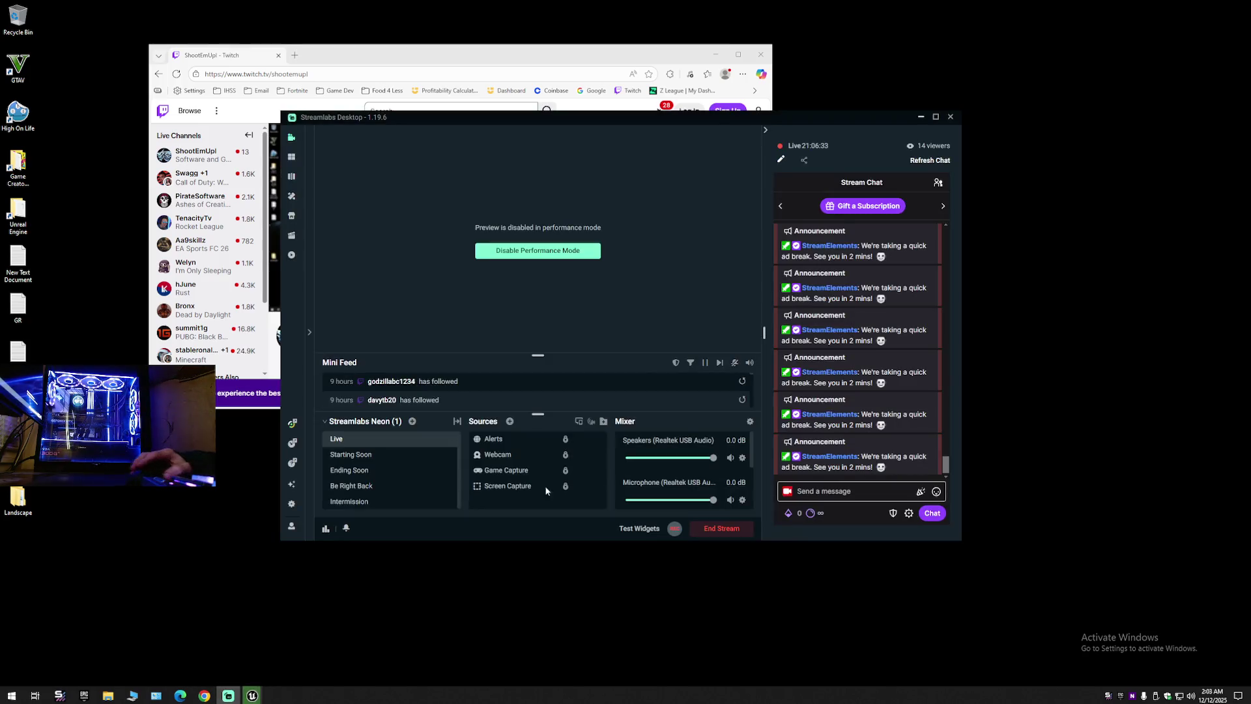
pyautogui.click(921, 118)
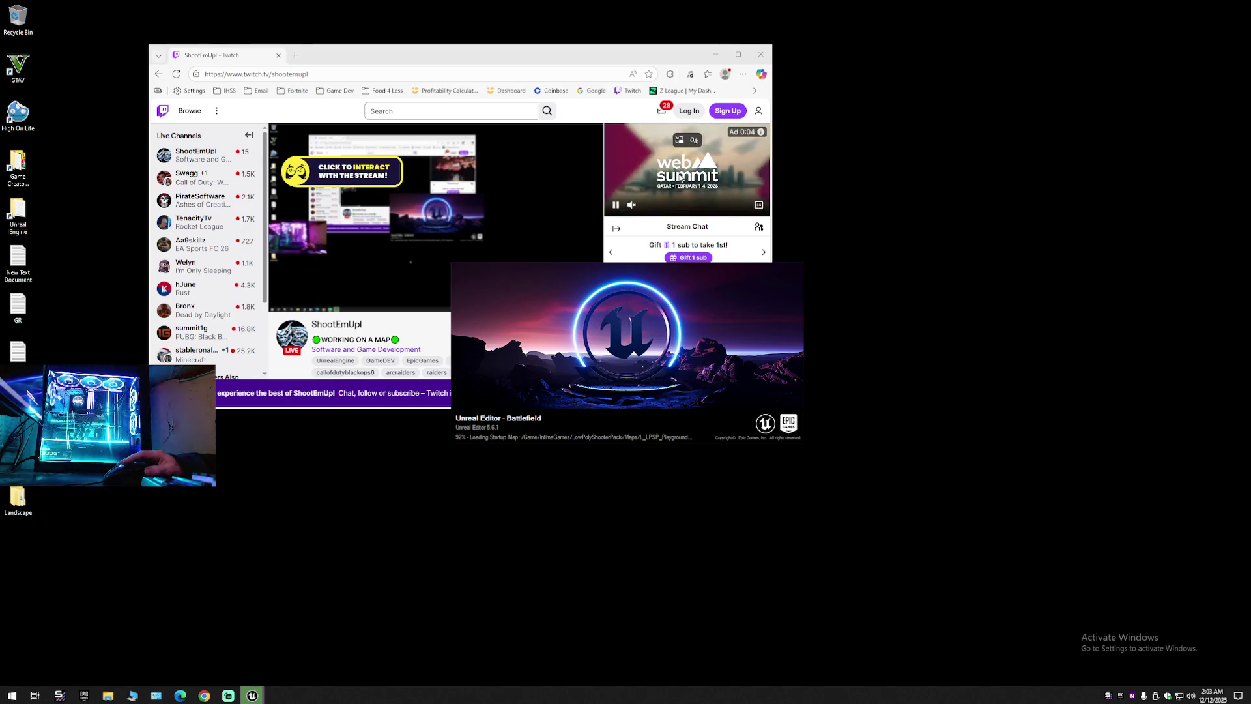
pyautogui.click(635, 206)
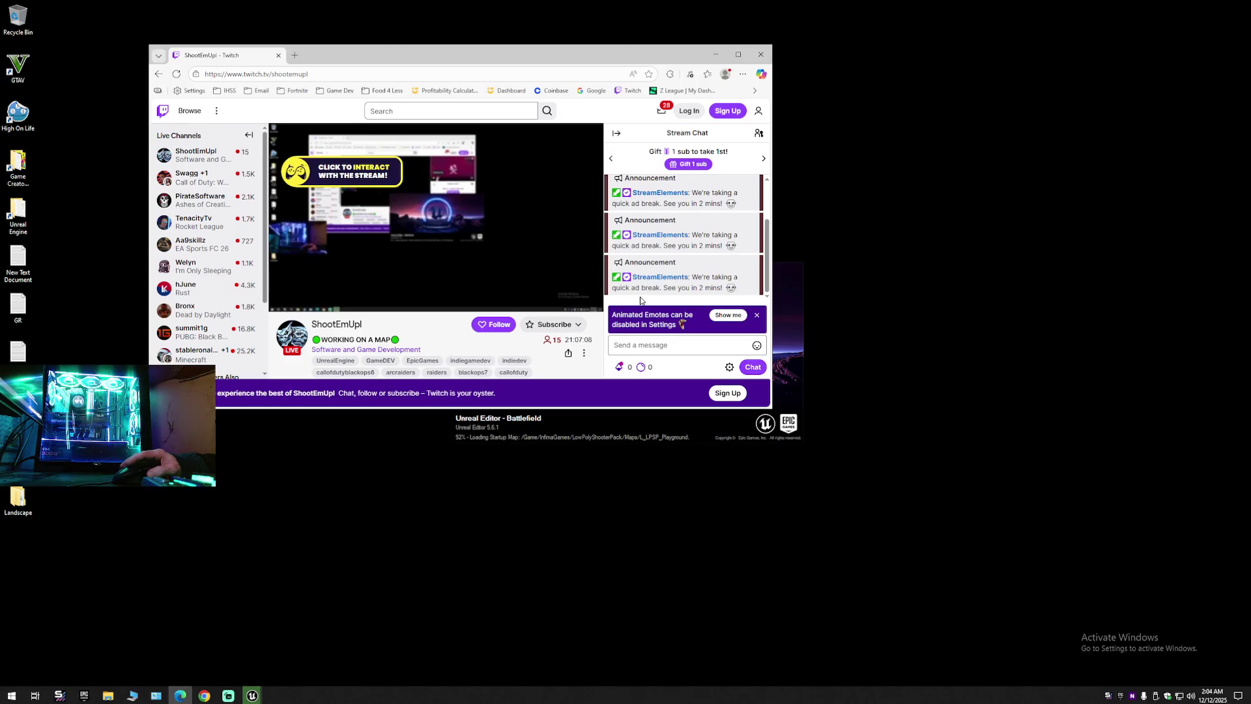
# Show the Twitch stream player's controls over the Unreal loading splash.
pyautogui.moveTo(361, 266)
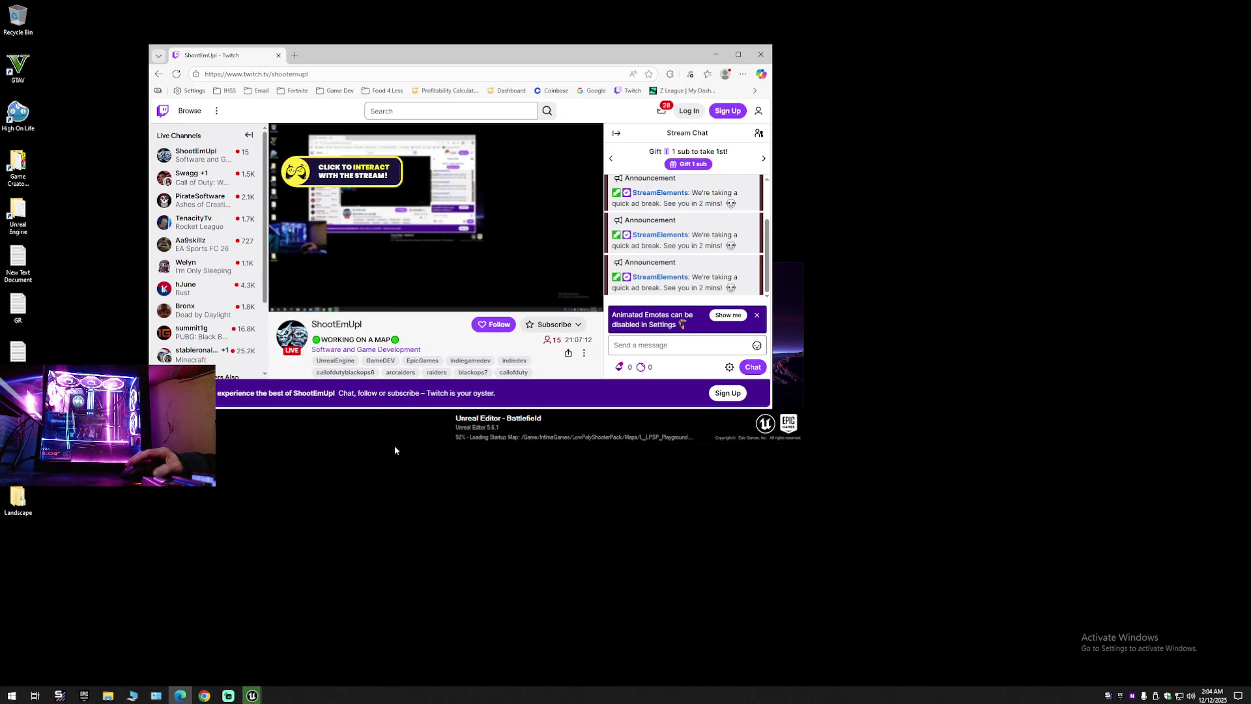
pyautogui.moveTo(307, 302)
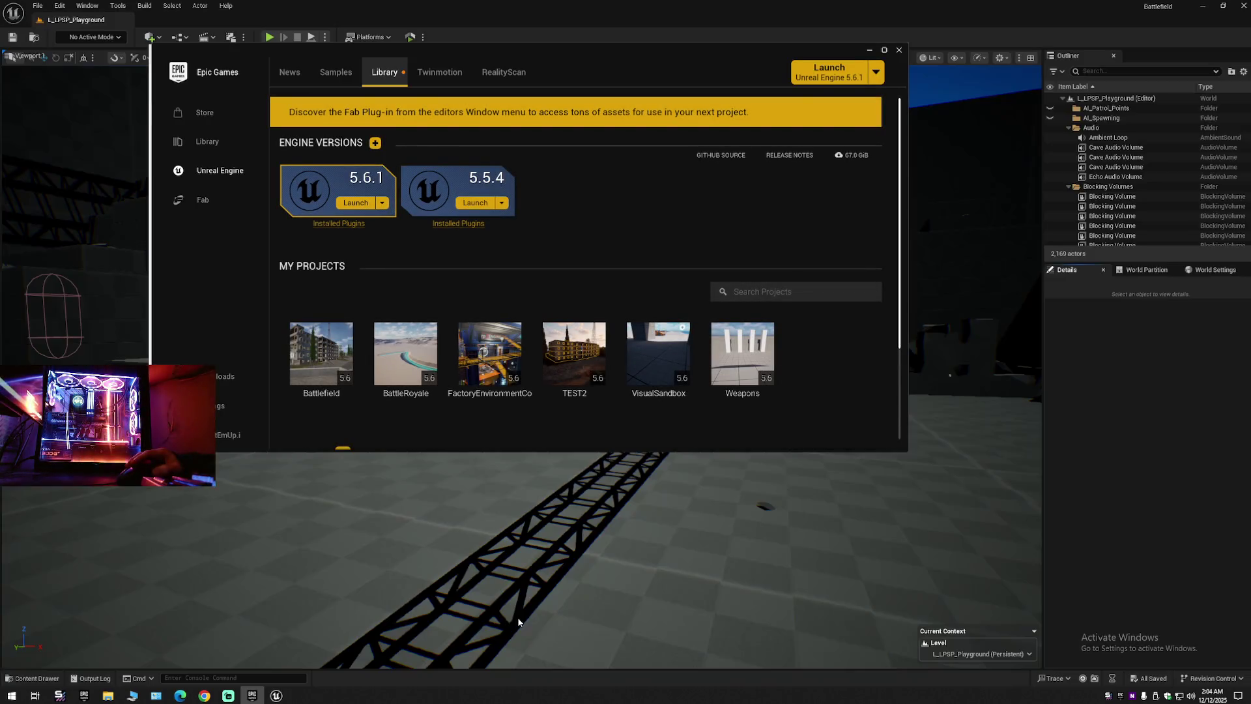
# Close the Epic Games Launcher and open the Unreal editor's Content Drawer.
pyautogui.click(899, 50)
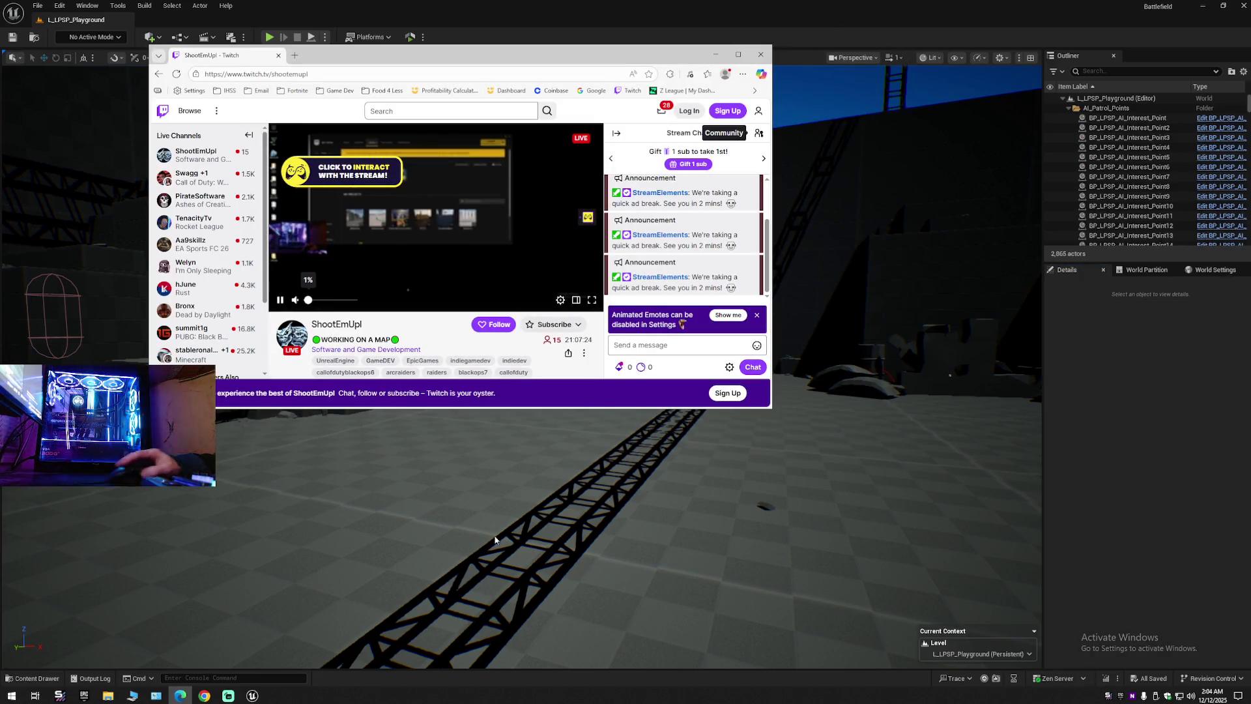
pyautogui.click(462, 572)
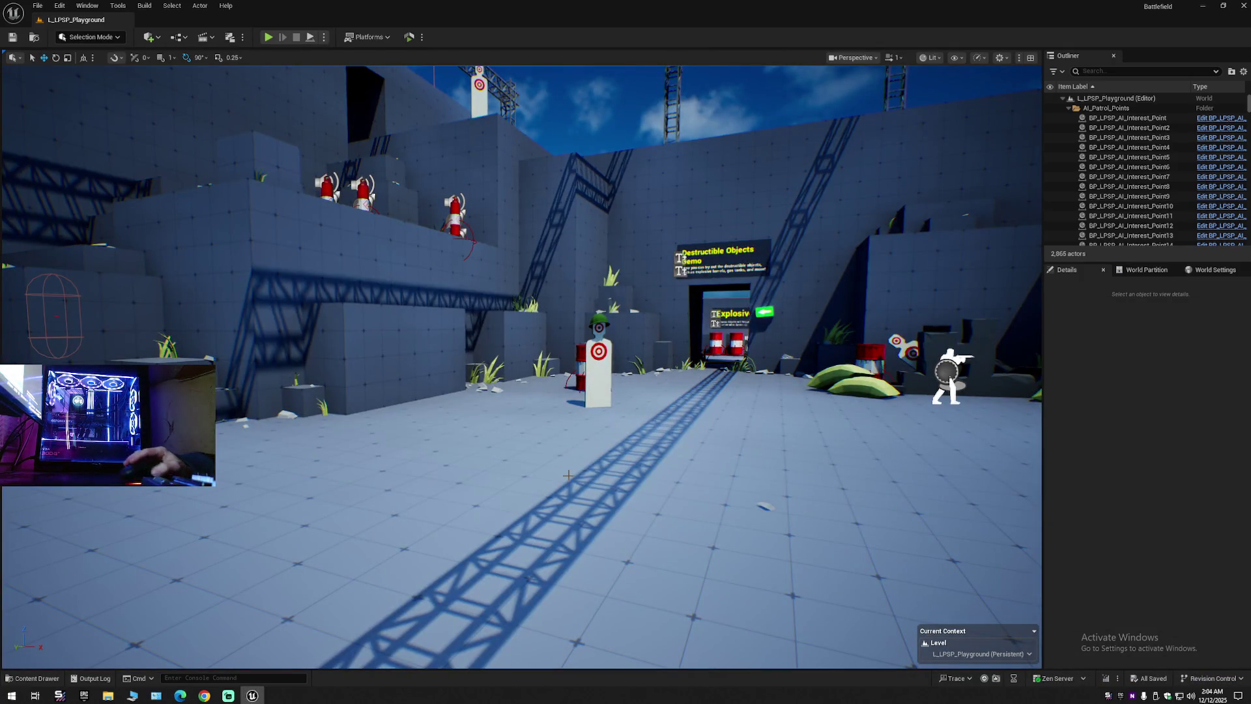
pyautogui.click(39, 678)
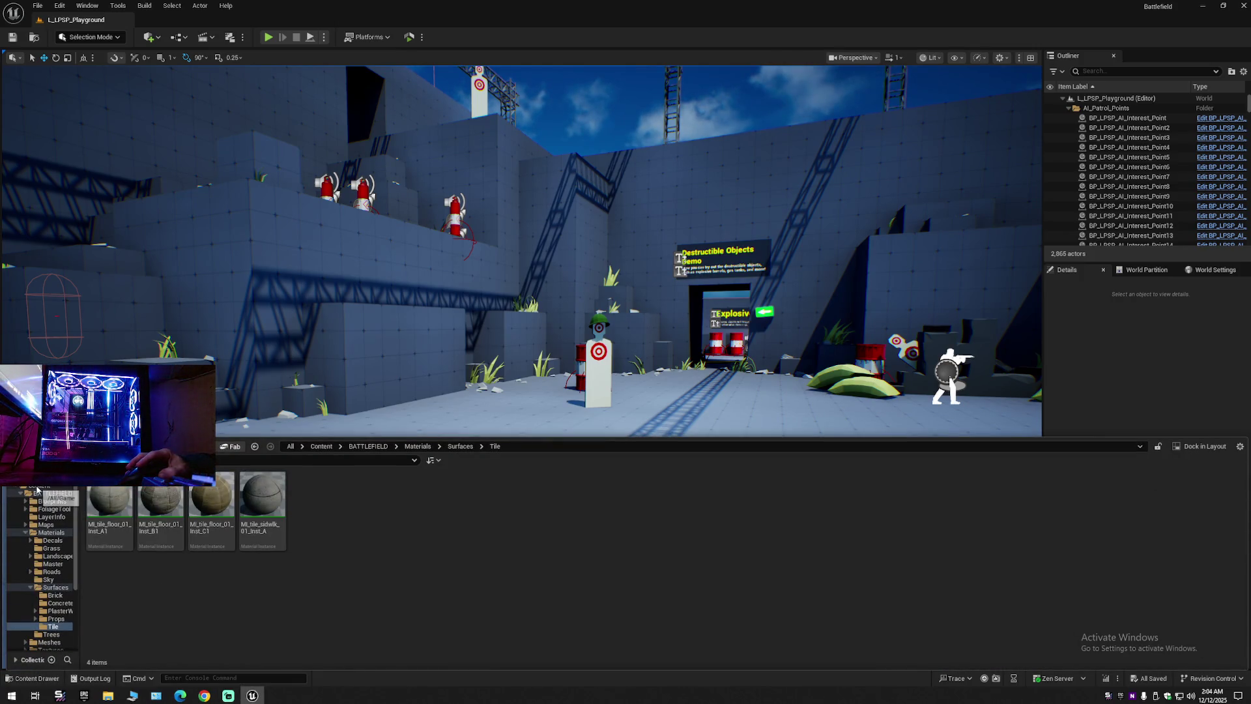
# Browse the Characters, DeconstructBP and Meshes folders, then return to the Content root.
pyautogui.click(33, 486)
pyautogui.click(21, 493)
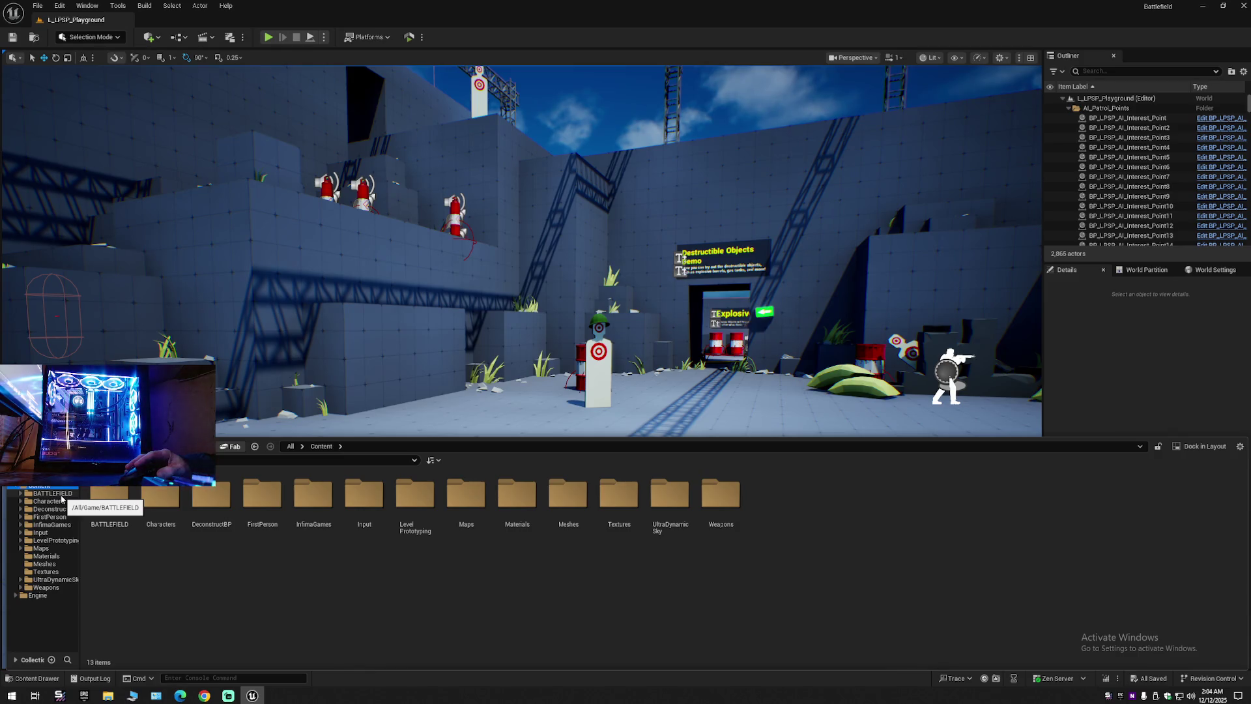
pyautogui.click(22, 501)
pyautogui.click(22, 500)
pyautogui.click(21, 509)
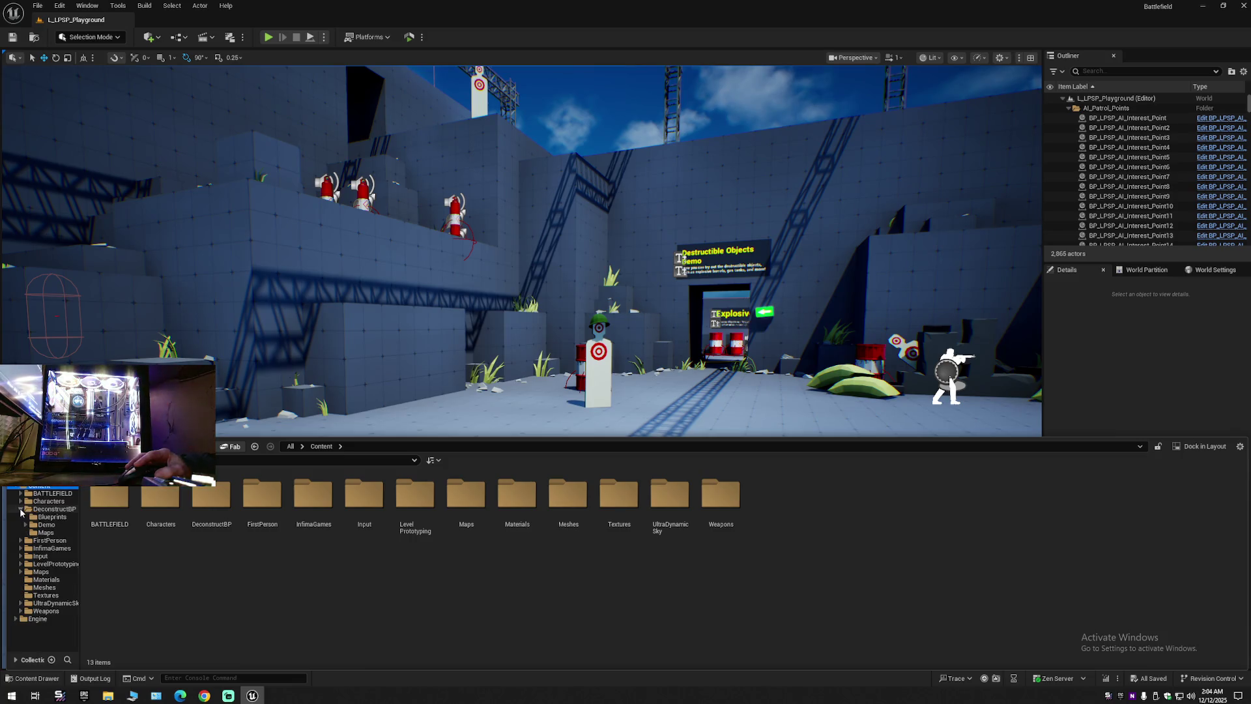
pyautogui.click(20, 509)
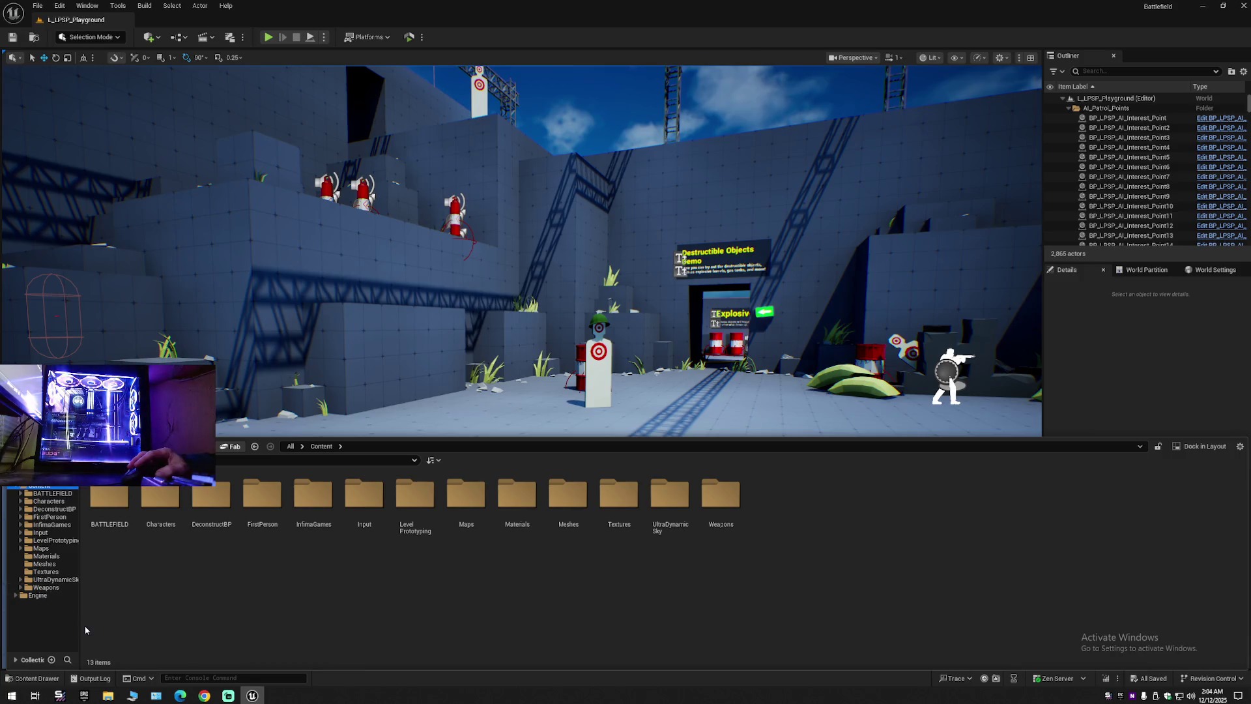
pyautogui.click(46, 565)
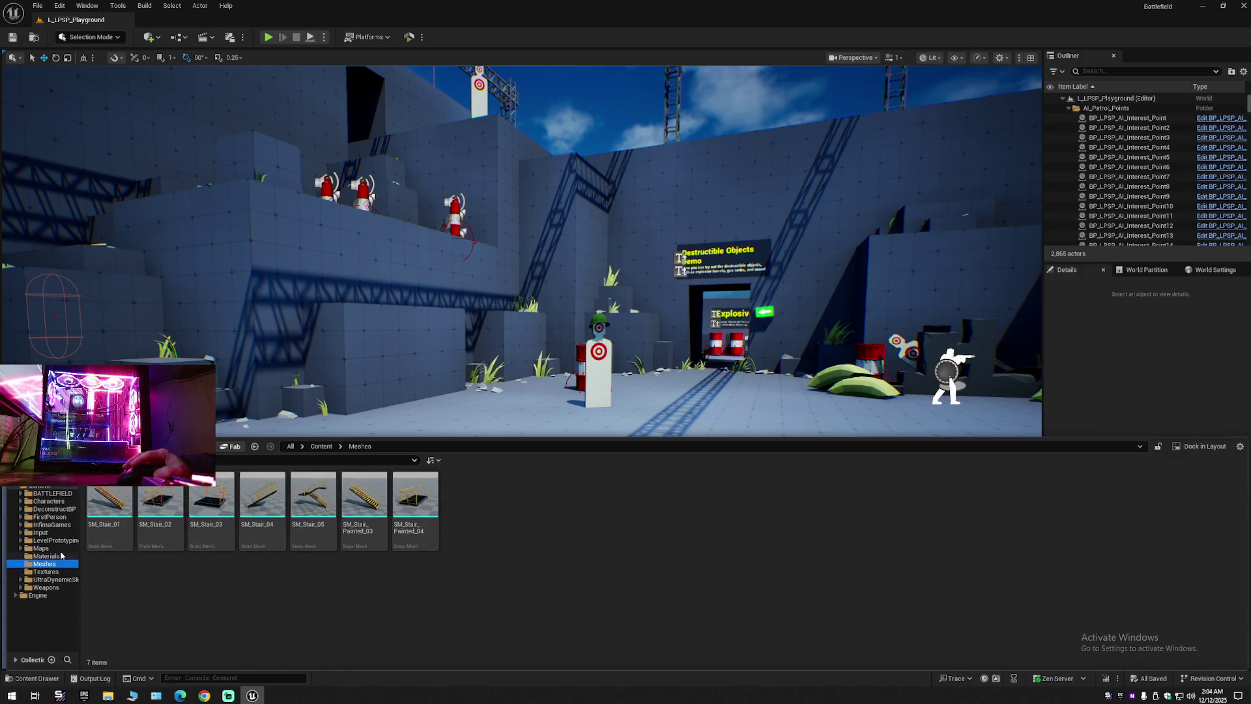
pyautogui.click(49, 487)
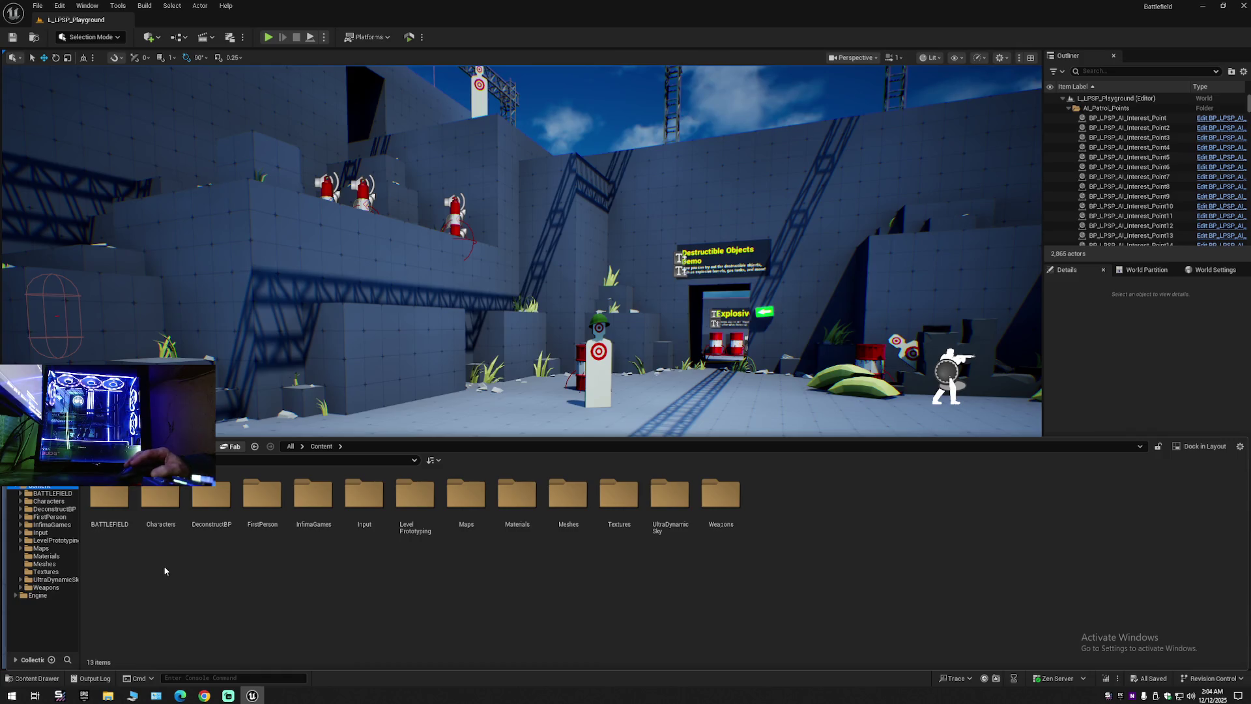
# Open the Maps folder and load the Battlefield level.
pyautogui.click(468, 504)
pyautogui.doubleClick(467, 504)
pyautogui.doubleClick(160, 502)
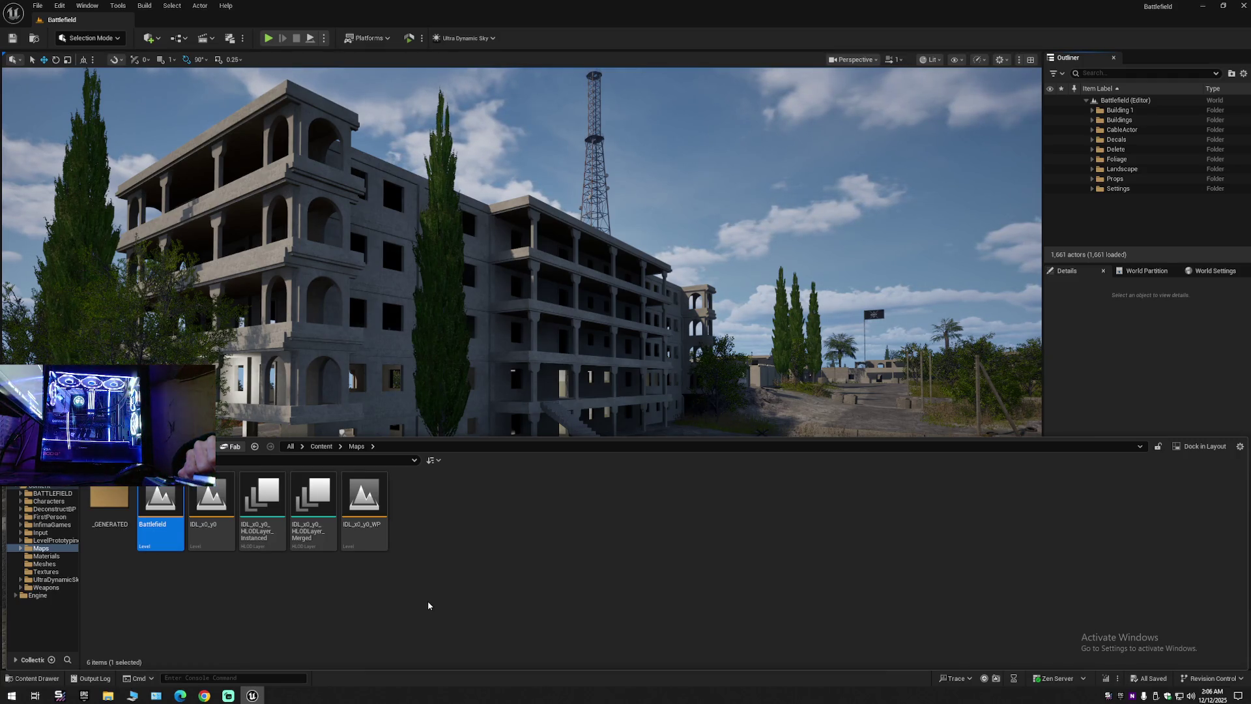
# Collapse the whole Outliner tree through its display options.
pyautogui.click(467, 595)
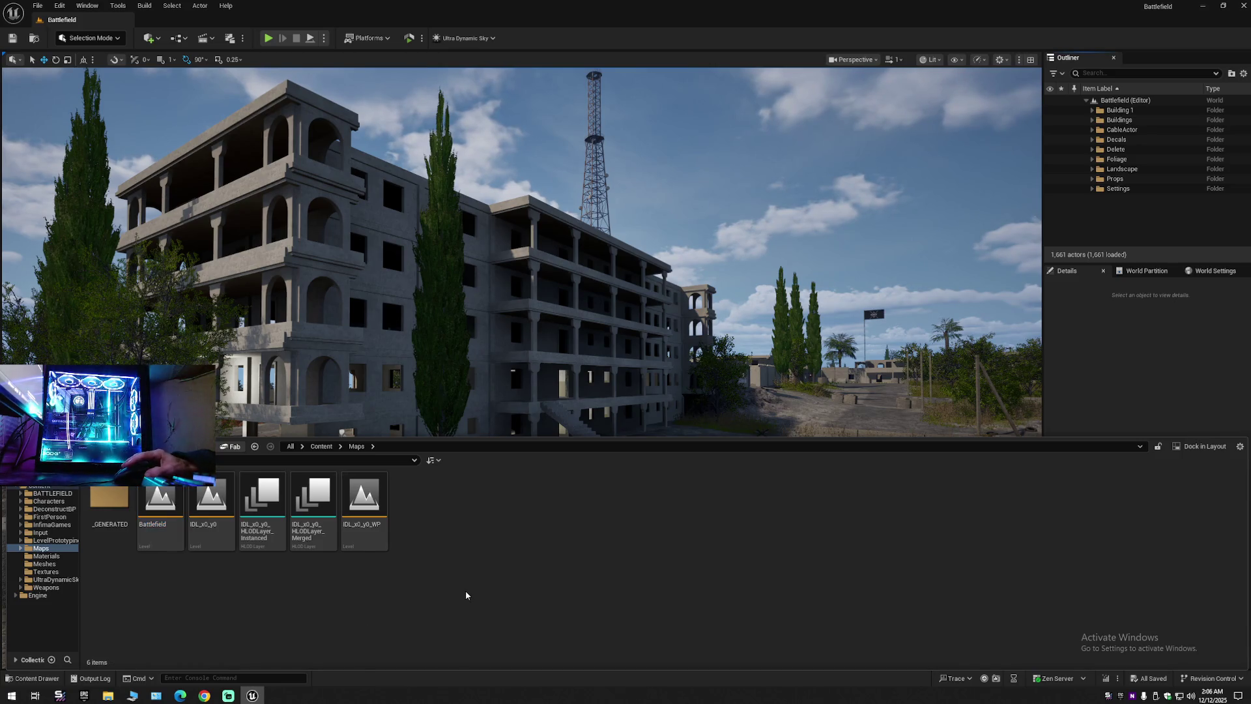
pyautogui.click(1243, 73)
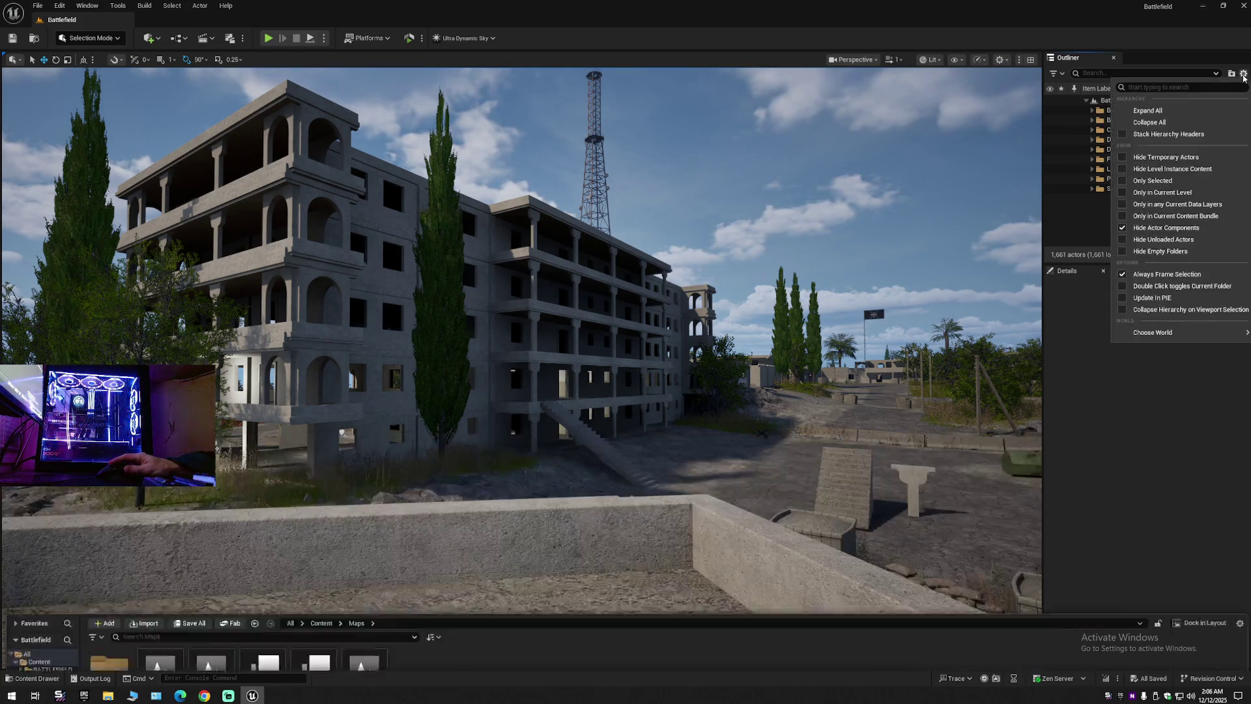
pyautogui.click(1158, 124)
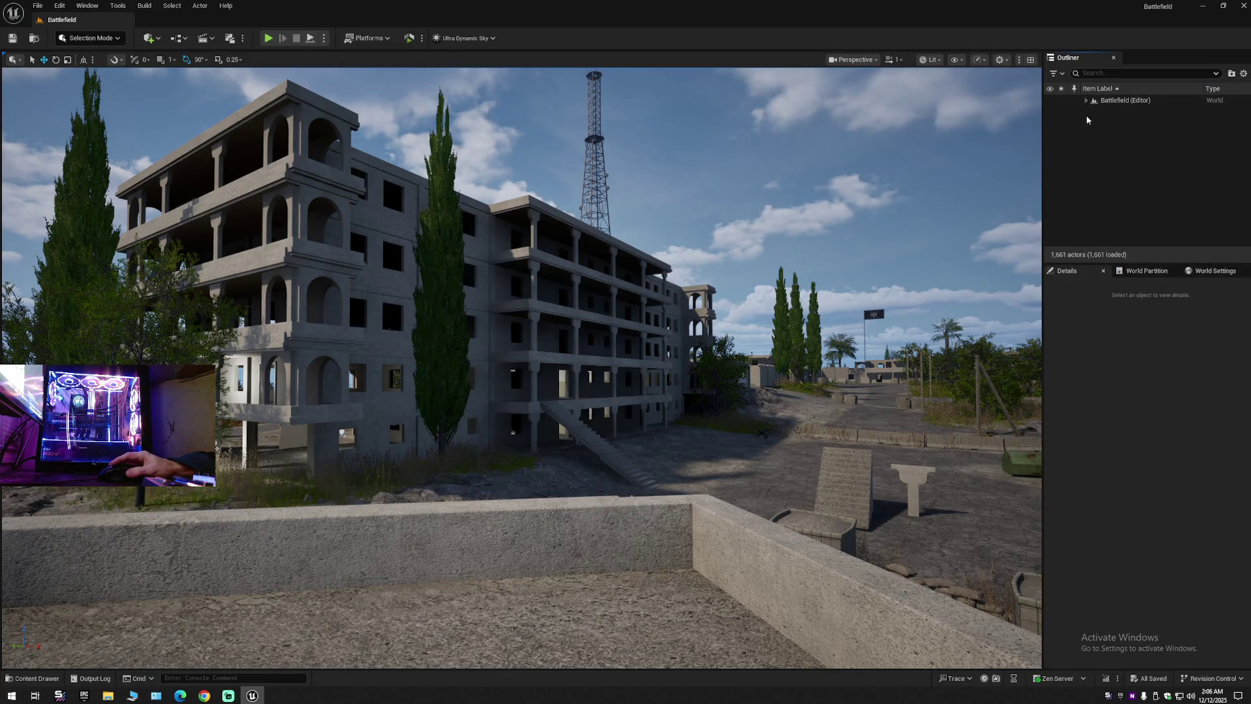
# Expand Battlefield in the Outliner and select the SM_BL5_ladr staircase pieces by the balcony.
pyautogui.click(1086, 99)
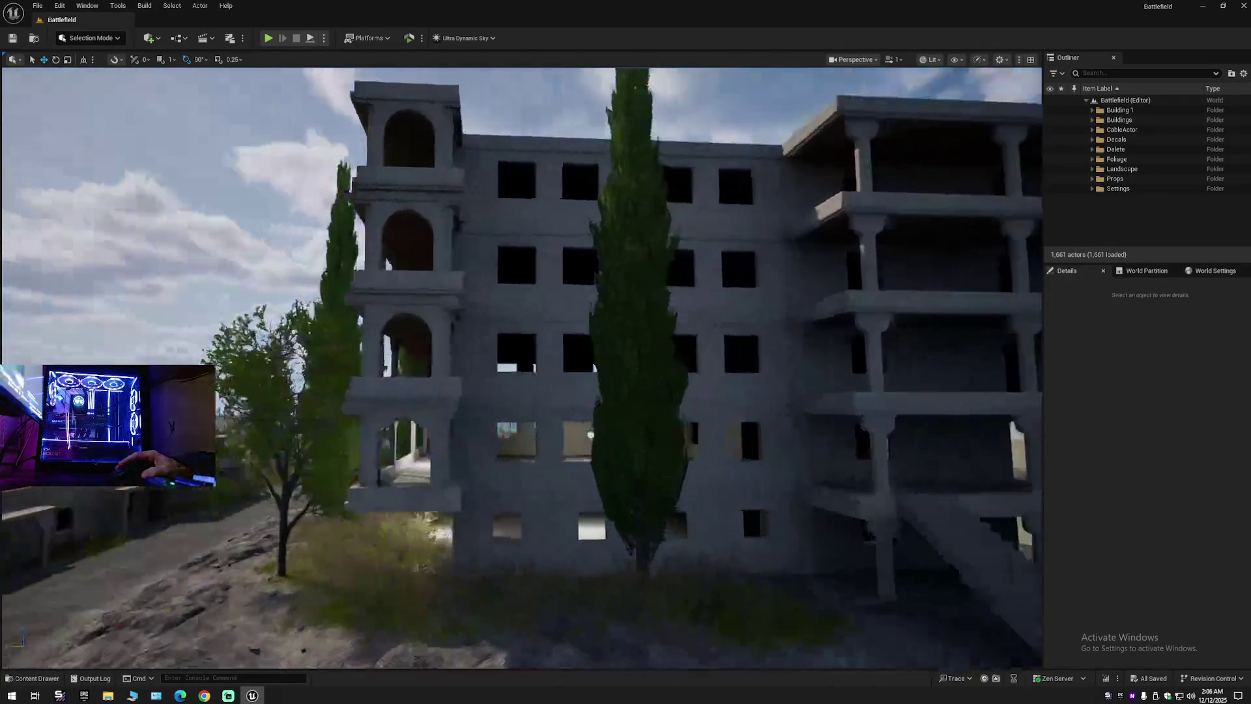
pyautogui.scroll(-1, 522, 368)
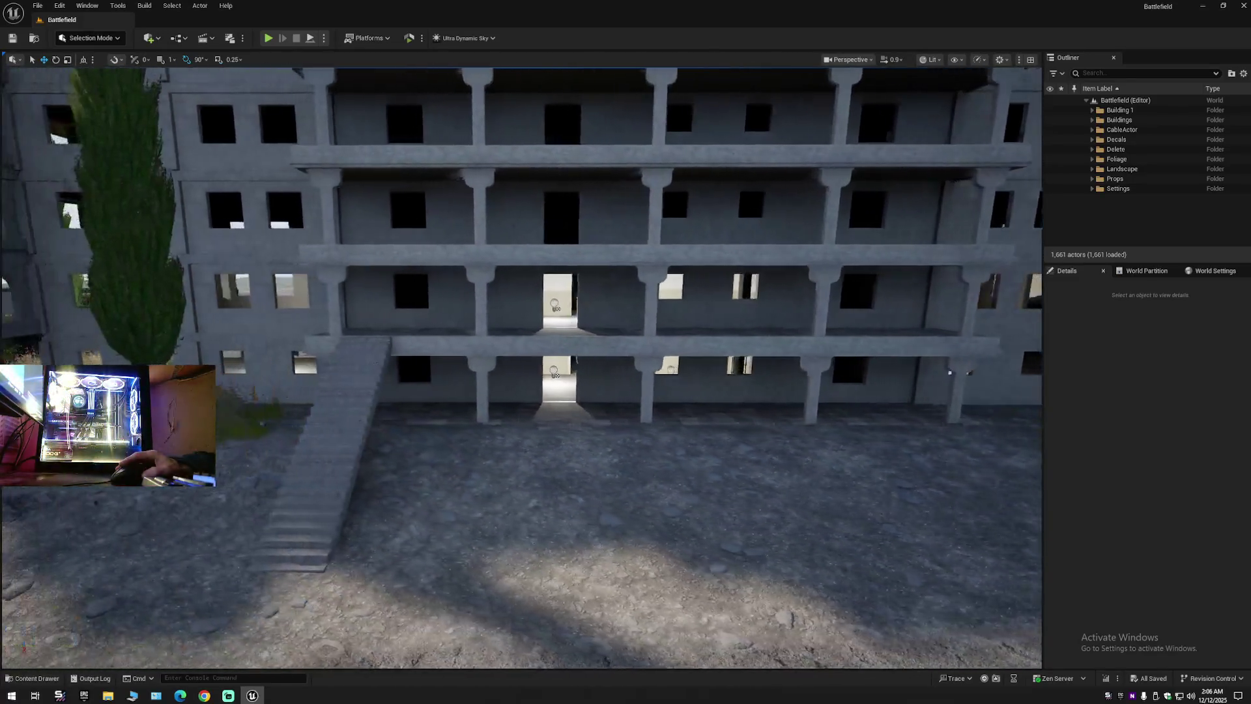
pyautogui.scroll(1, 578, 314)
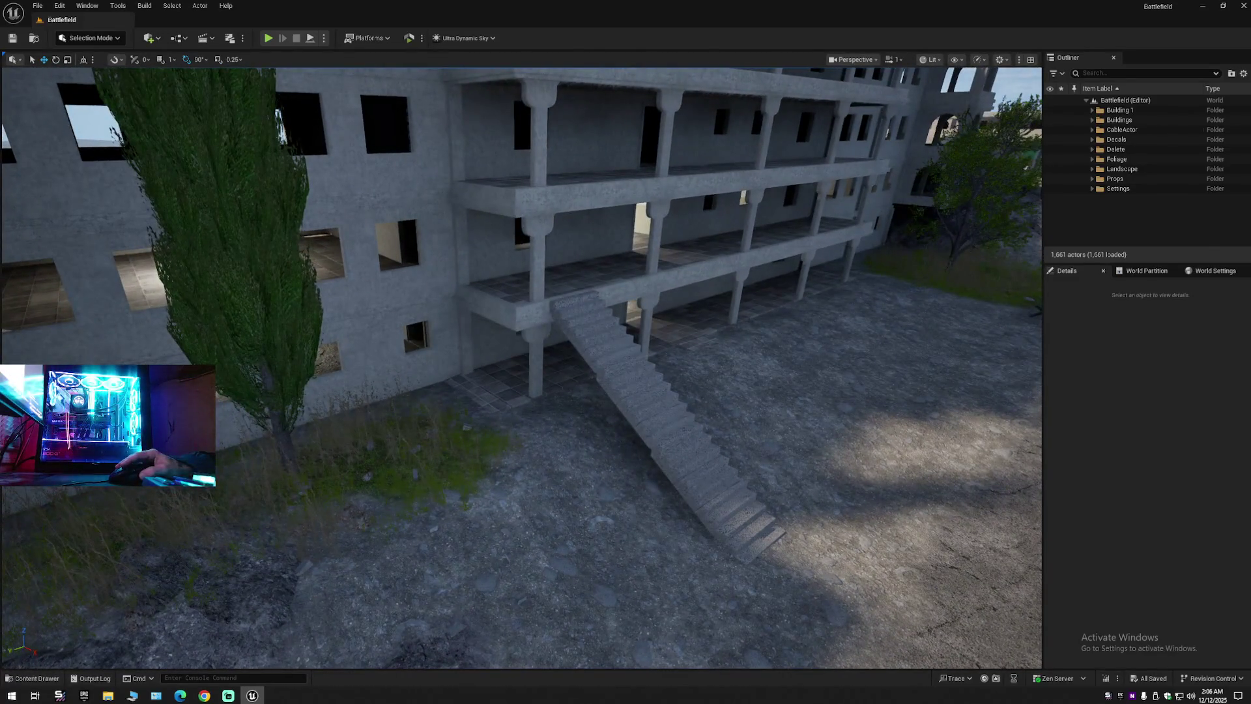
pyautogui.click(578, 313)
pyautogui.keyDown('ctrl'); pyautogui.click(636, 388); pyautogui.keyUp('ctrl')
pyautogui.keyDown('ctrl'); pyautogui.click(686, 456); pyautogui.keyUp('ctrl')
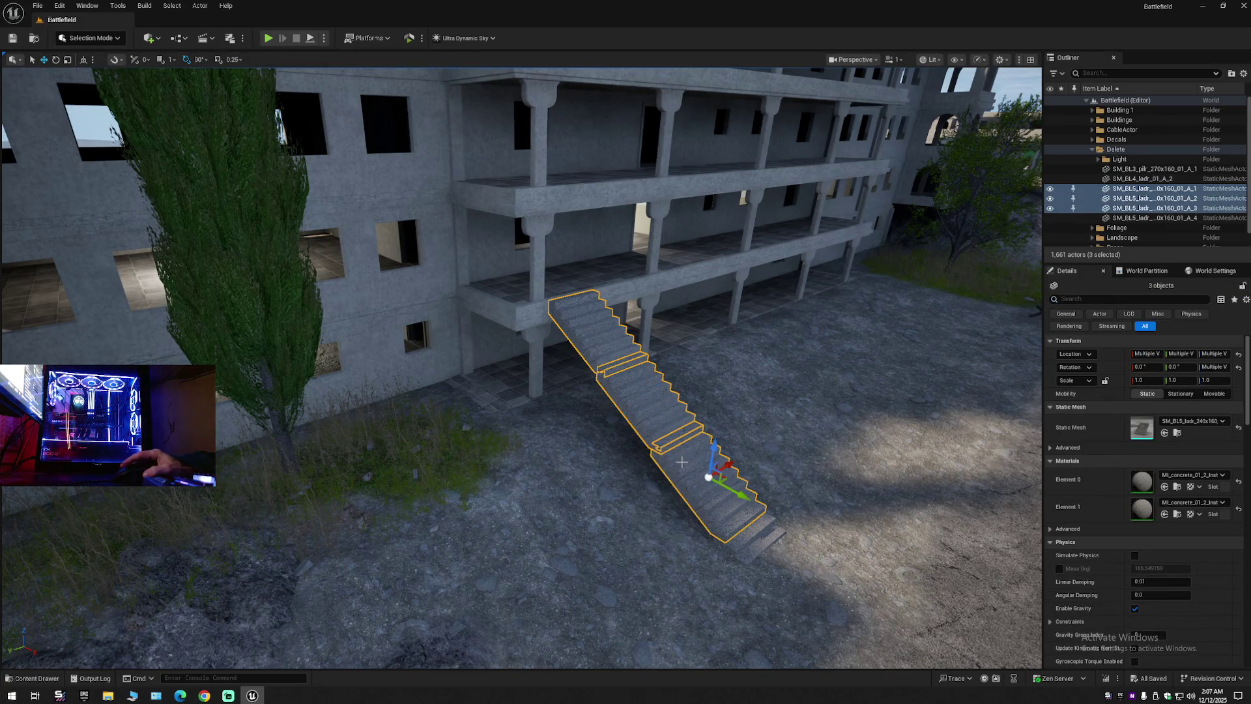
# Move staircase section SM_BL5_ladr A_3 onto open ground, rotate it to 0° yaw and snap it down.
pyautogui.keyDown('ctrl'); pyautogui.click(760, 537); pyautogui.keyUp('ctrl')
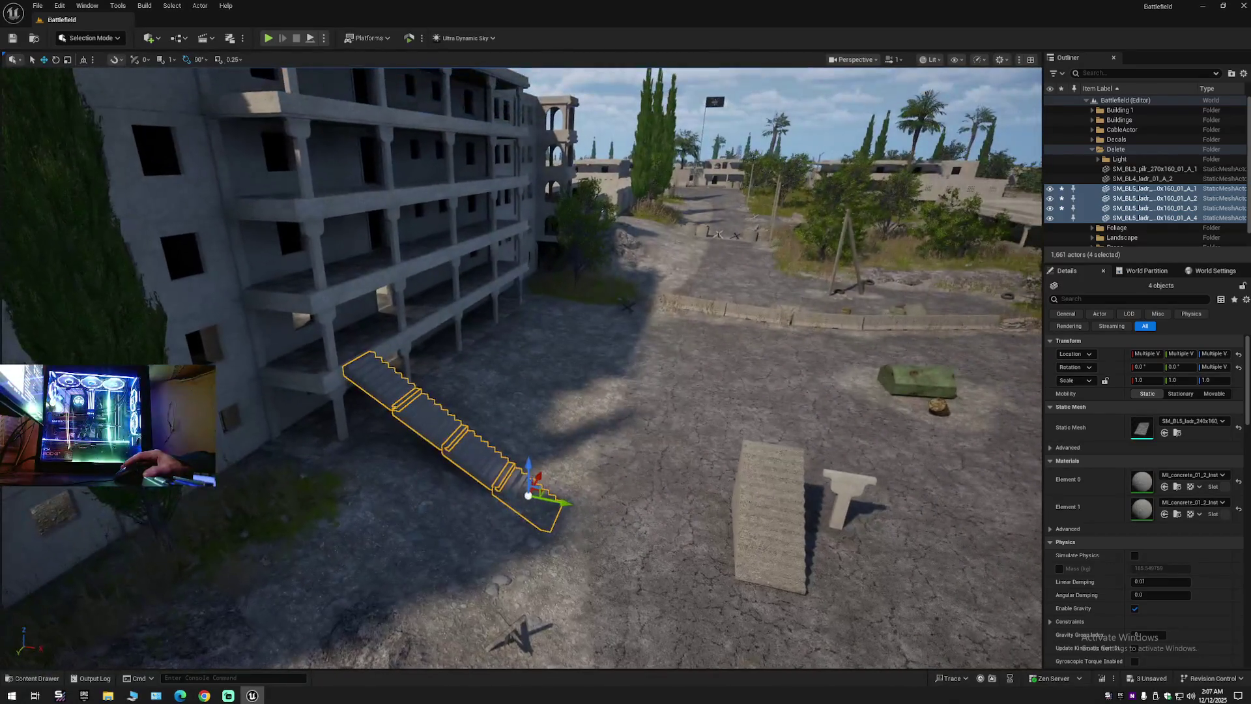
pyautogui.click(514, 491)
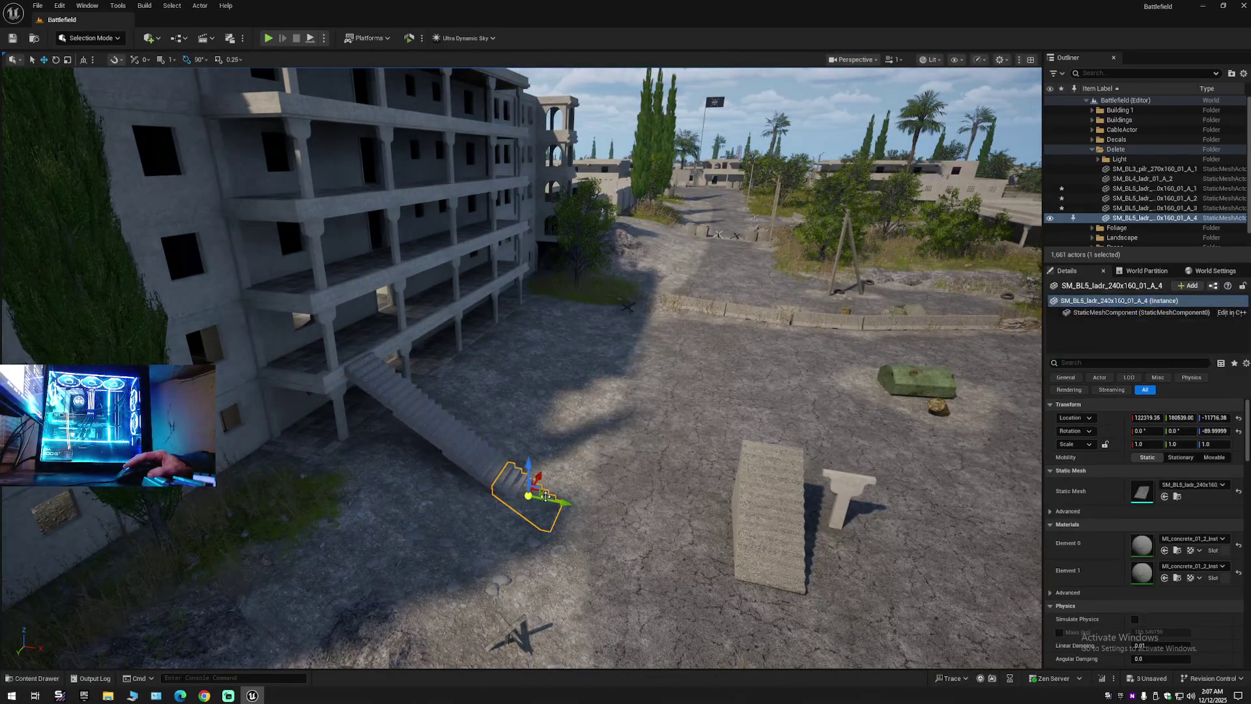
pyautogui.click(498, 468)
pyautogui.moveTo(509, 461); pyautogui.dragTo(974, 554)
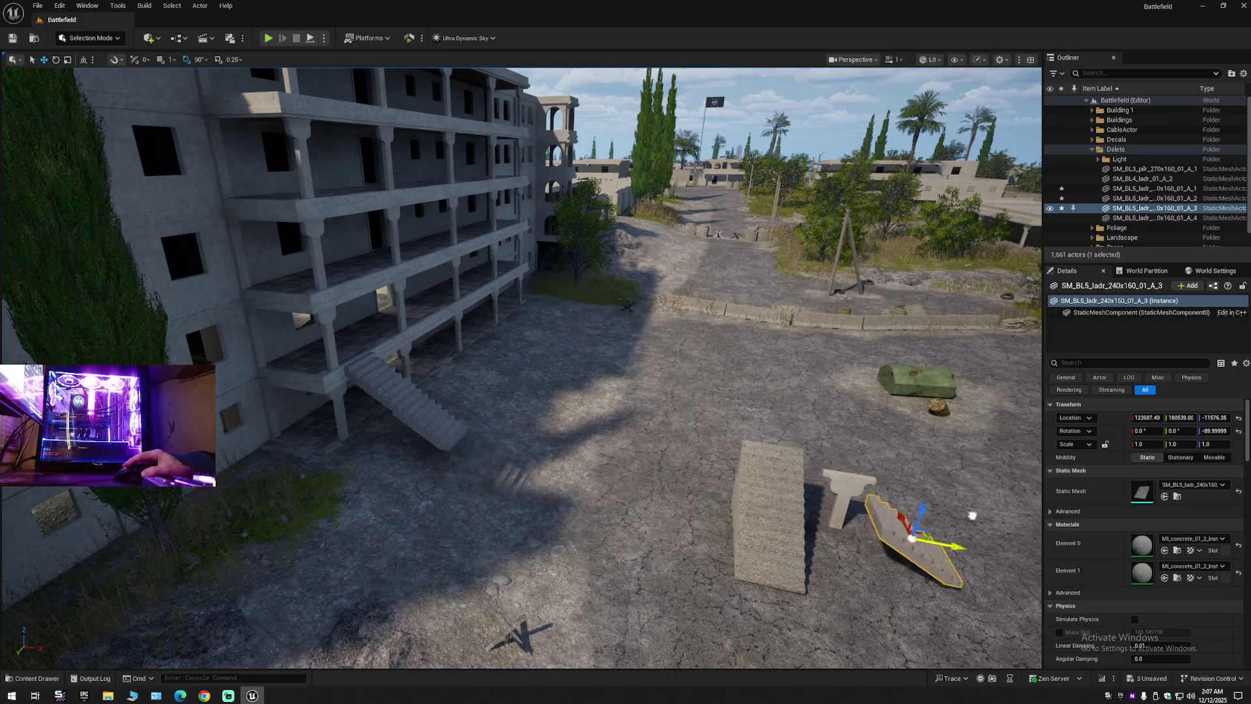
pyautogui.press('e')
pyautogui.moveTo(915, 508); pyautogui.dragTo(953, 543)
pyautogui.press('w')
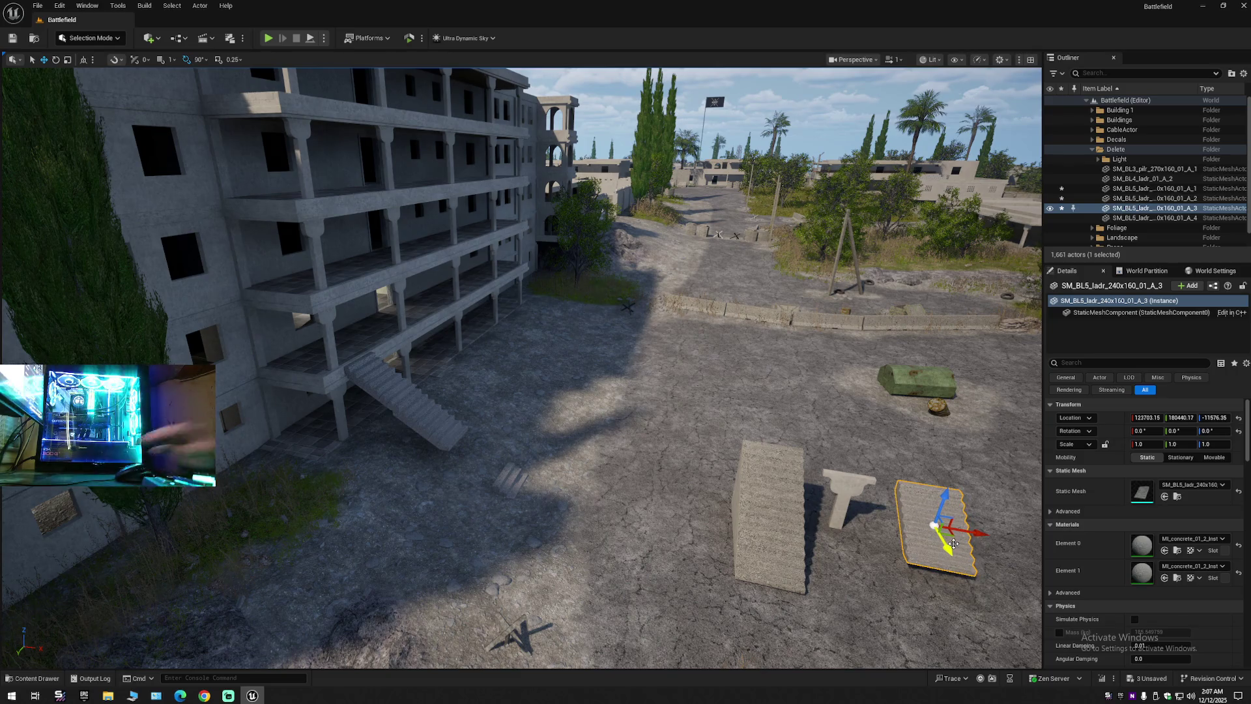
pyautogui.press('End')
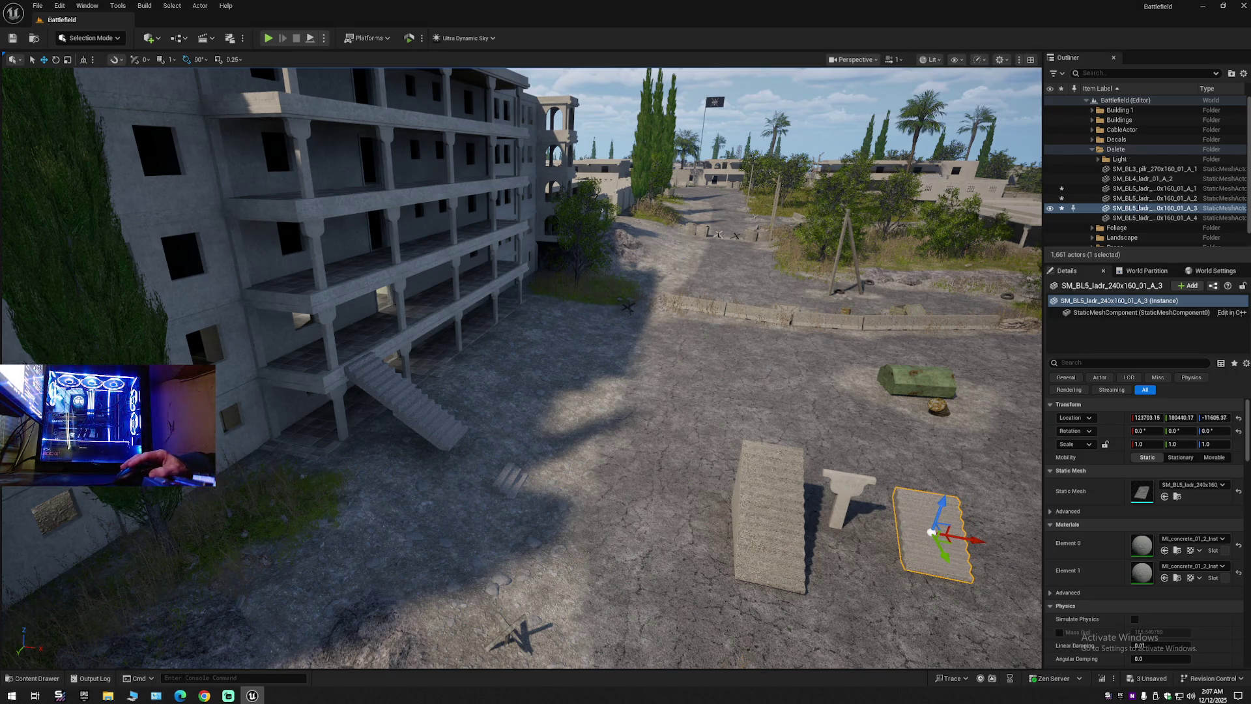
# Select the three remaining staircase pieces against the building and delete them.
pyautogui.click(362, 362)
pyautogui.keyDown('ctrl'); pyautogui.click(453, 436); pyautogui.keyUp('ctrl')
pyautogui.keyDown('ctrl'); pyautogui.click(514, 490); pyautogui.keyUp('ctrl')
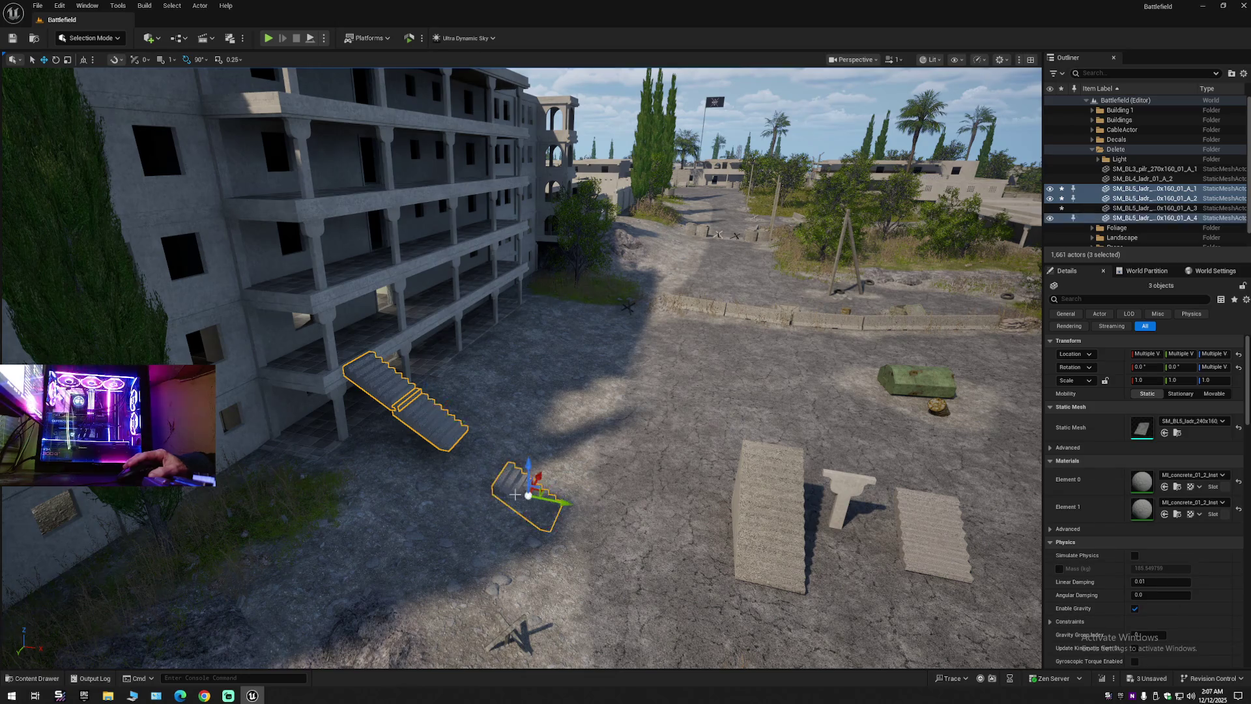
pyautogui.press('Delete')
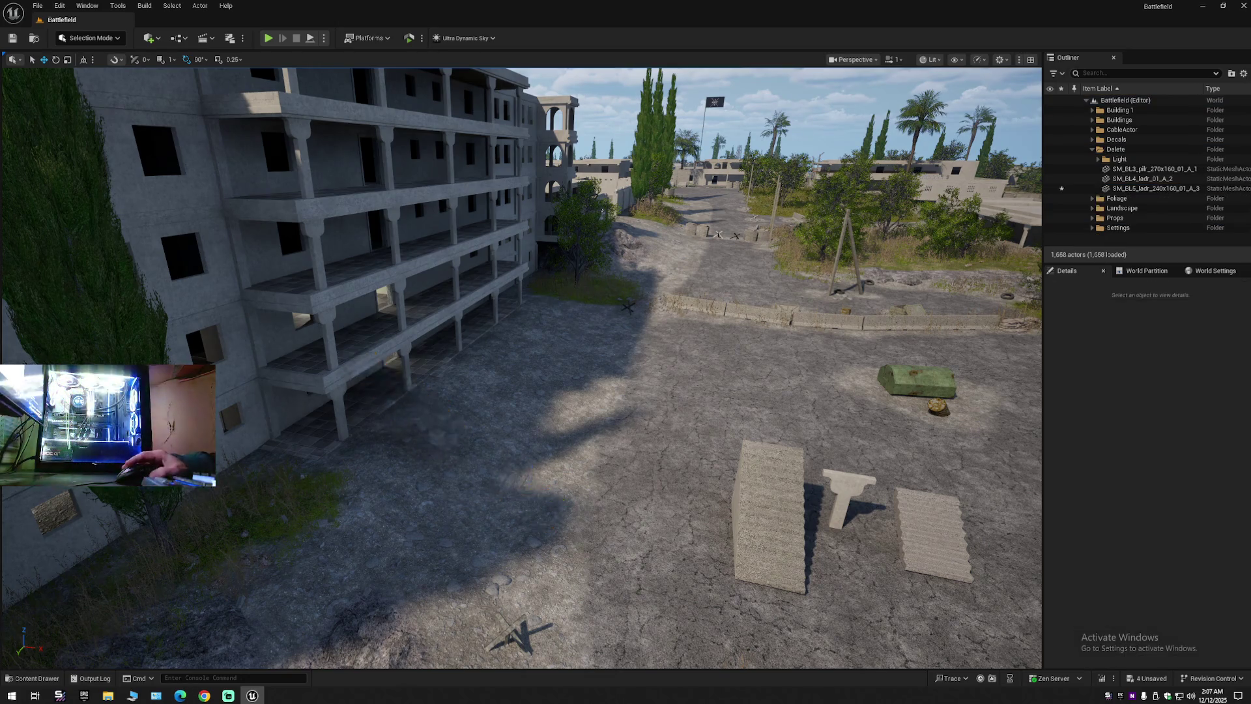
pyautogui.click(1244, 74)
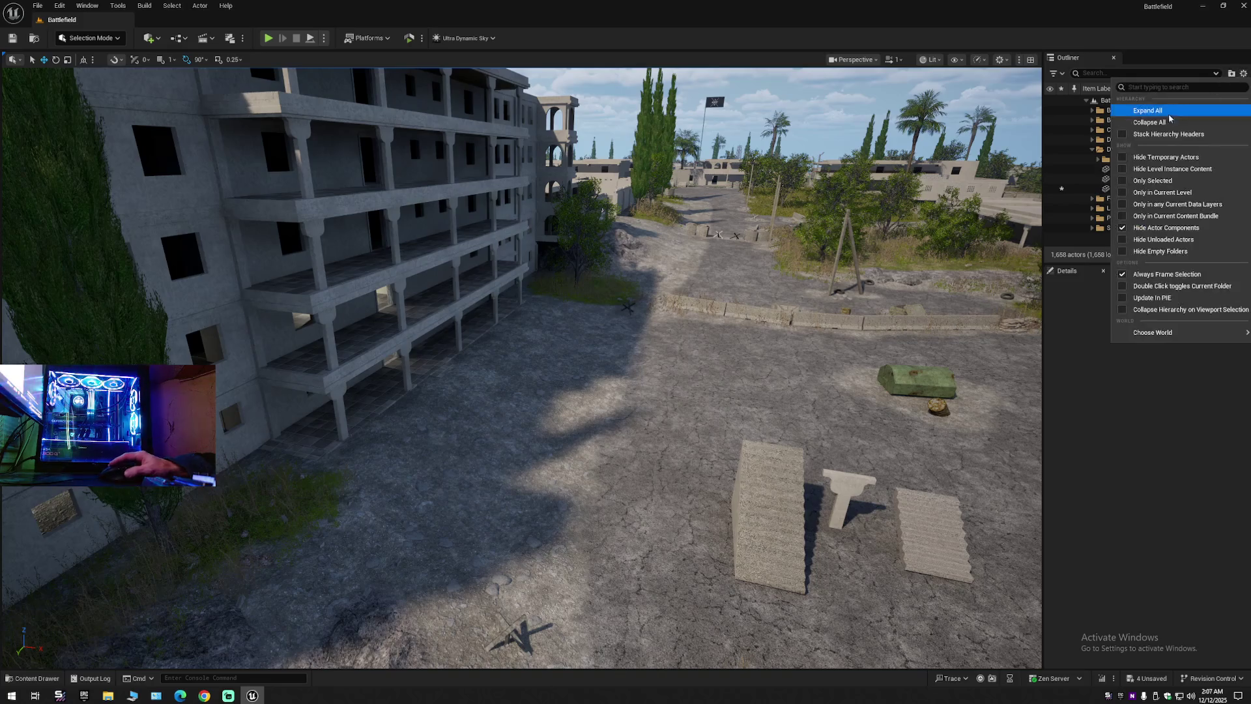
# Collapse the Outliner to the Battlefield root and fly up the street toward the building.
pyautogui.click(1086, 100)
pyautogui.click(1086, 100)
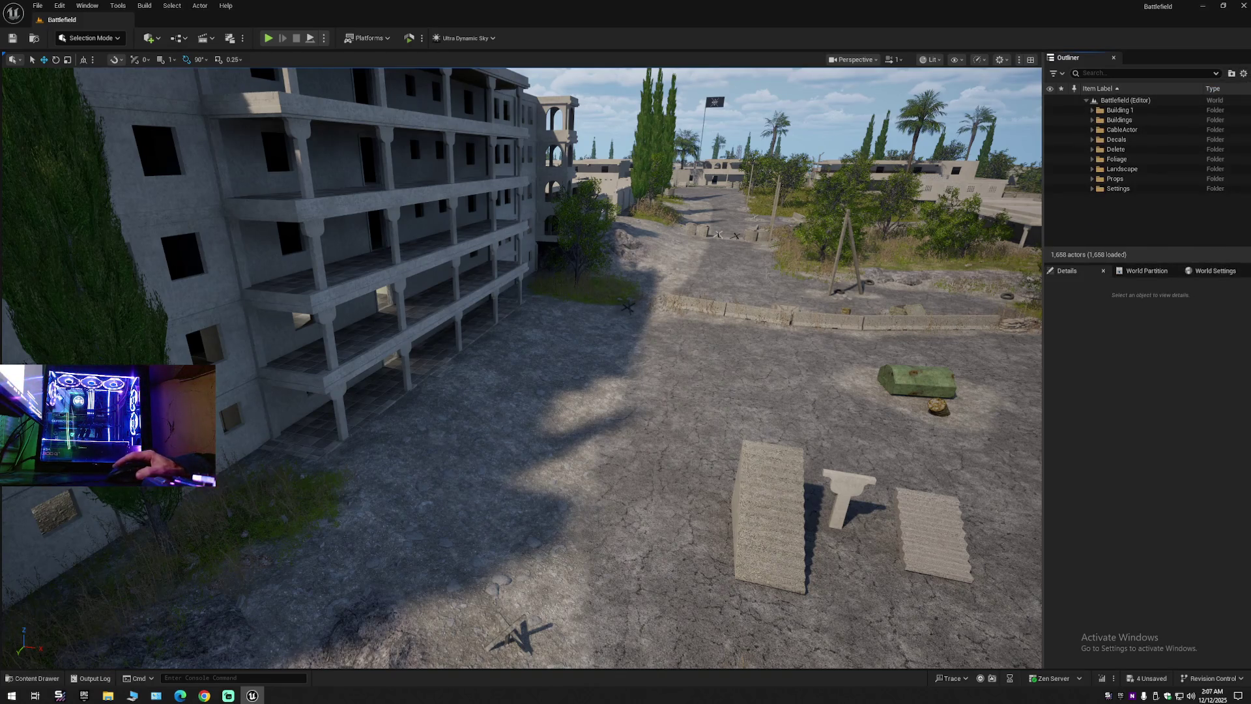
pyautogui.press('w')
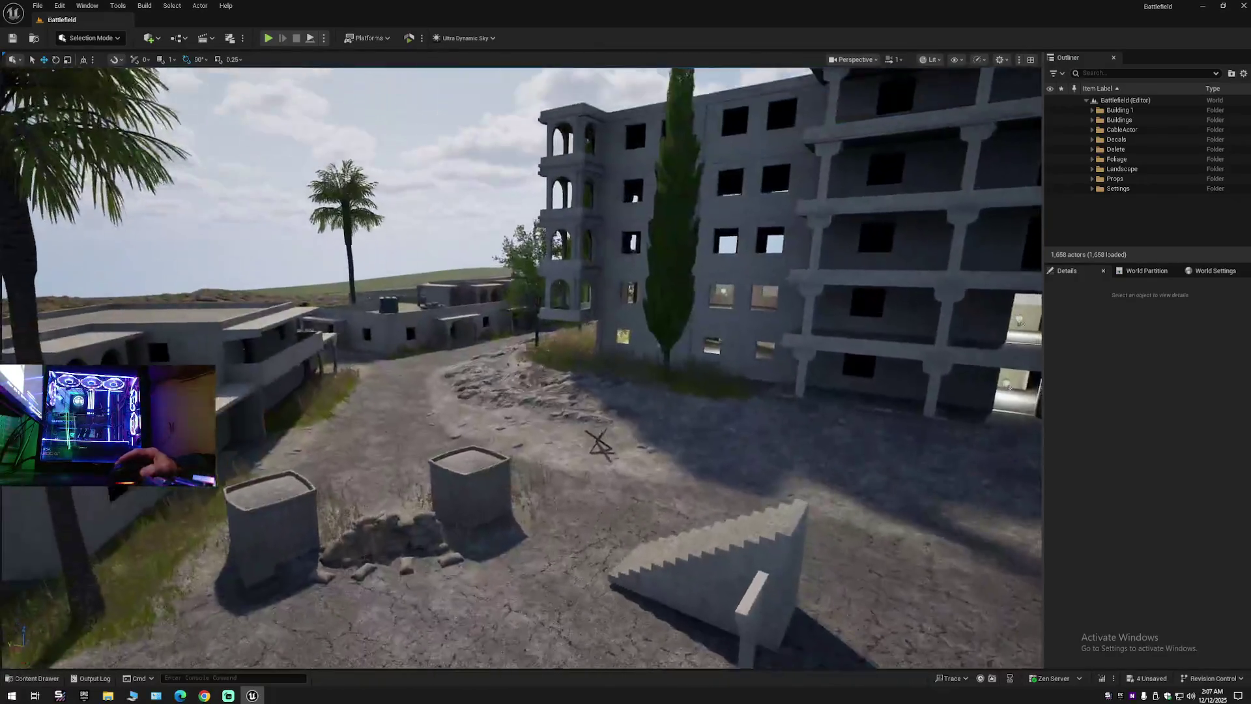
pyautogui.press('w')
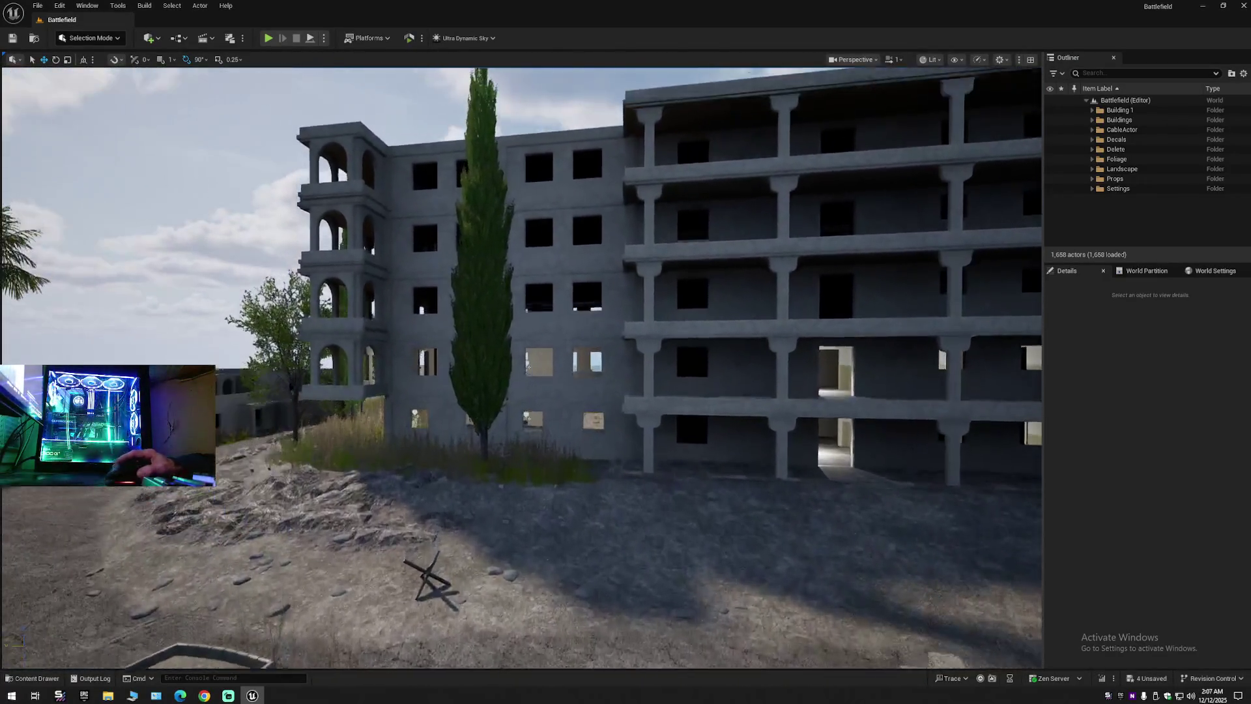
pyautogui.press('w')
pyautogui.scroll(-1, 521, 368)
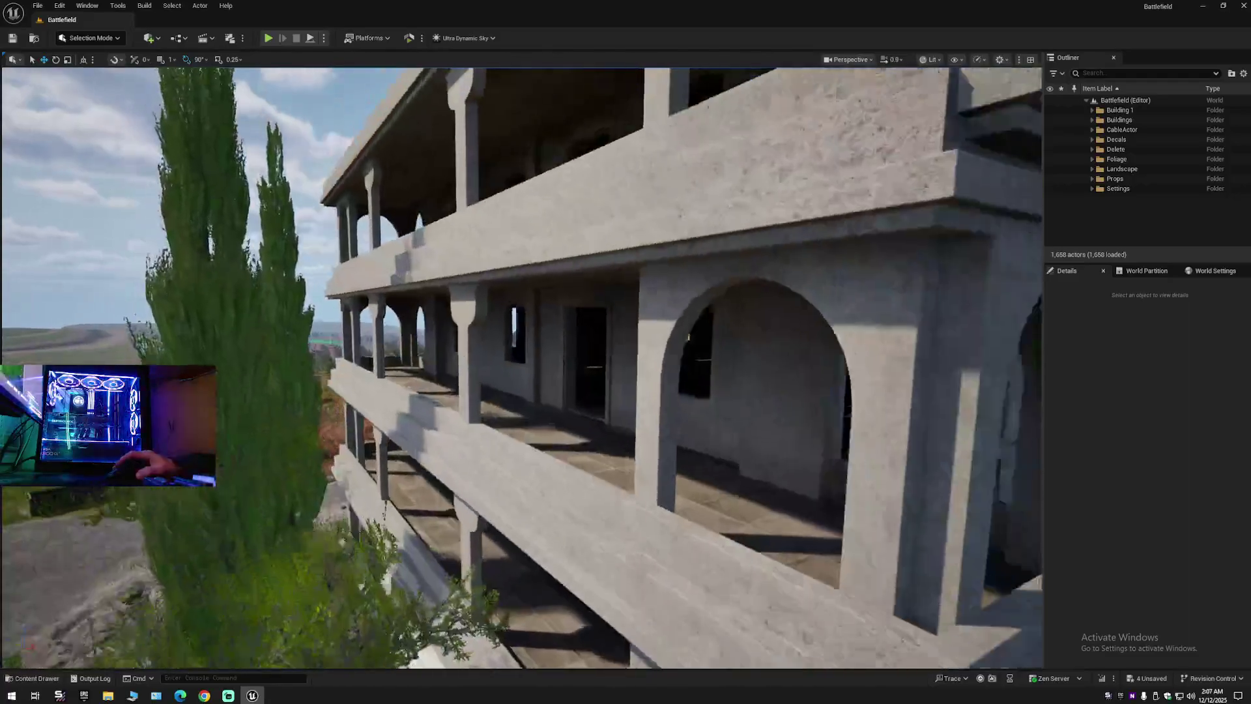
pyautogui.press('a')
# Rise over the balconies, descend beside the building, and face its front squarely.
pyautogui.scroll(-1, 521, 368)
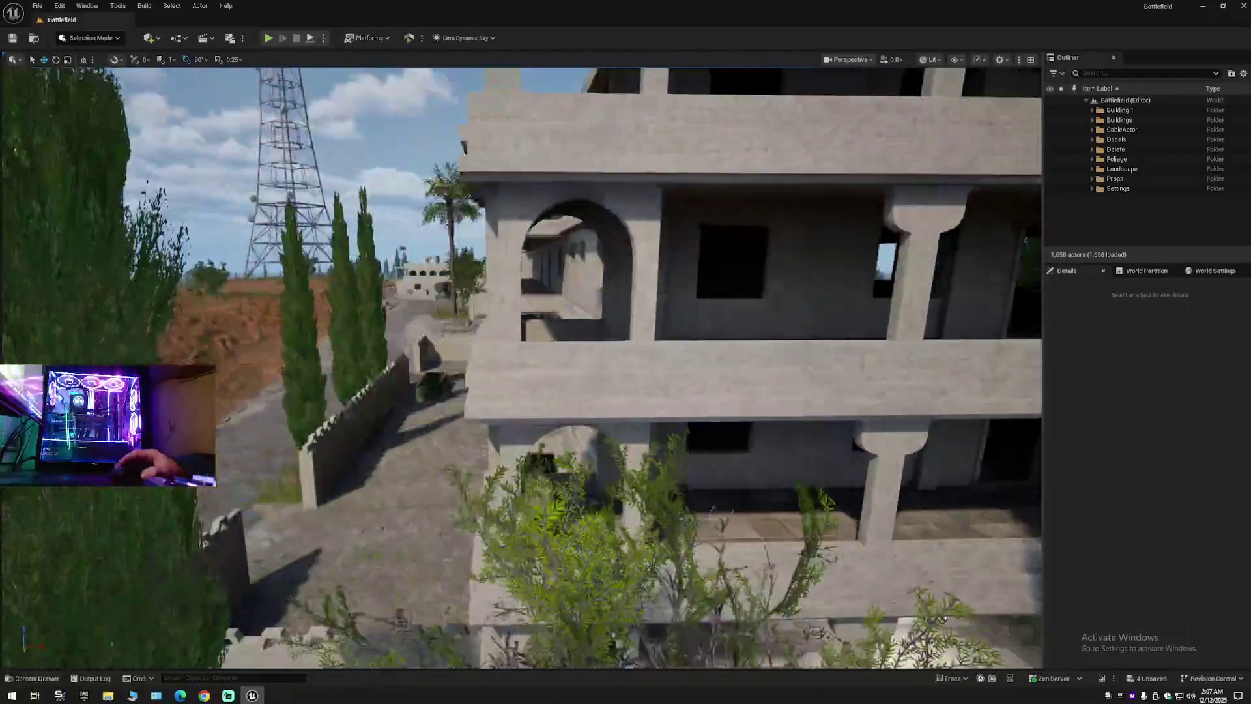
pyautogui.press('s')
pyautogui.press('s')
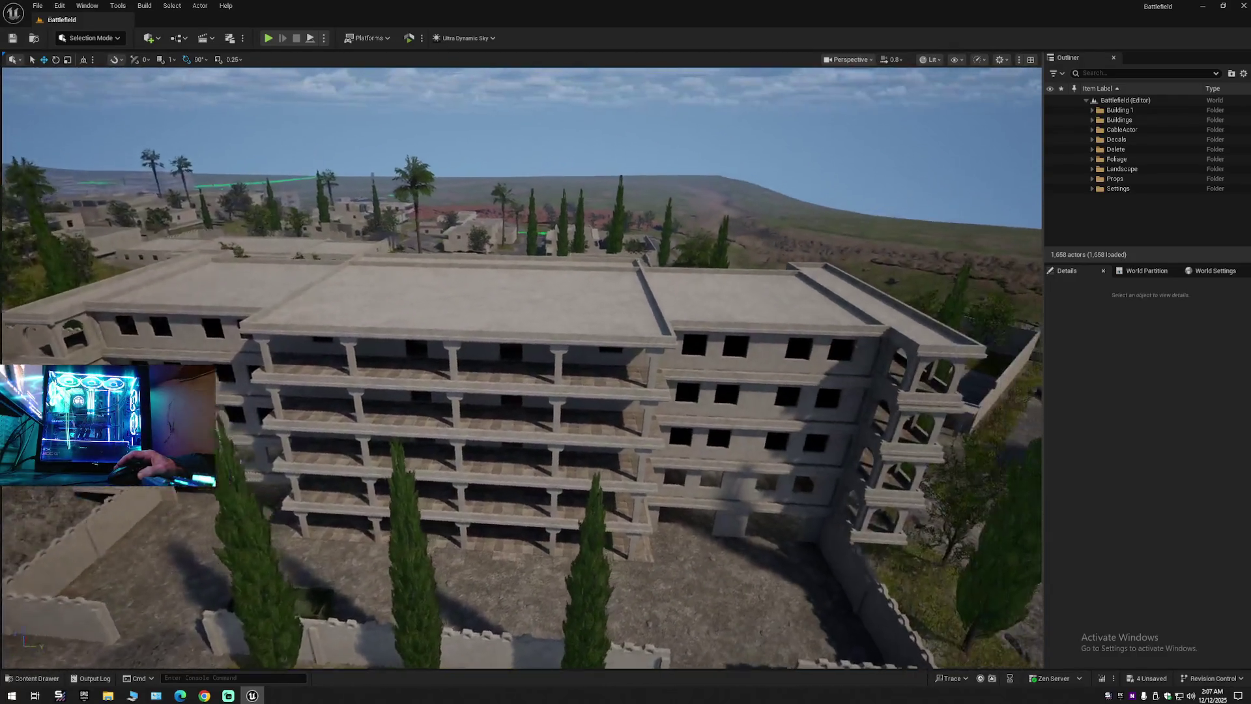
pyautogui.press('w')
pyautogui.scroll(1, 521, 368)
pyautogui.press('w')
pyautogui.scroll(-1, 521, 368)
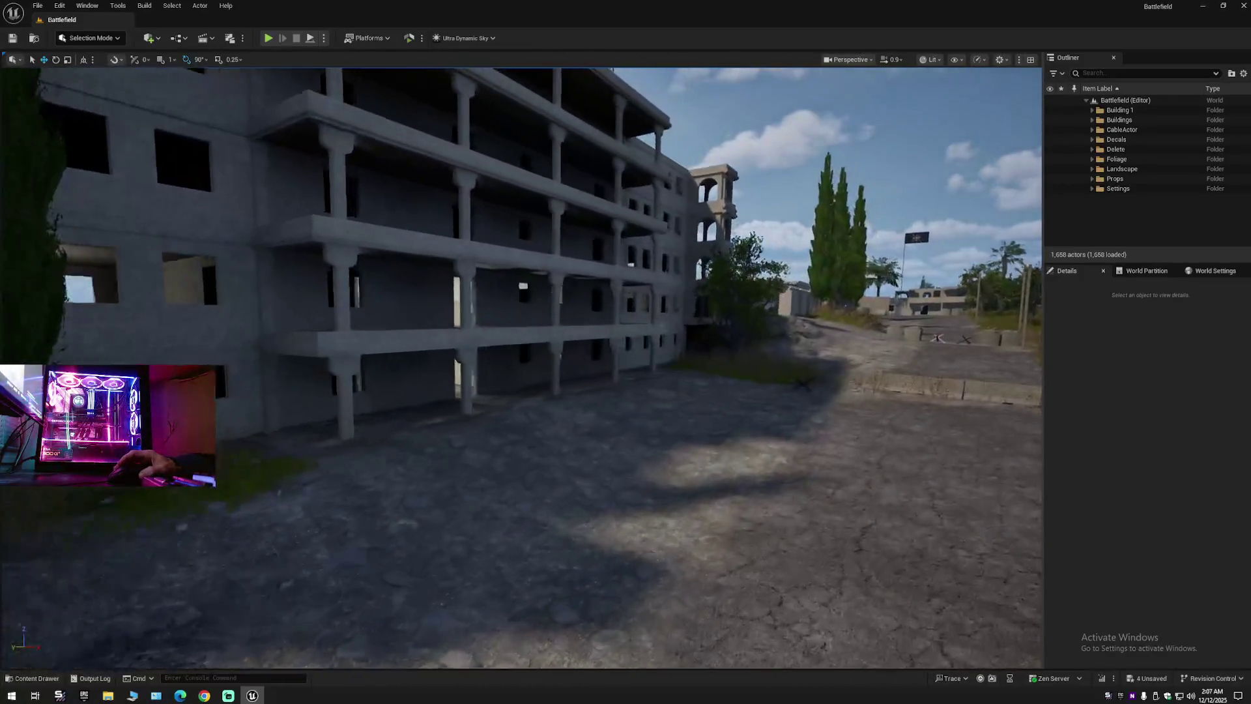
pyautogui.press('a')
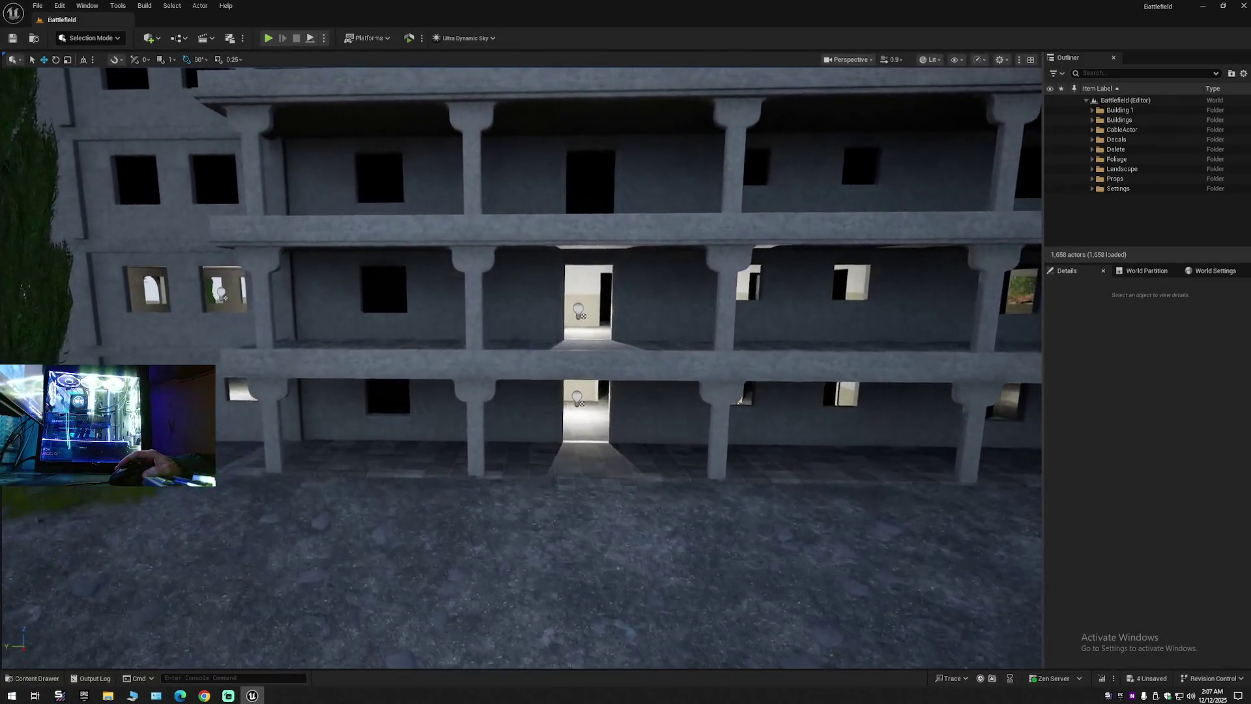
# Select the Ground Building meshes from SM_building_03_4_AA through StaticMeshActor7 and hide them.
pyautogui.click(1092, 110)
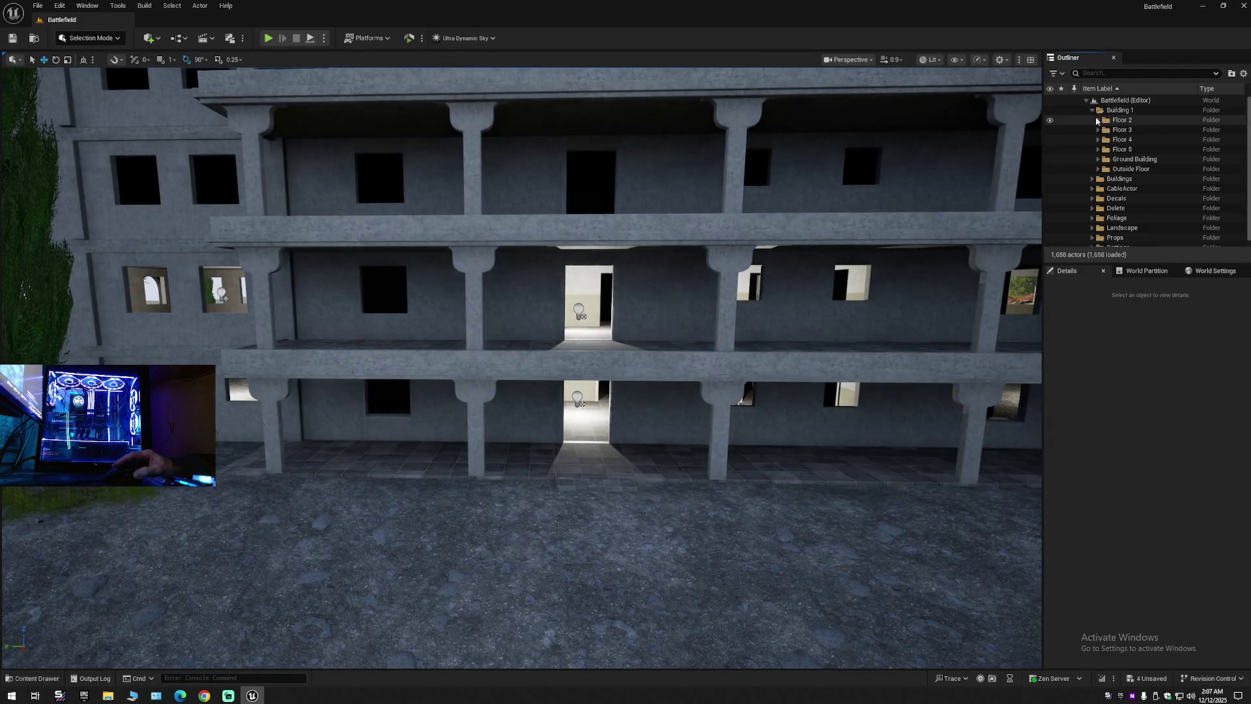
pyautogui.click(1097, 159)
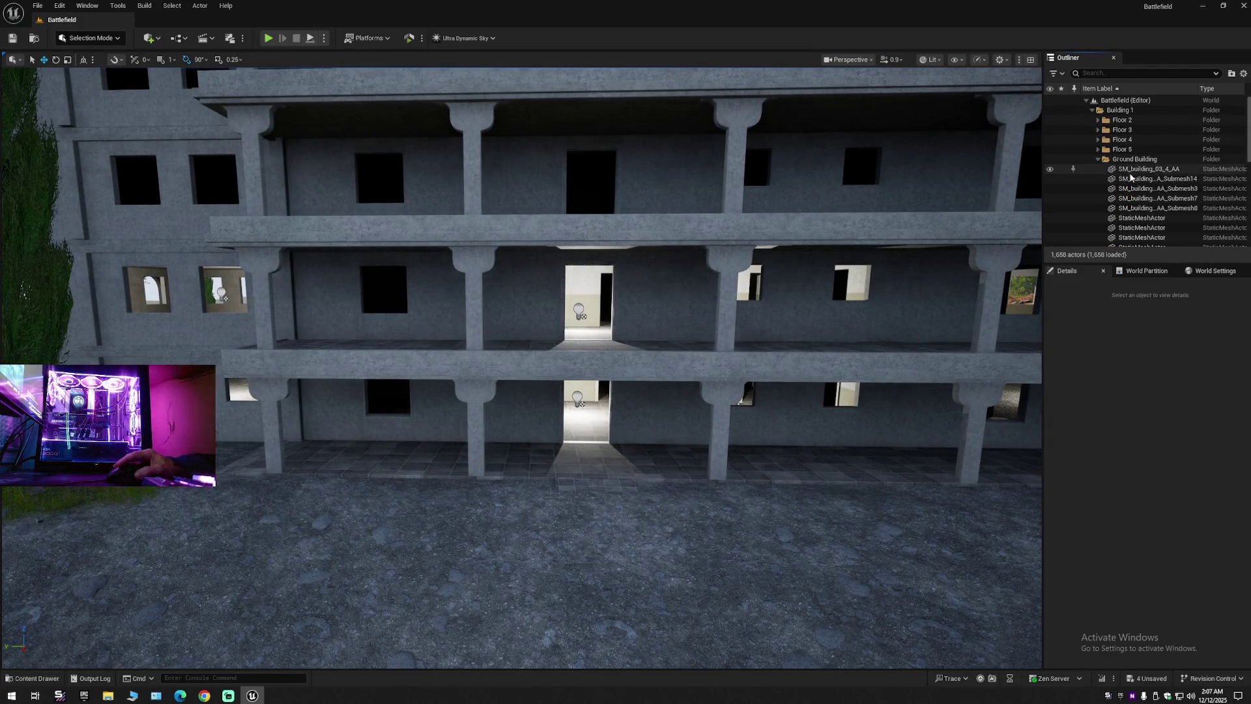
pyautogui.click(1133, 169)
pyautogui.scroll(-5, 1133, 168)
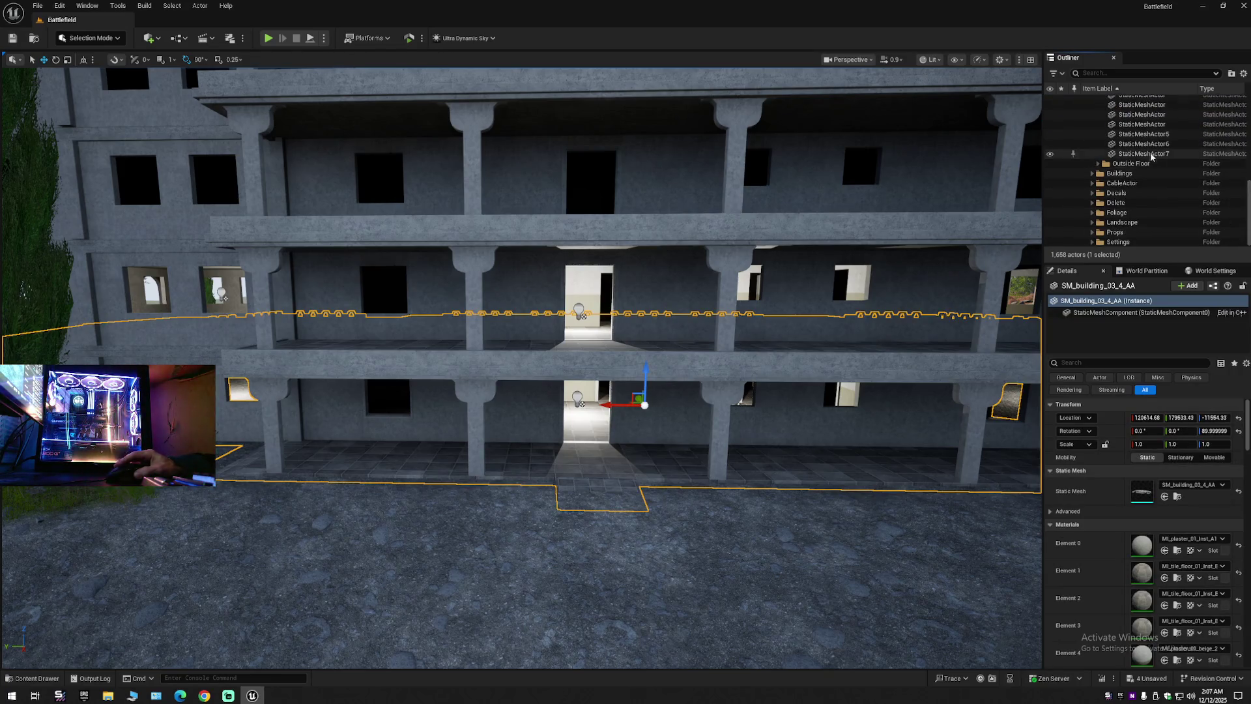
pyautogui.keyDown('shift'); pyautogui.click(1141, 154); pyautogui.keyUp('shift')
pyautogui.moveTo(753, 306); pyautogui.dragTo(753, 306)
pyautogui.click(1049, 154)
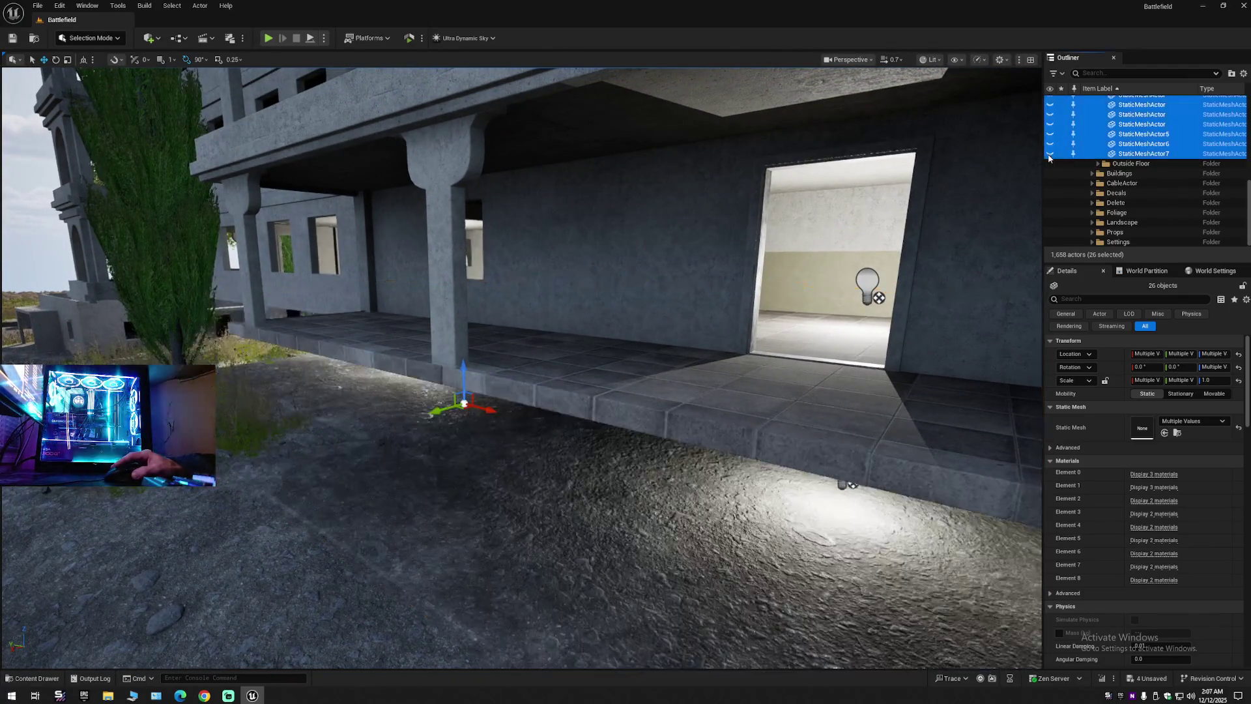
pyautogui.click(1051, 155)
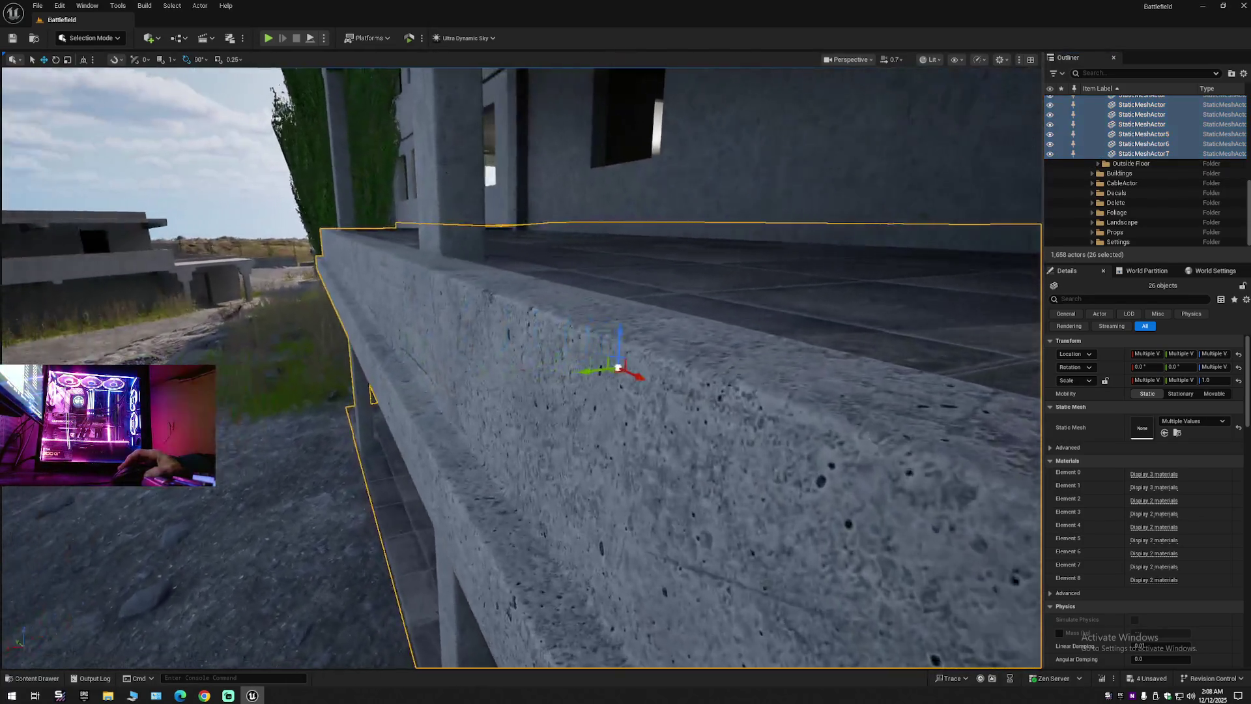
pyautogui.moveTo(625, 365)
pyautogui.mouseDown()
pyautogui.moveTo(548, 364)
pyautogui.moveTo(547, 351)
pyautogui.moveTo(626, 371)
pyautogui.moveTo(625, 391)
pyautogui.moveTo(560, 362)
pyautogui.moveTo(613, 365)
pyautogui.moveTo(574, 352)
pyautogui.moveTo(619, 352)
pyautogui.moveTo(589, 368)
pyautogui.moveTo(524, 365)
pyautogui.moveTo(688, 330)
pyautogui.mouseUp()
pyautogui.scroll(-2, 521, 364)
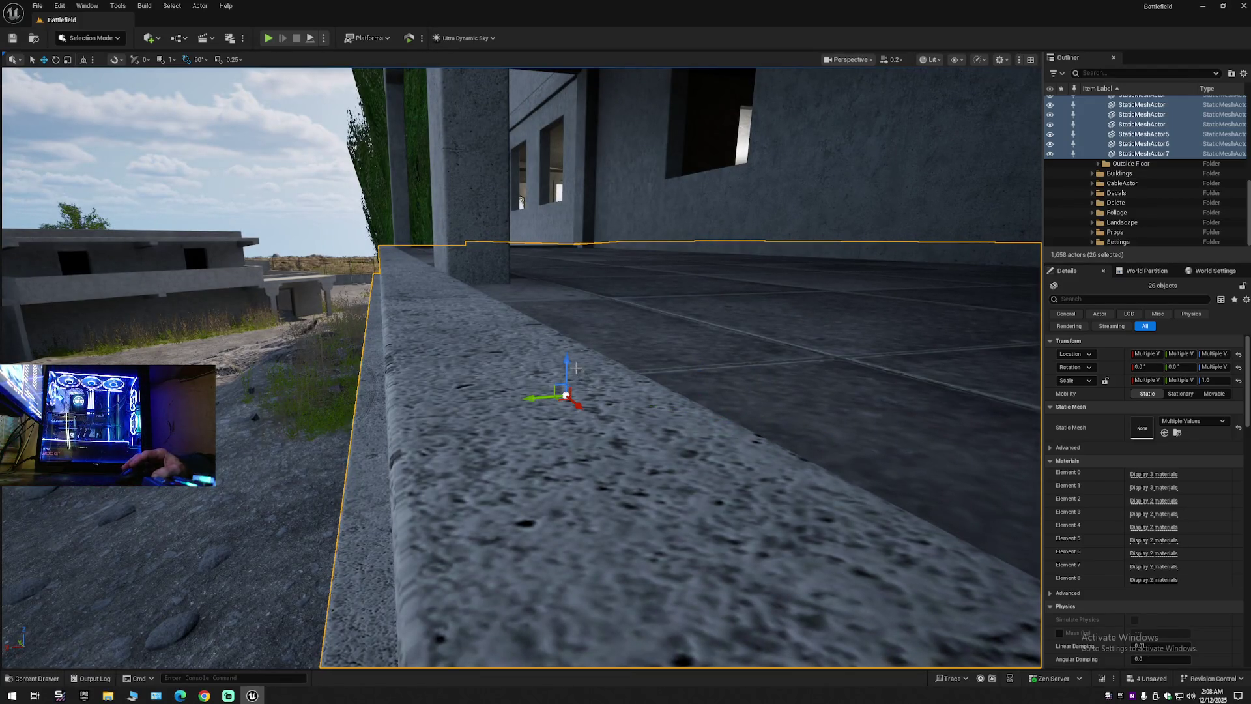
pyautogui.moveTo(566, 361); pyautogui.dragTo(566, 418)
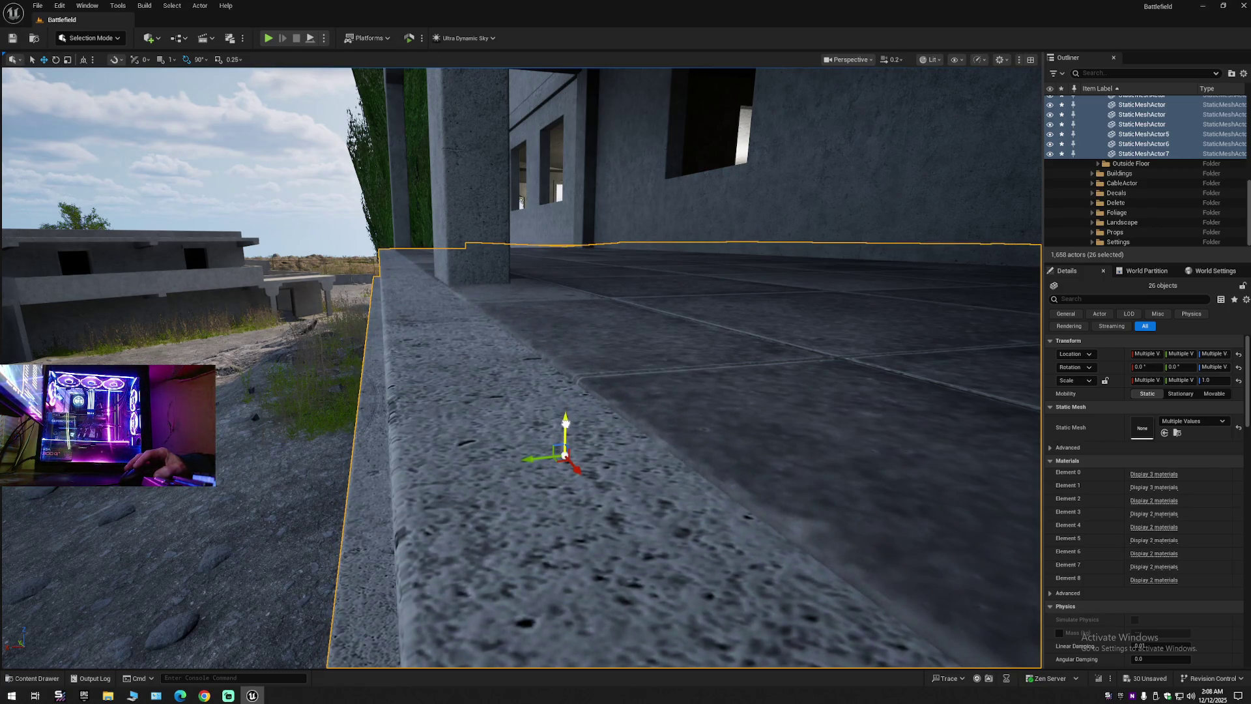
pyautogui.moveTo(522, 364)
pyautogui.mouseDown()
pyautogui.moveTo(391, 369)
pyautogui.moveTo(544, 366)
pyautogui.moveTo(543, 326)
pyautogui.moveTo(528, 312)
pyautogui.moveTo(619, 313)
pyautogui.moveTo(586, 352)
pyautogui.moveTo(584, 302)
pyautogui.moveTo(459, 299)
pyautogui.mouseUp()
pyautogui.scroll(2, 544, 355)
pyautogui.scroll(-1, 586, 312)
pyautogui.moveTo(649, 421); pyautogui.dragTo(648, 391)
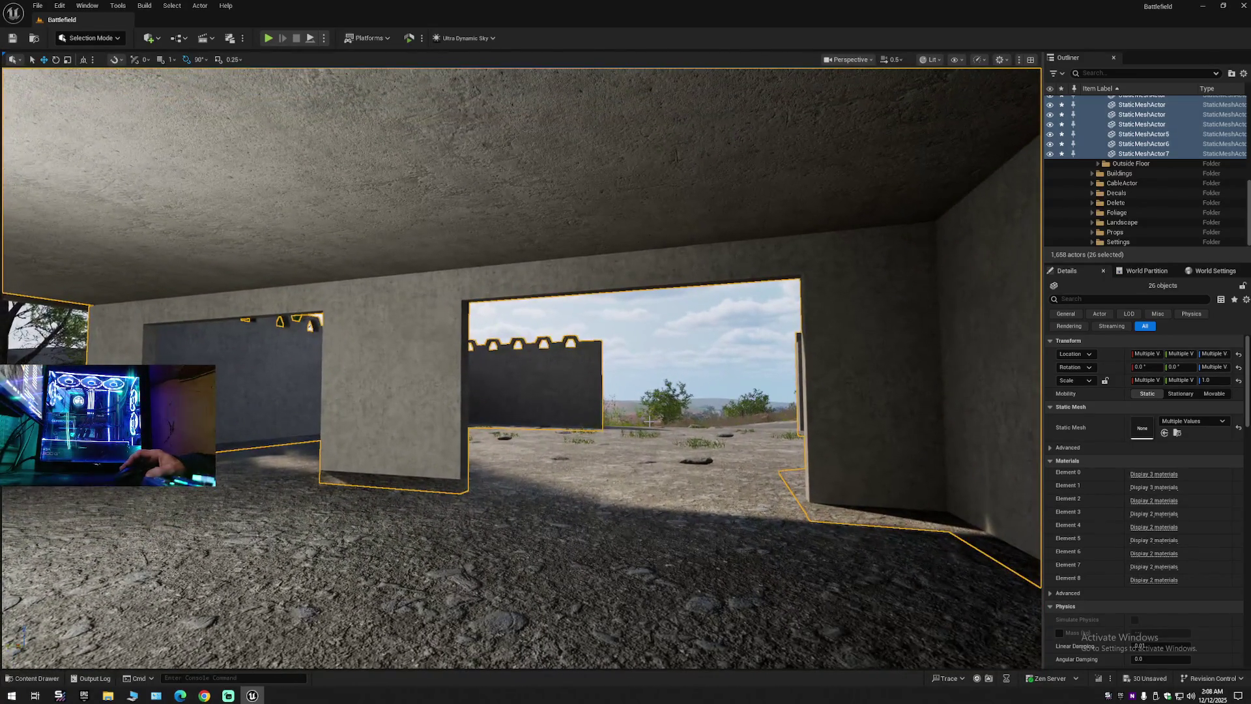
pyautogui.hotkey('ctrl', 'z')
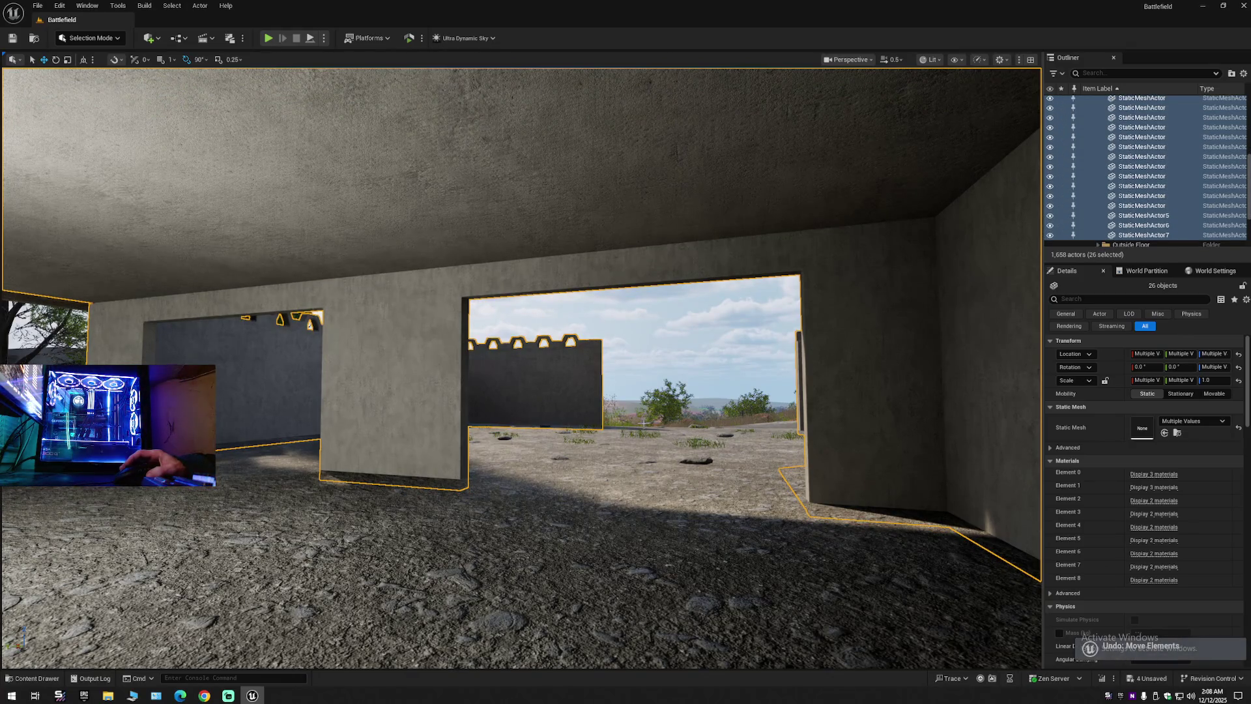
pyautogui.moveTo(649, 391); pyautogui.dragTo(677, 325)
pyautogui.press('w')
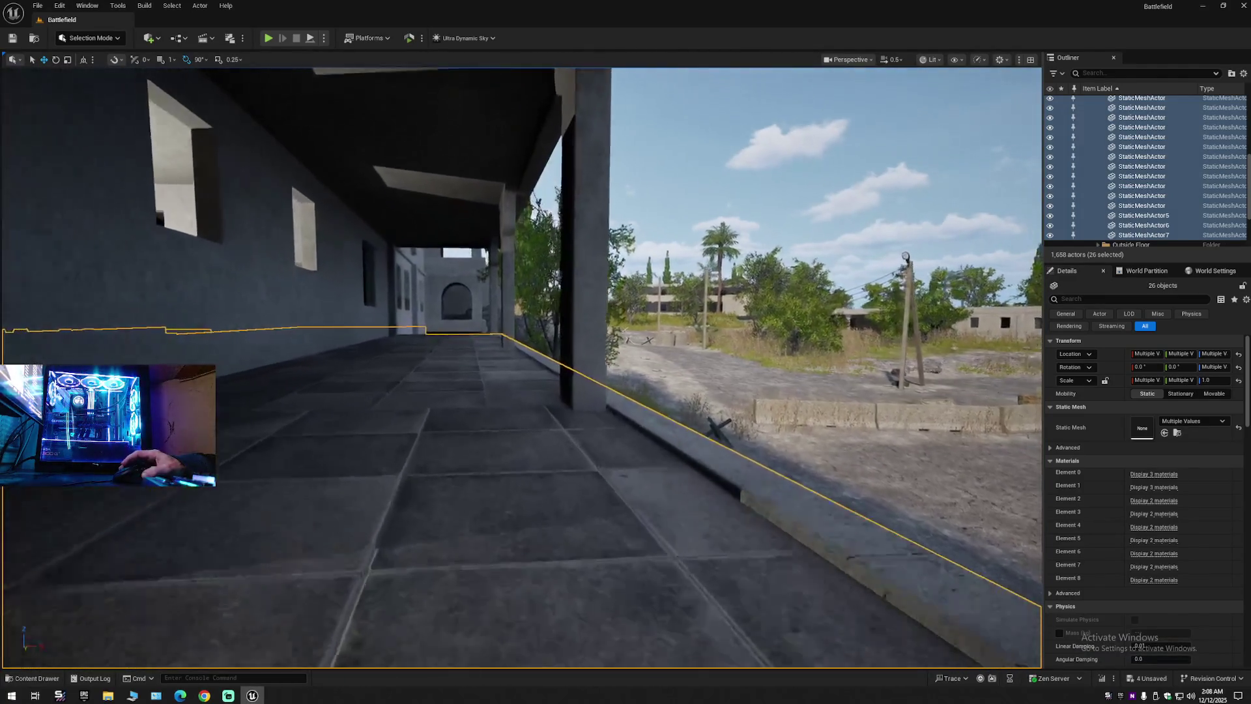
pyautogui.scroll(-1, 521, 364)
# Shift the selected ground-building meshes slightly on the Z gizmo arrow, viewing from over the porch.
pyautogui.moveTo(678, 326)
pyautogui.mouseDown()
pyautogui.moveTo(235, 319)
pyautogui.moveTo(338, 293)
pyautogui.moveTo(202, 296)
pyautogui.moveTo(563, 471)
pyautogui.mouseUp()
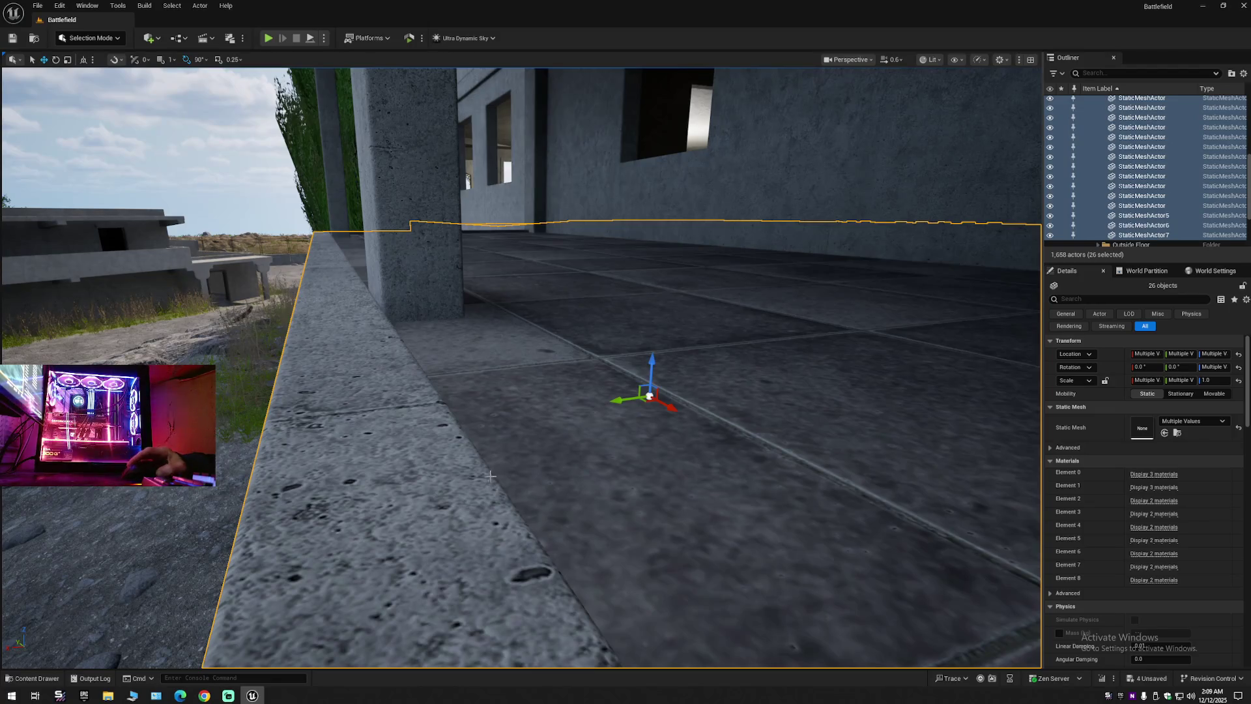
pyautogui.moveTo(465, 451); pyautogui.dragTo(464, 456)
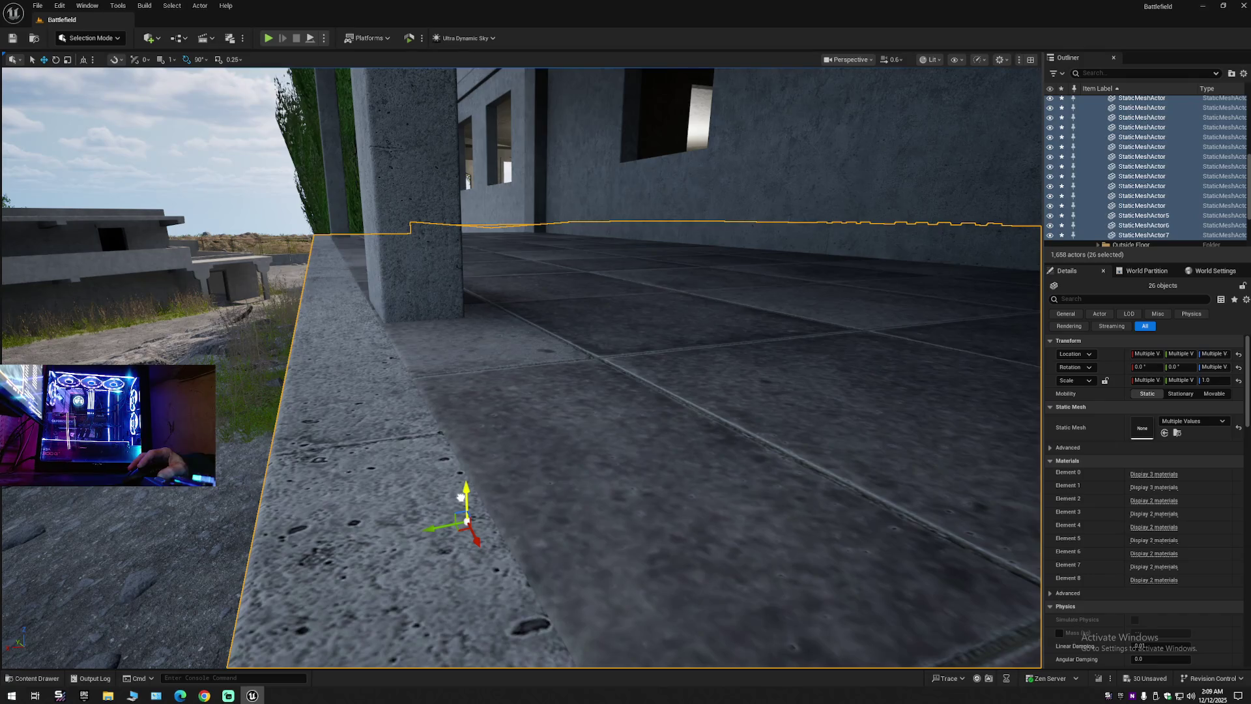
pyautogui.moveTo(459, 497)
pyautogui.mouseDown()
pyautogui.moveTo(595, 413)
pyautogui.moveTo(452, 455)
pyautogui.moveTo(469, 463)
pyautogui.moveTo(495, 417)
pyautogui.moveTo(456, 456)
pyautogui.moveTo(469, 581)
pyautogui.moveTo(461, 404)
pyautogui.moveTo(358, 302)
pyautogui.moveTo(366, 209)
pyautogui.moveTo(512, 412)
pyautogui.moveTo(254, 453)
pyautogui.moveTo(167, 446)
pyautogui.moveTo(744, 478)
pyautogui.moveTo(938, 597)
pyautogui.moveTo(847, 586)
pyautogui.mouseUp()
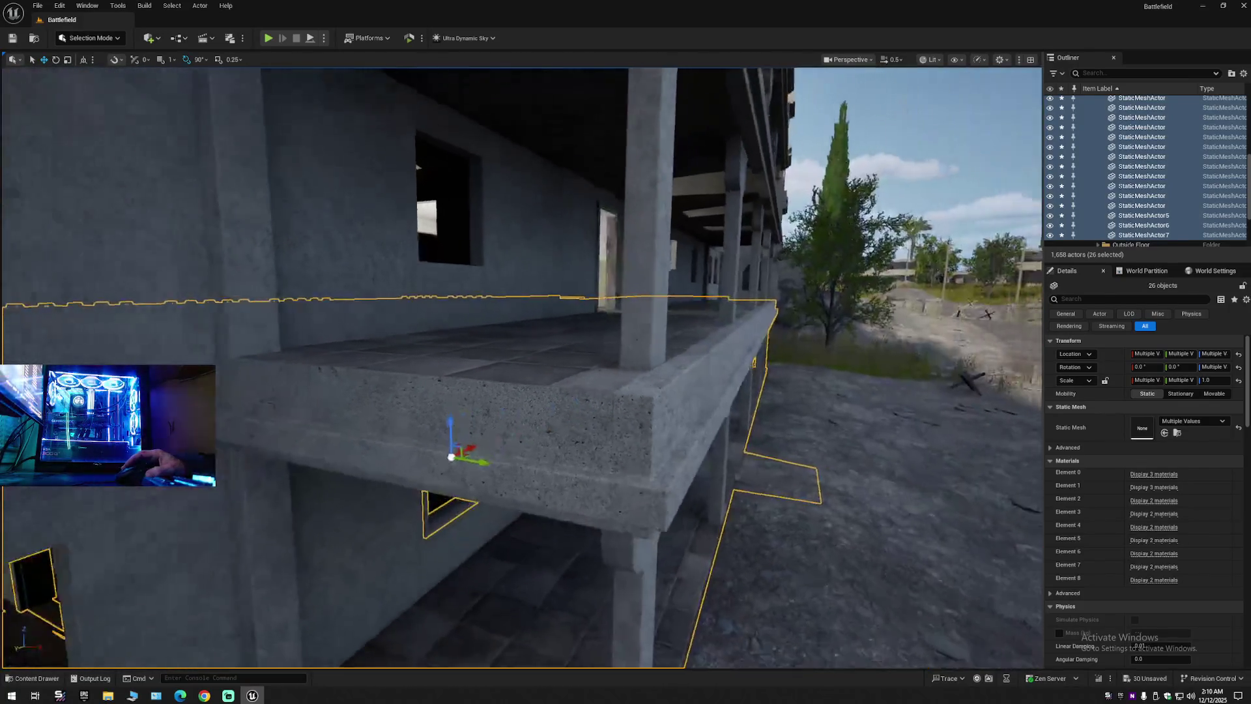
# Fly along the building front to inspect the ground-floor walls, then open the Outliner settings.
pyautogui.press('w')
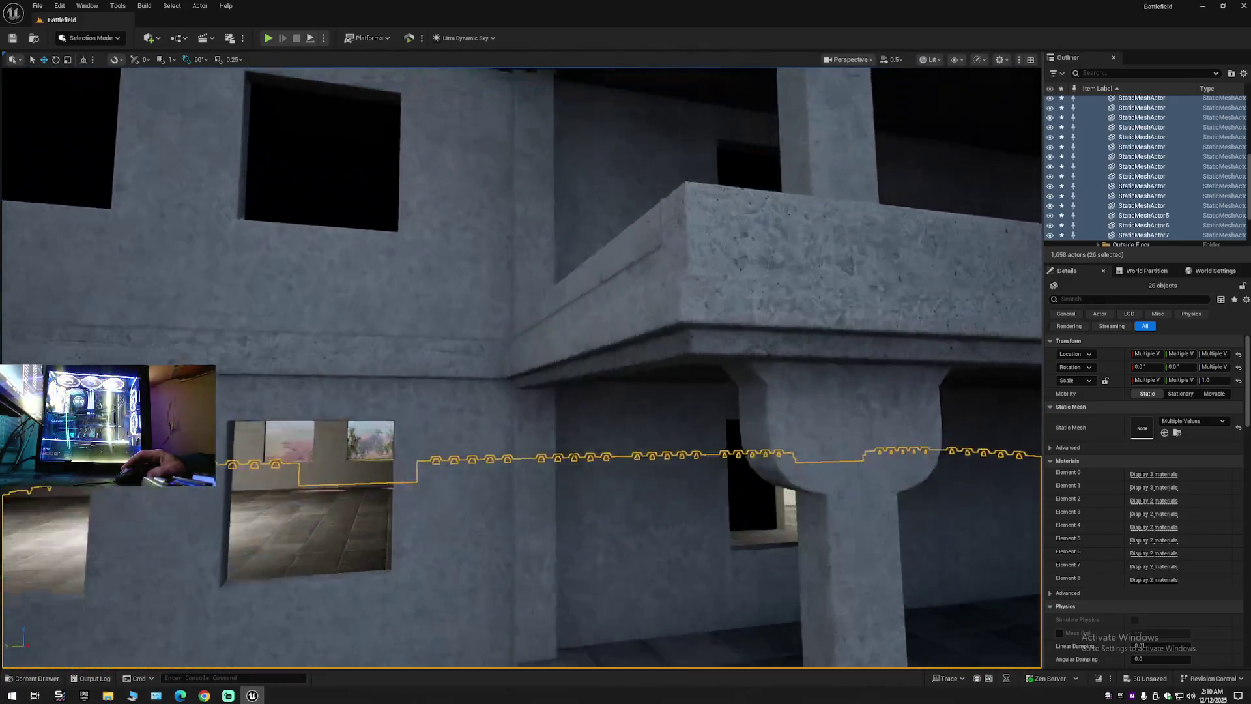
pyautogui.press('w')
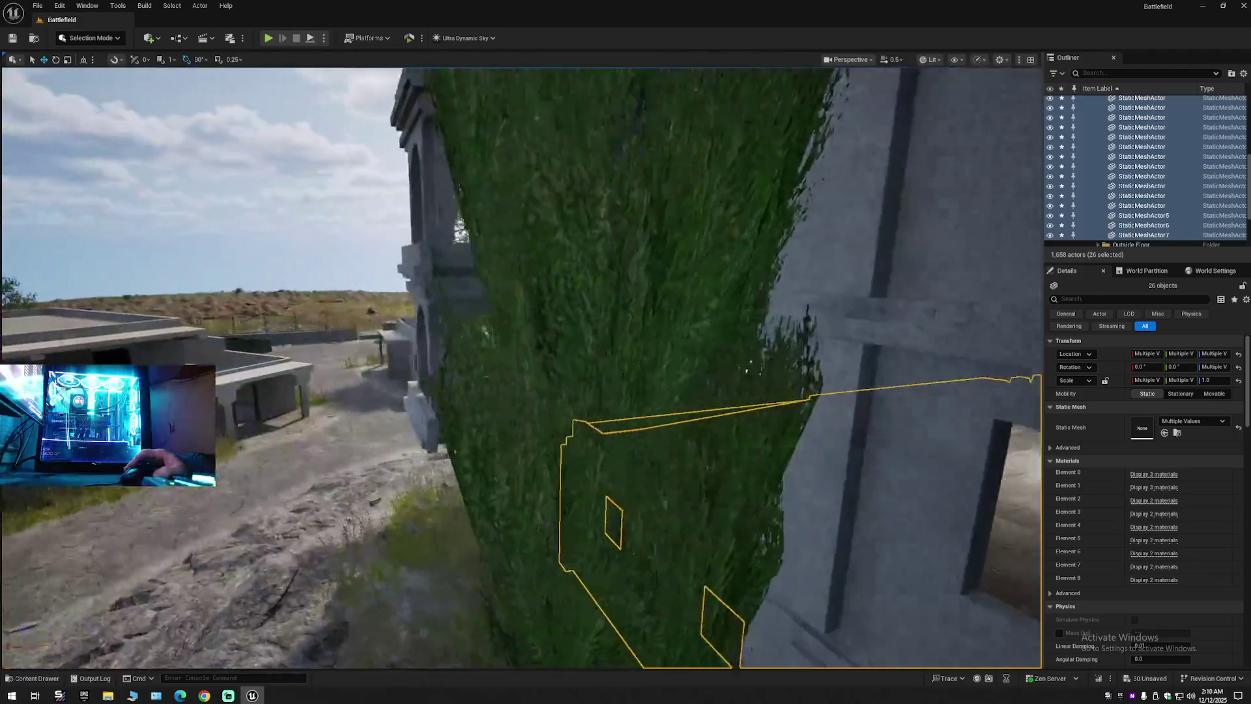
pyautogui.press('d')
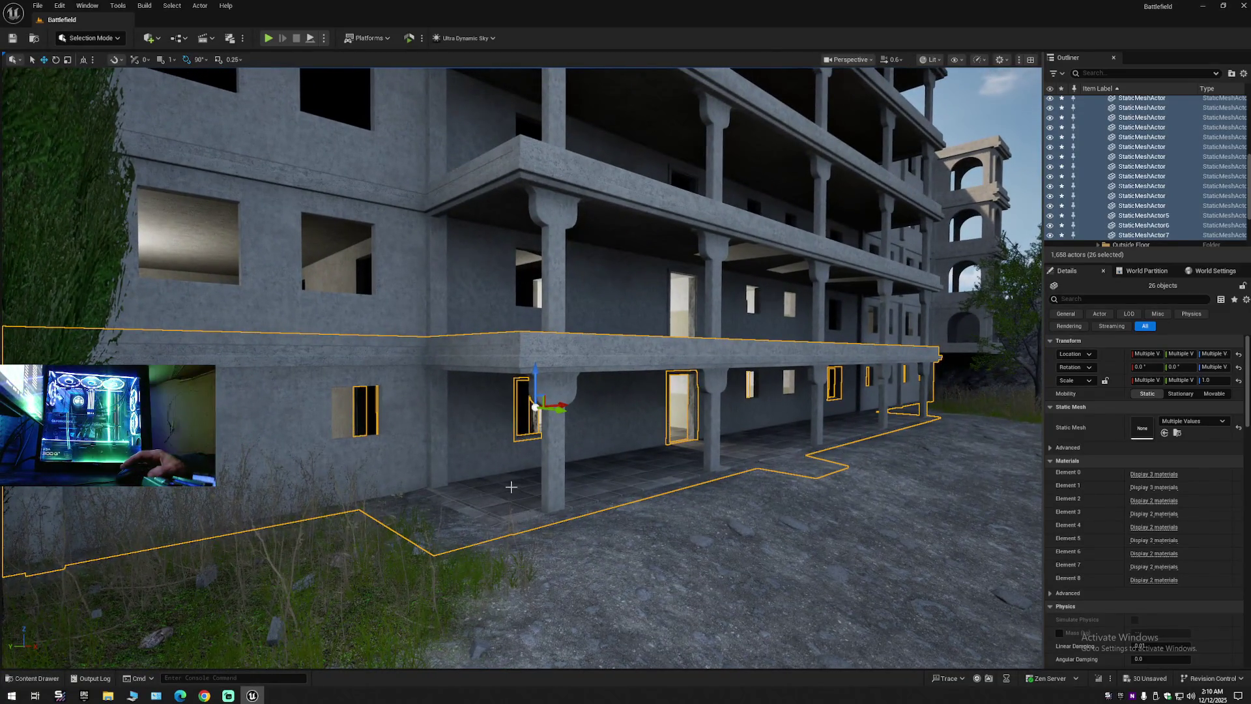
pyautogui.press('a')
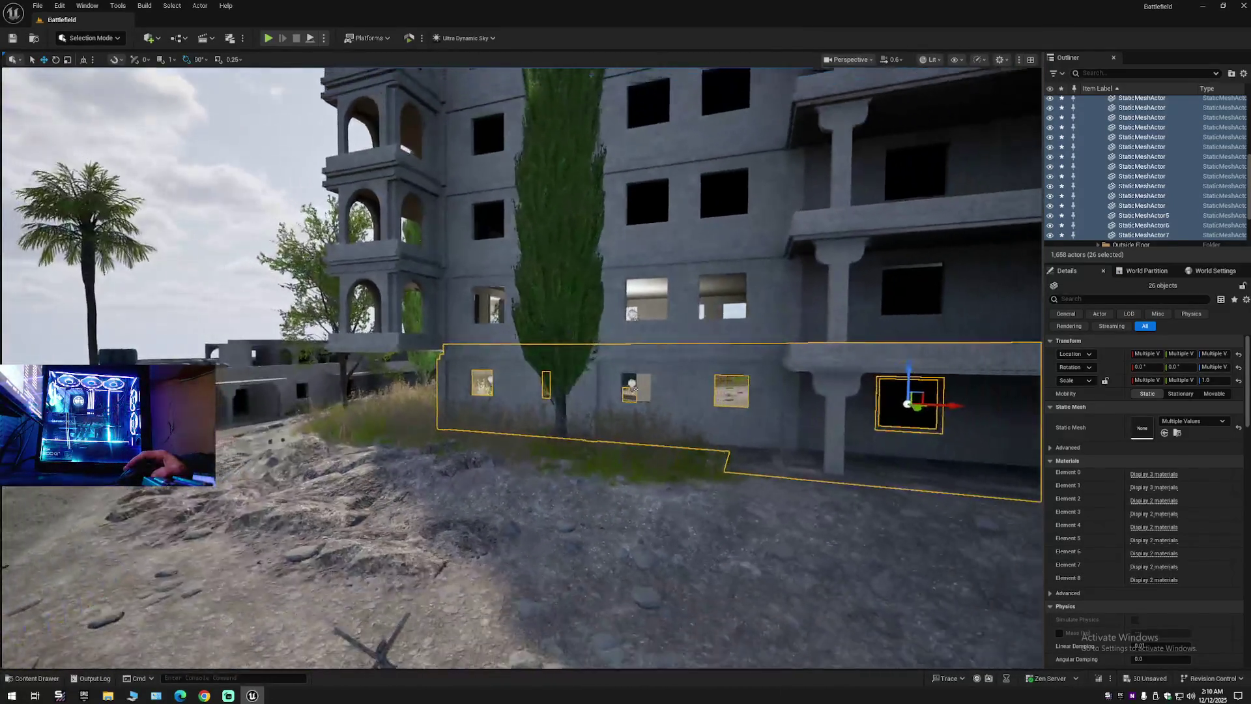
pyautogui.press('d')
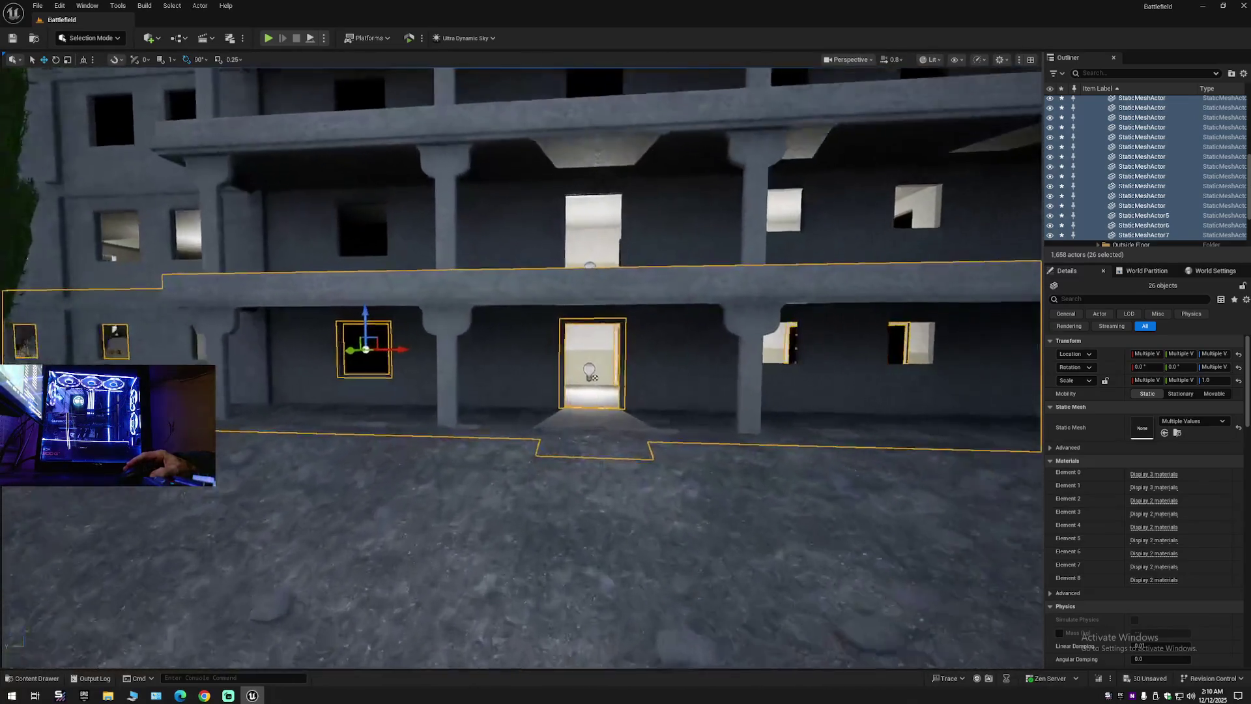
pyautogui.press('a')
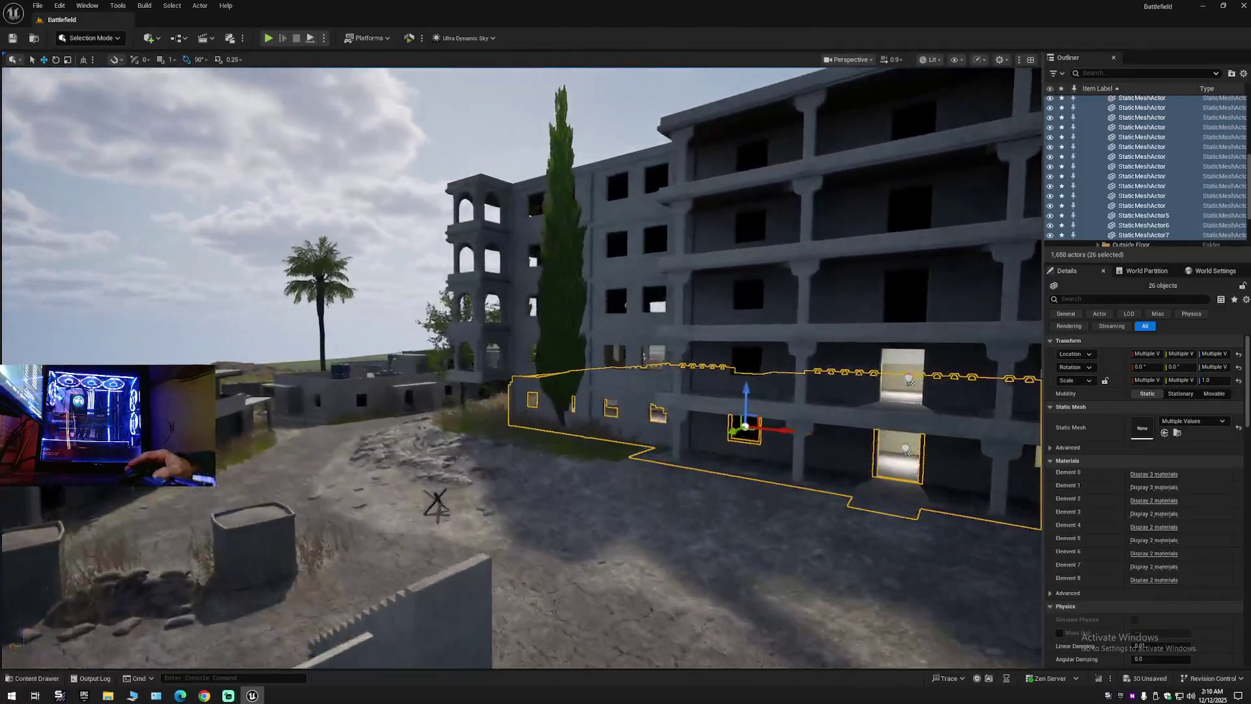
pyautogui.press('w')
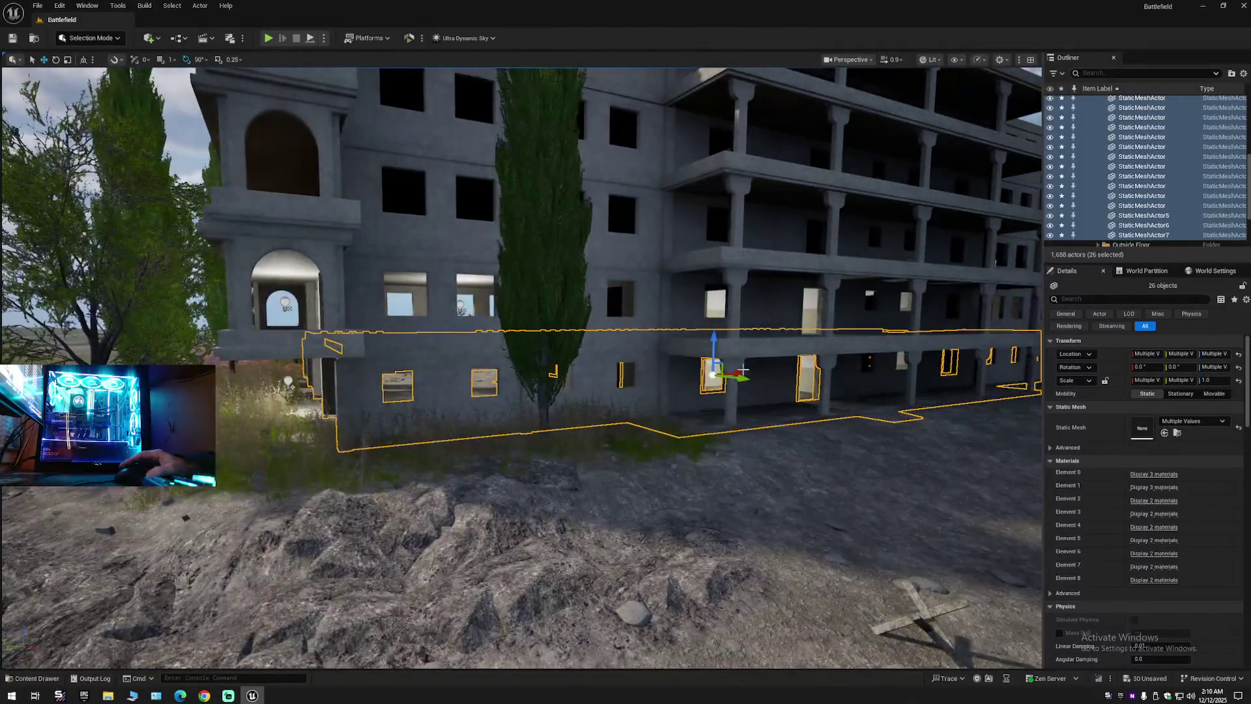
pyautogui.click(1243, 73)
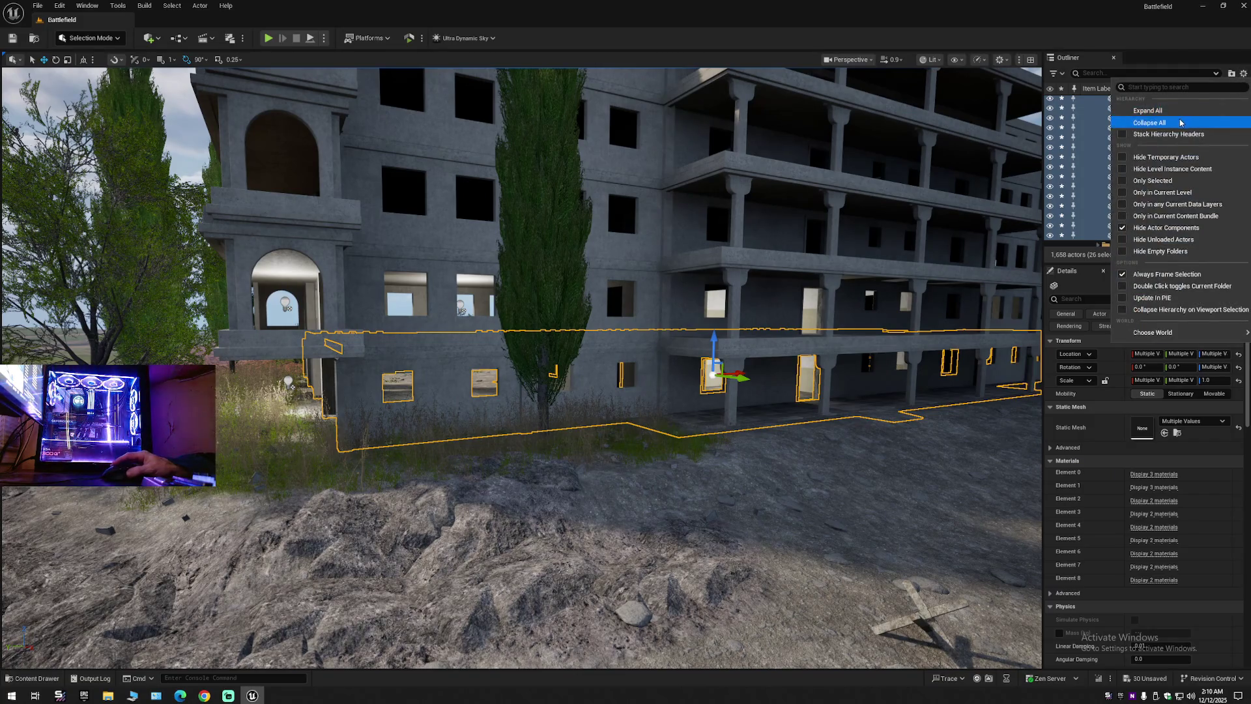
# Collapse all Outliner folders and fly across the balcony through the doorway into the room.
pyautogui.click(1146, 116)
pyautogui.press('w')
pyautogui.scroll(-3, 696, 349)
pyautogui.press('w')
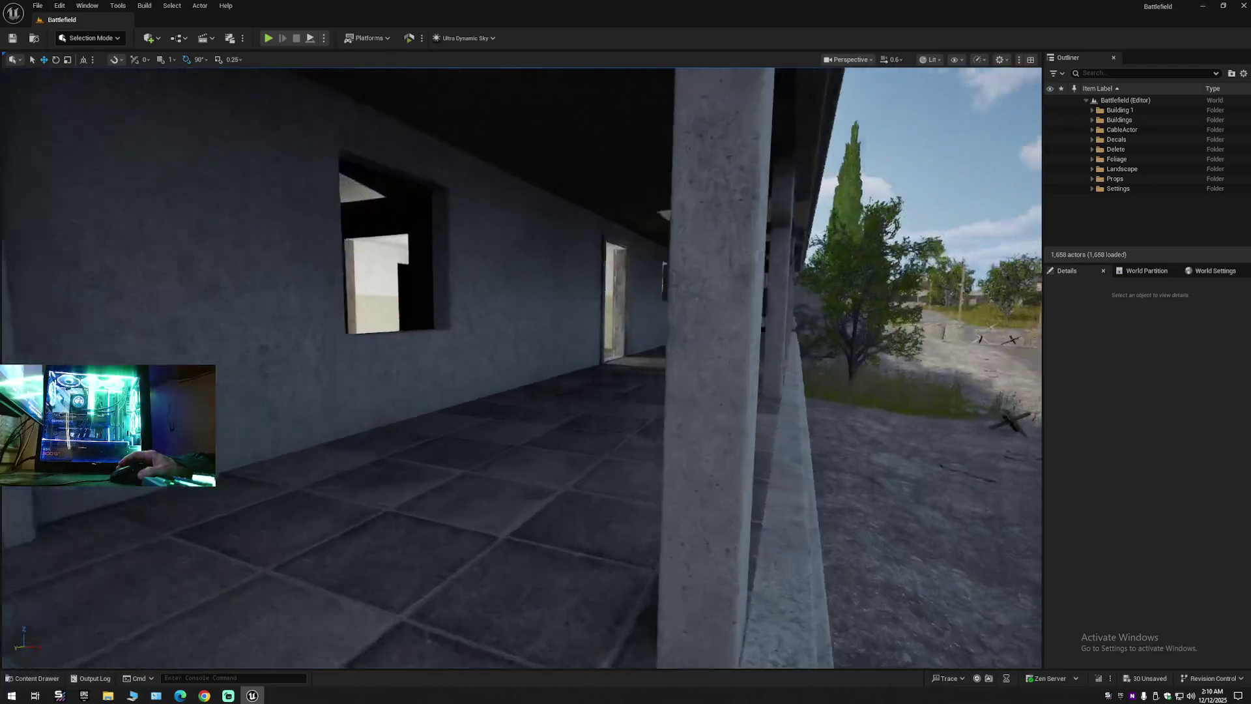
pyautogui.scroll(-1, 521, 365)
pyautogui.press('w')
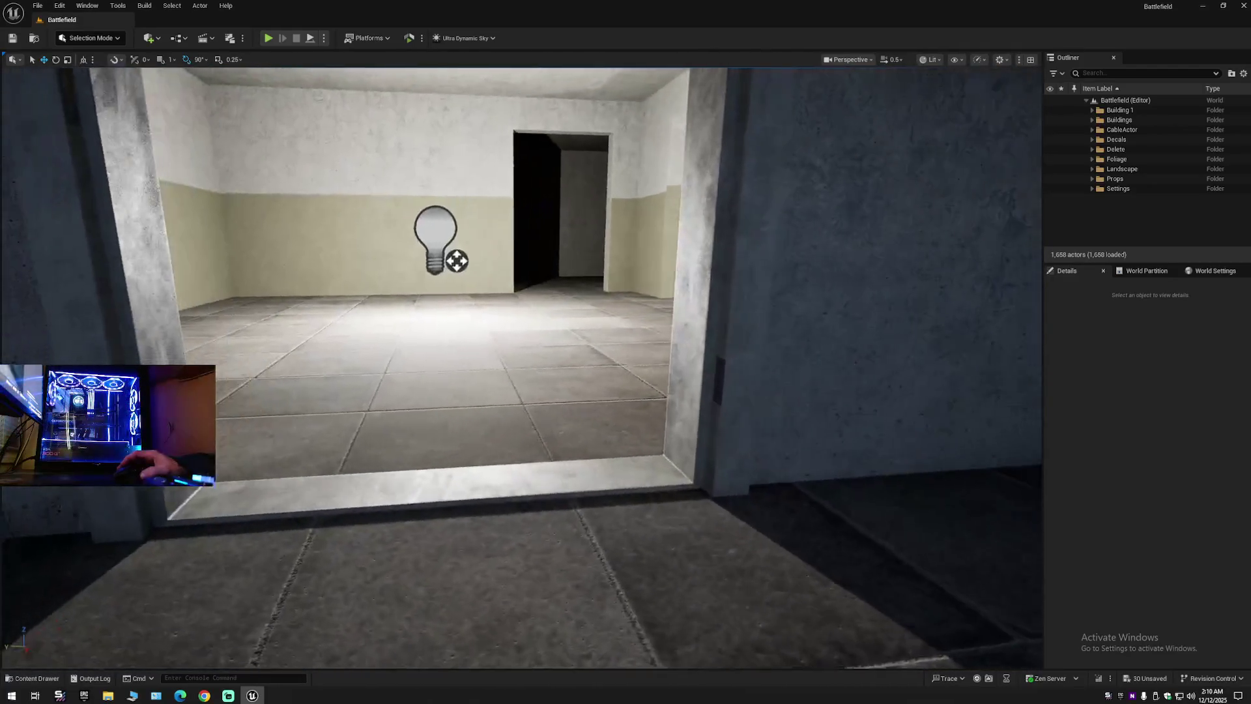
# Look around the room and select the door frame StaticMeshActor8 around the dark doorway.
pyautogui.press('w')
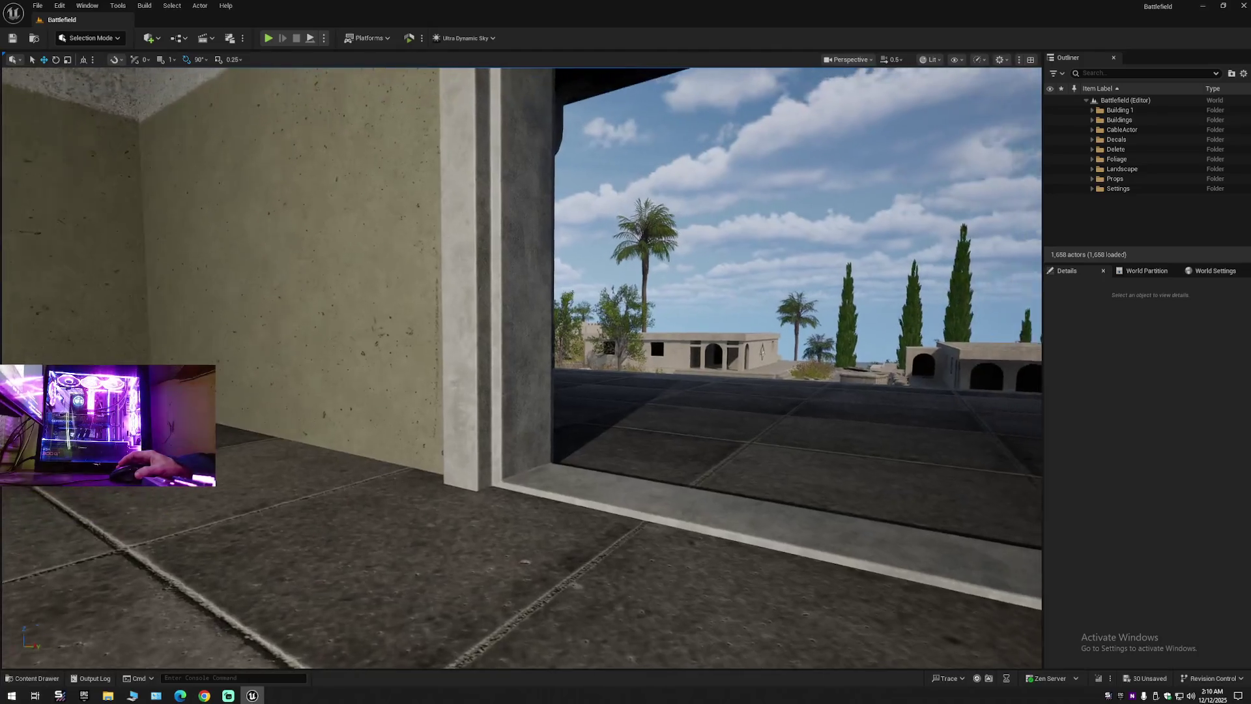
pyautogui.press('w')
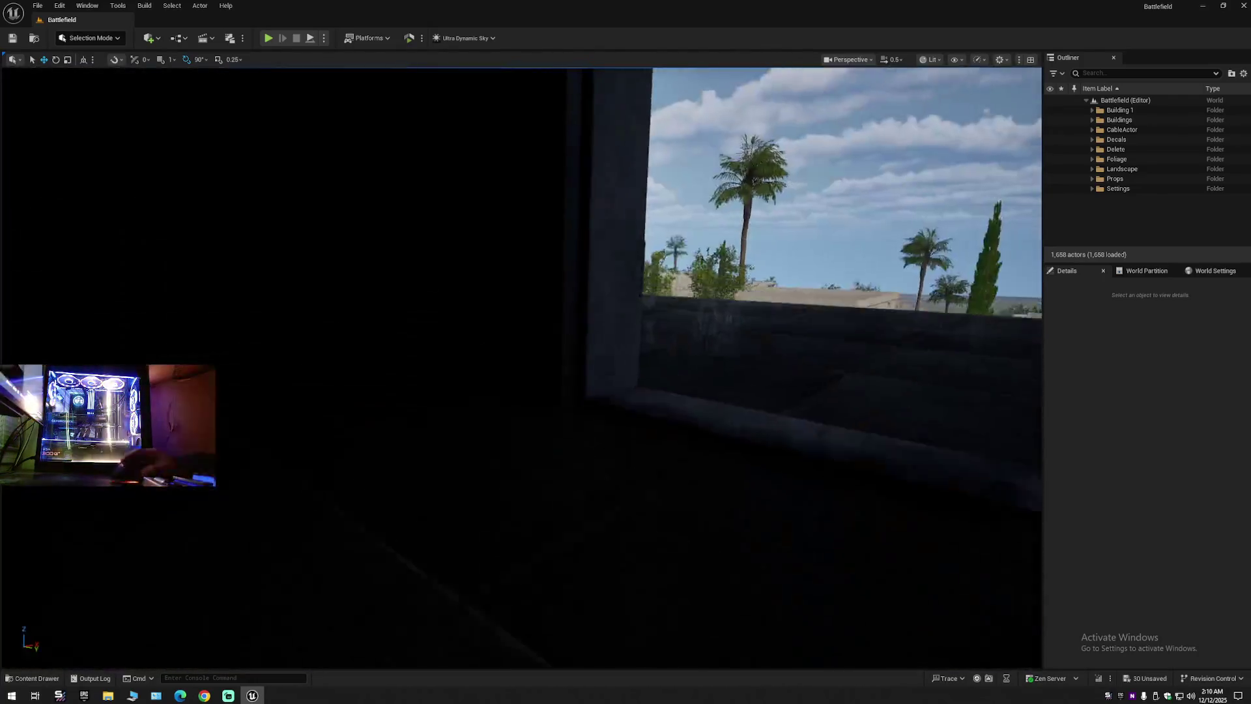
pyautogui.press('w')
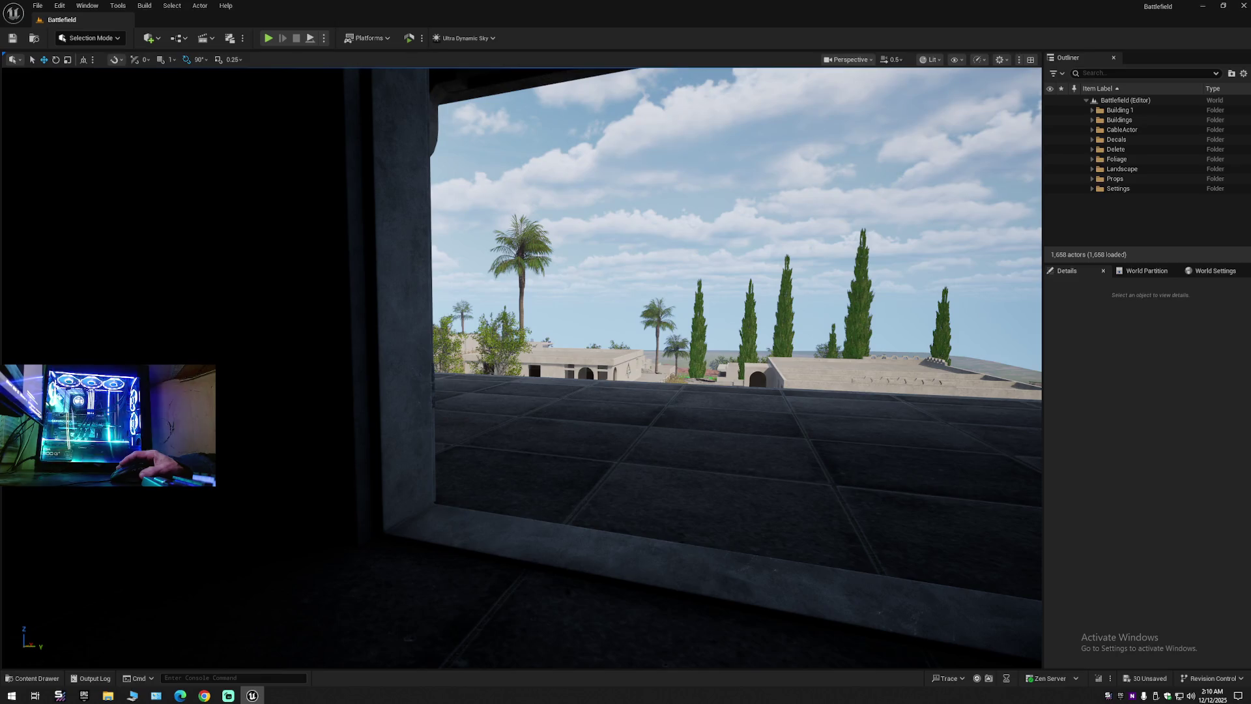
pyautogui.press('d')
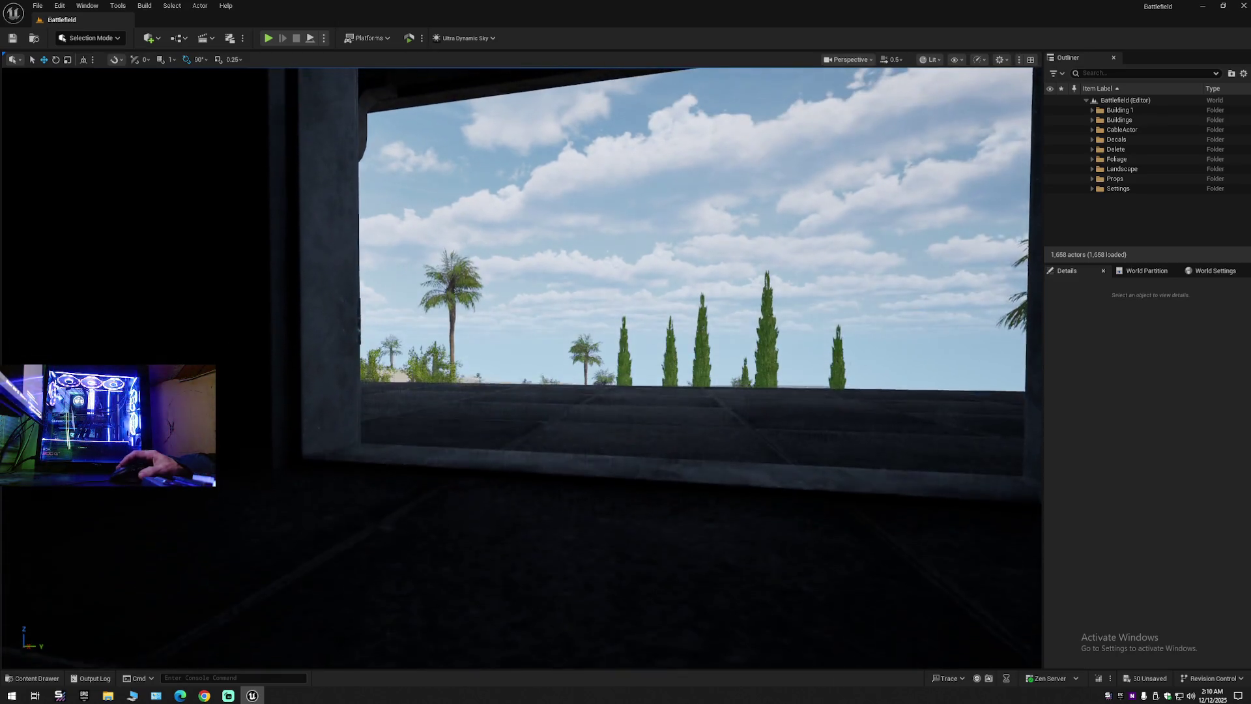
pyautogui.press('a')
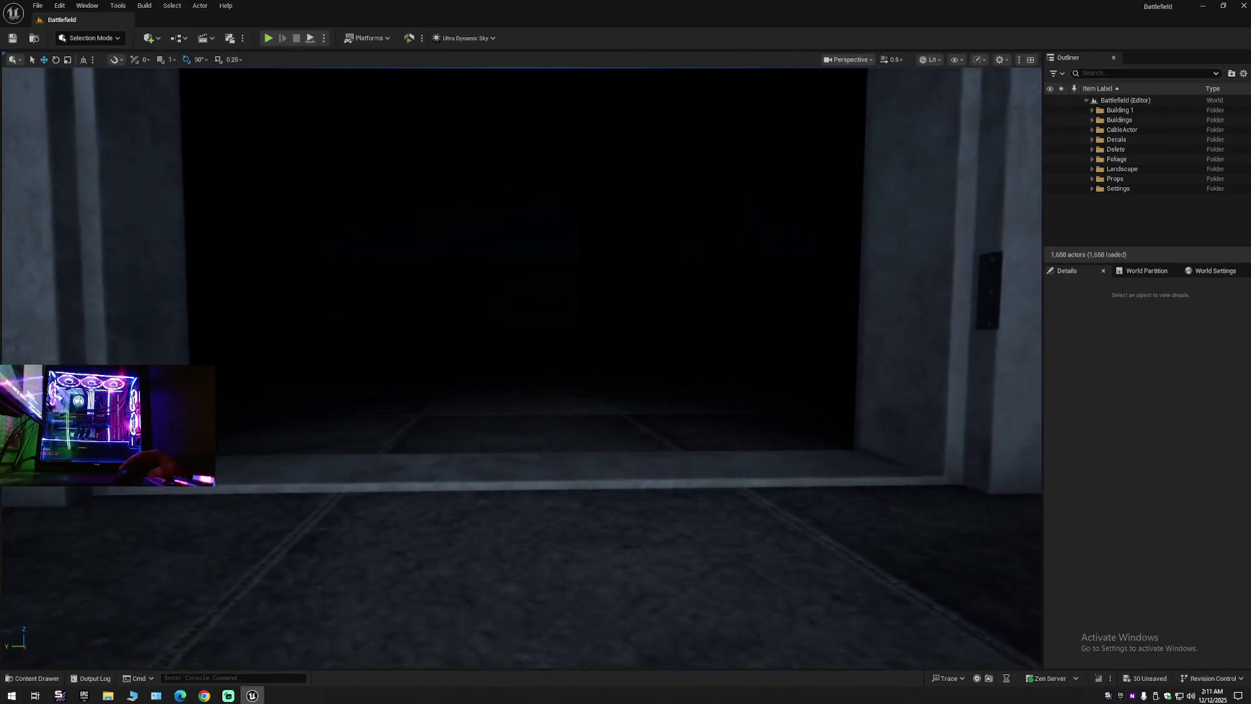
pyautogui.press('s')
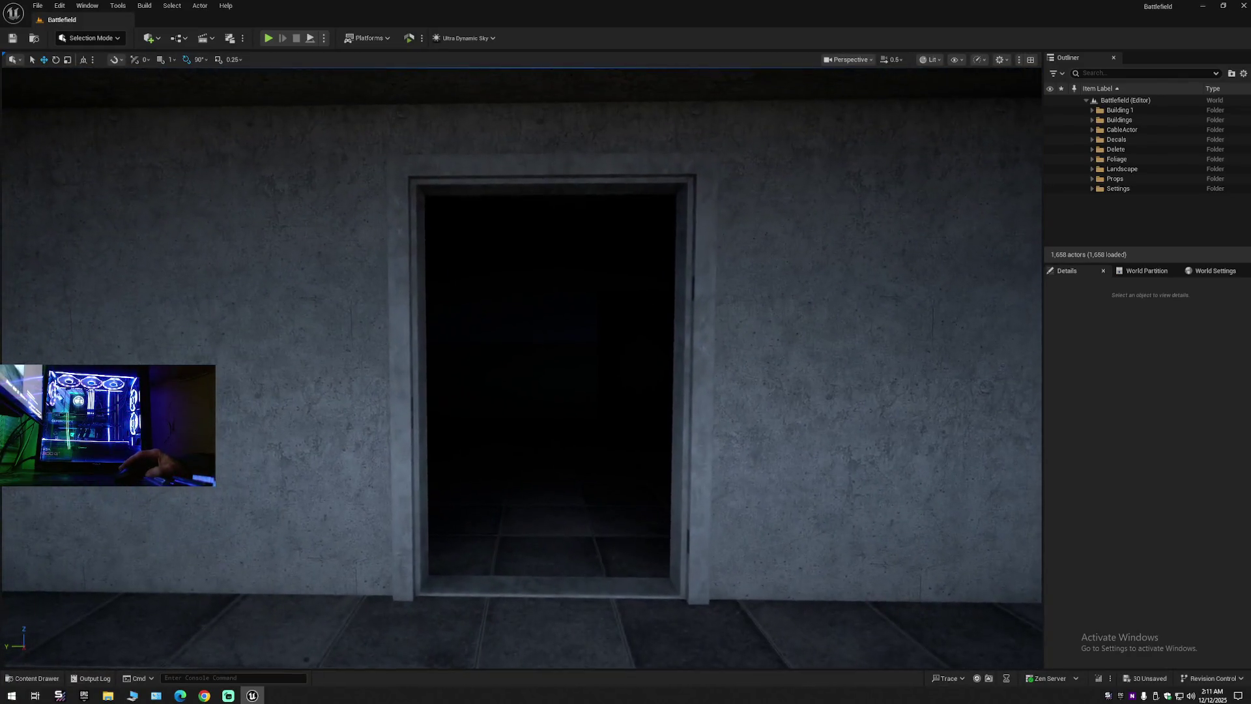
pyautogui.press('e')
pyautogui.press('q')
pyautogui.press('w')
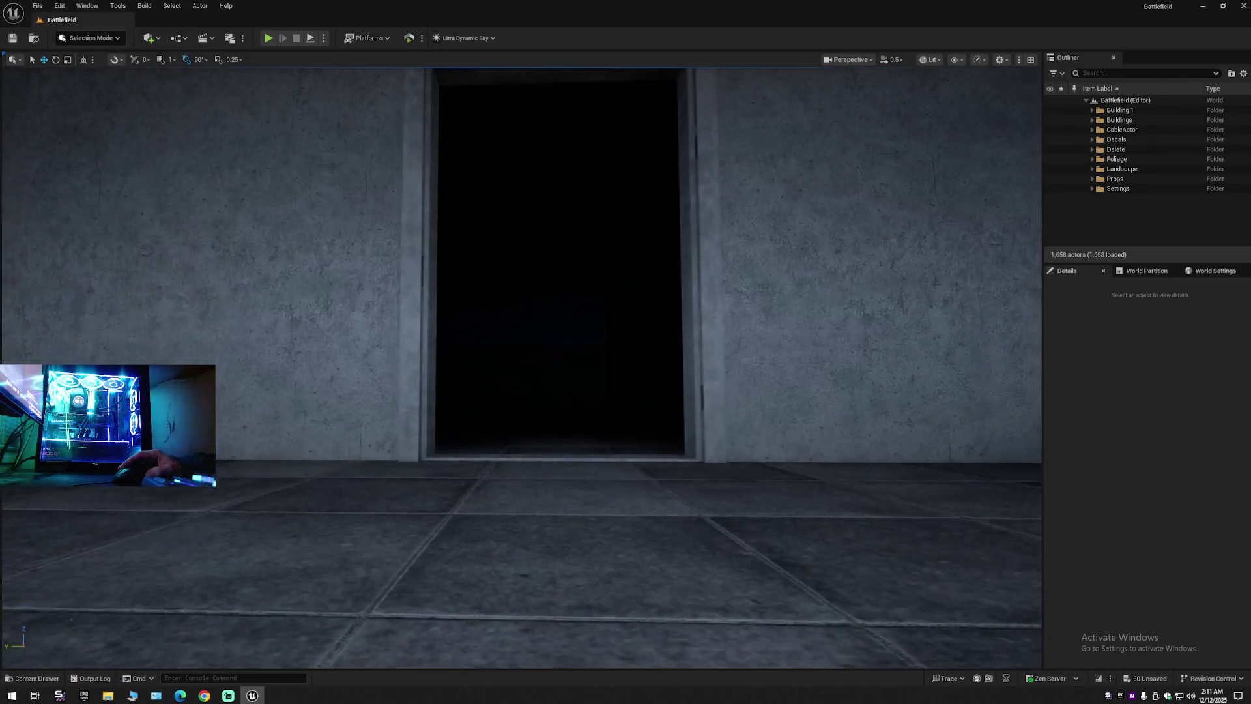
pyautogui.click(574, 438)
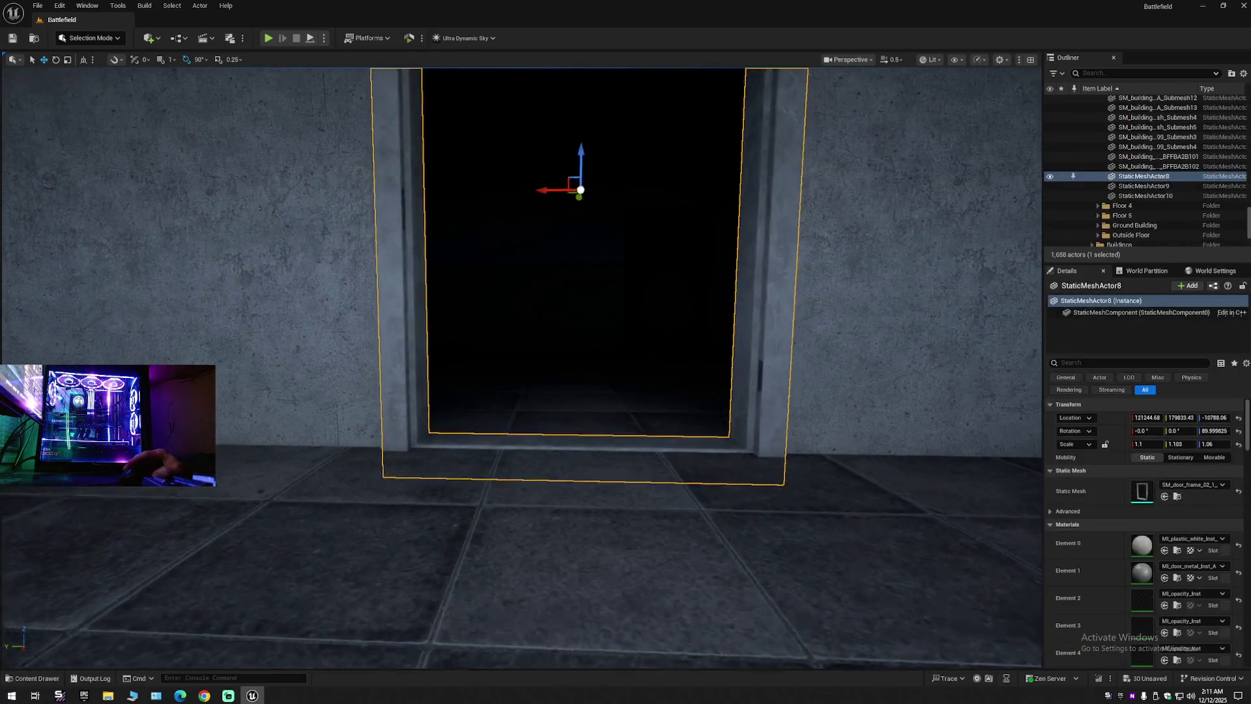
# Toggle the door frame's visibility off and on twice to check behind it.
pyautogui.press('w')
pyautogui.press('s')
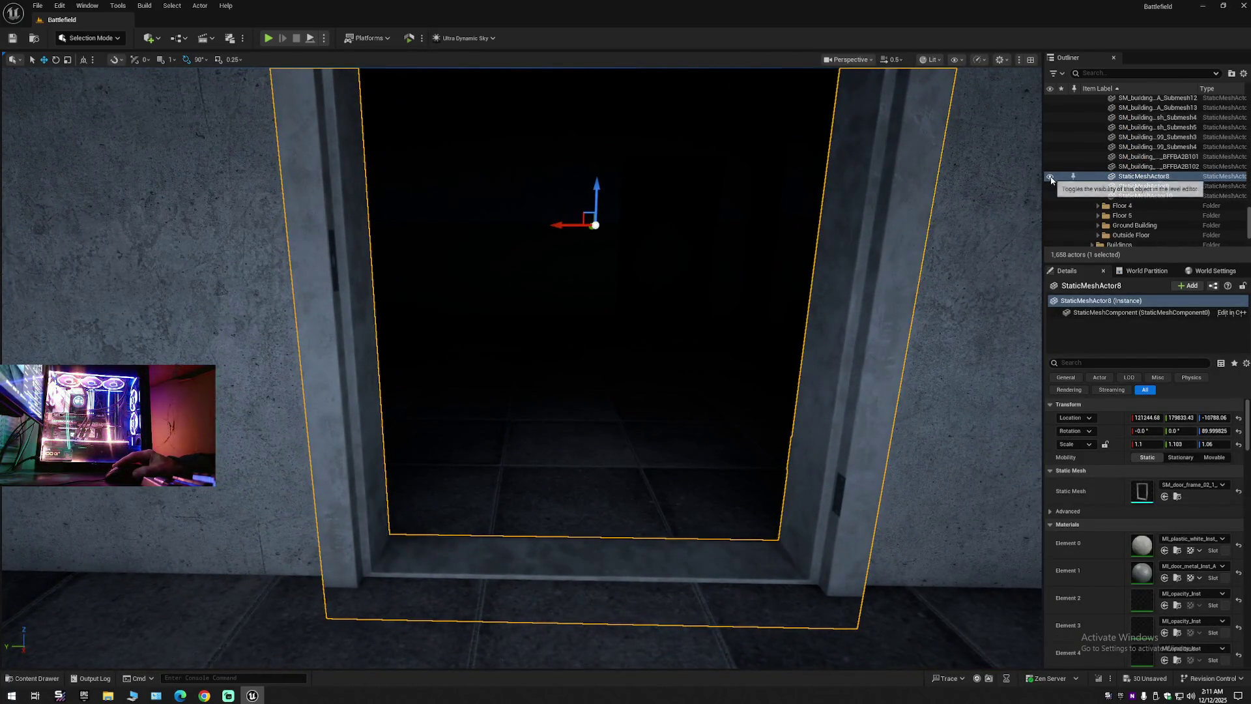
pyautogui.click(1049, 176)
pyautogui.click(1049, 177)
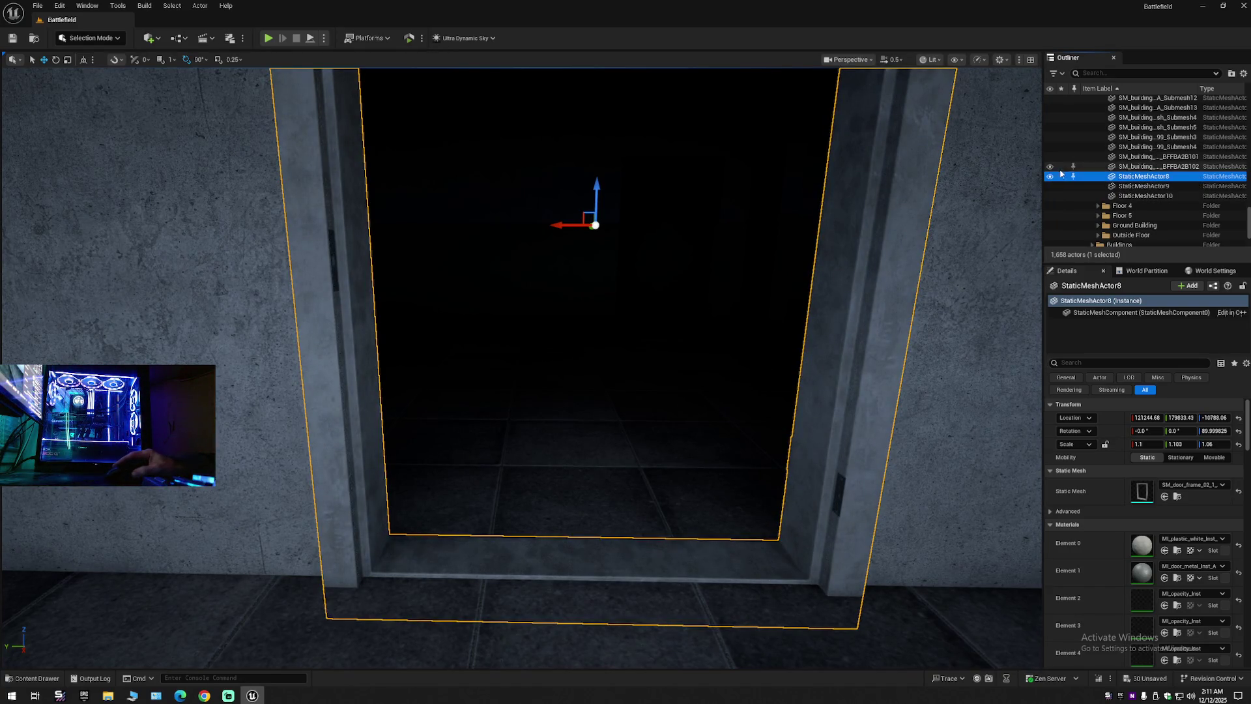
pyautogui.click(1050, 177)
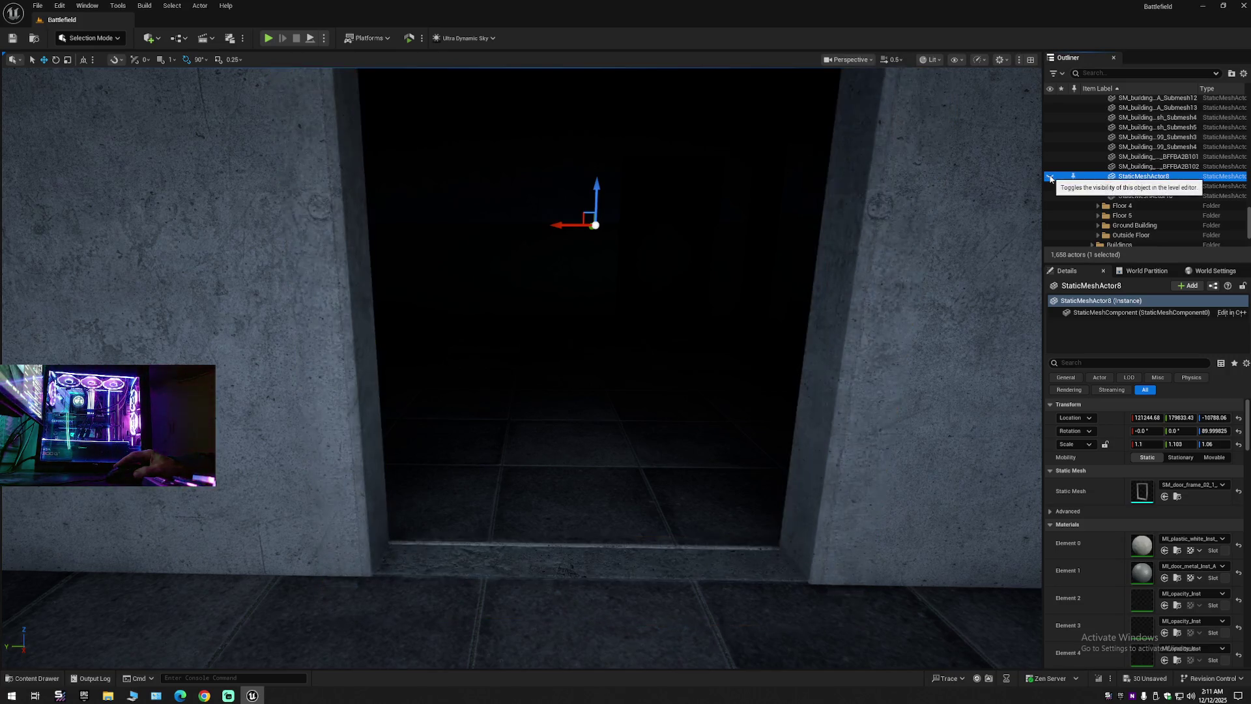
pyautogui.click(1050, 176)
# Move the door frame down and up on Z, then undo the move.
pyautogui.scroll(-1, 749, 251)
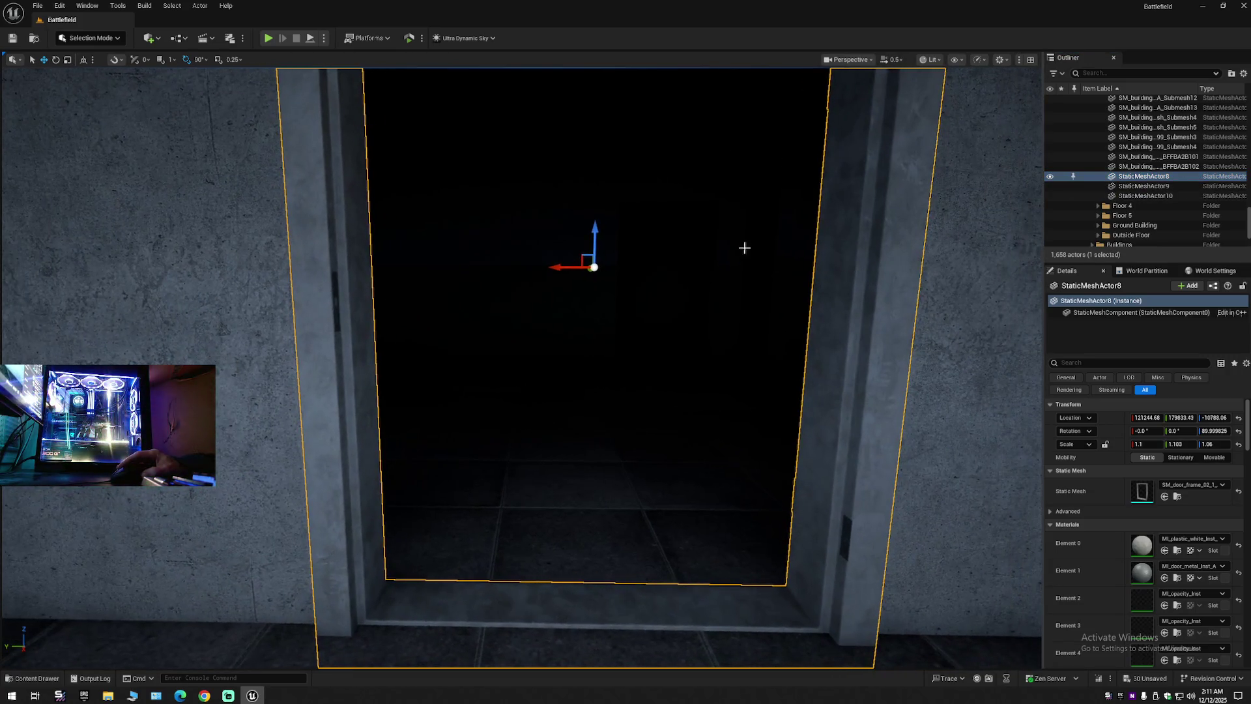
pyautogui.moveTo(594, 232); pyautogui.dragTo(572, 656)
pyautogui.scroll(-2, 595, 236)
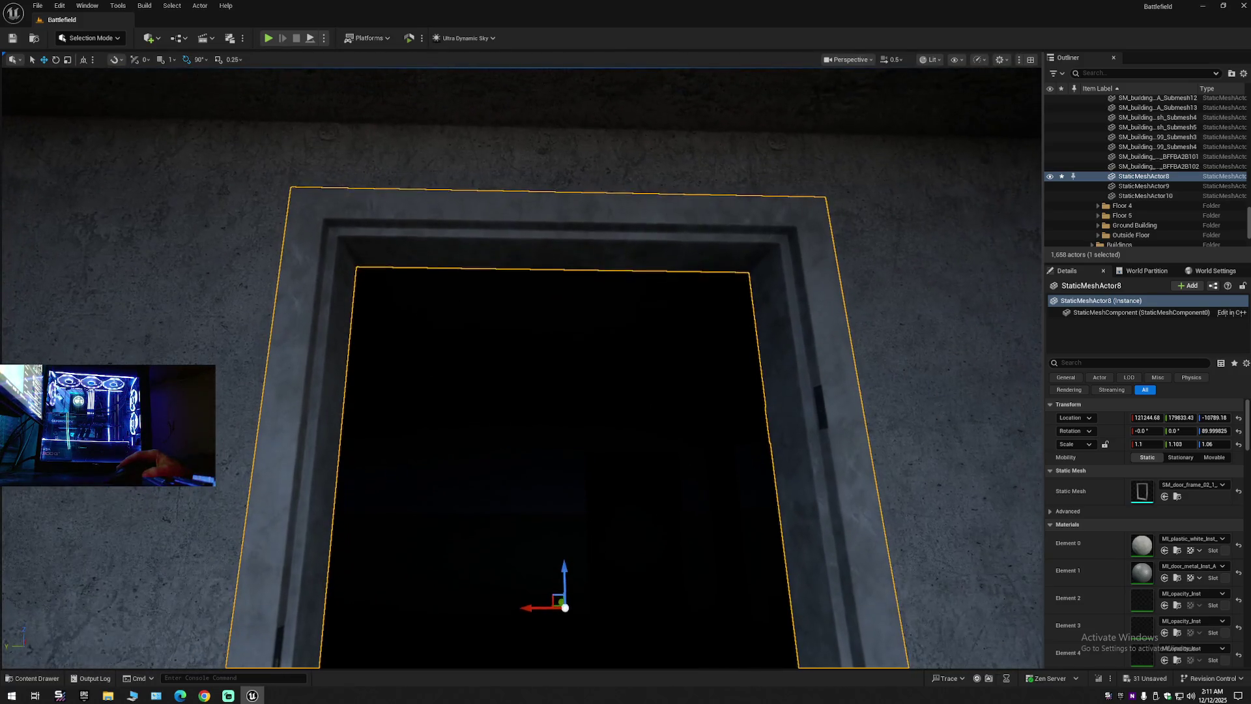
pyautogui.moveTo(565, 567); pyautogui.dragTo(565, 558)
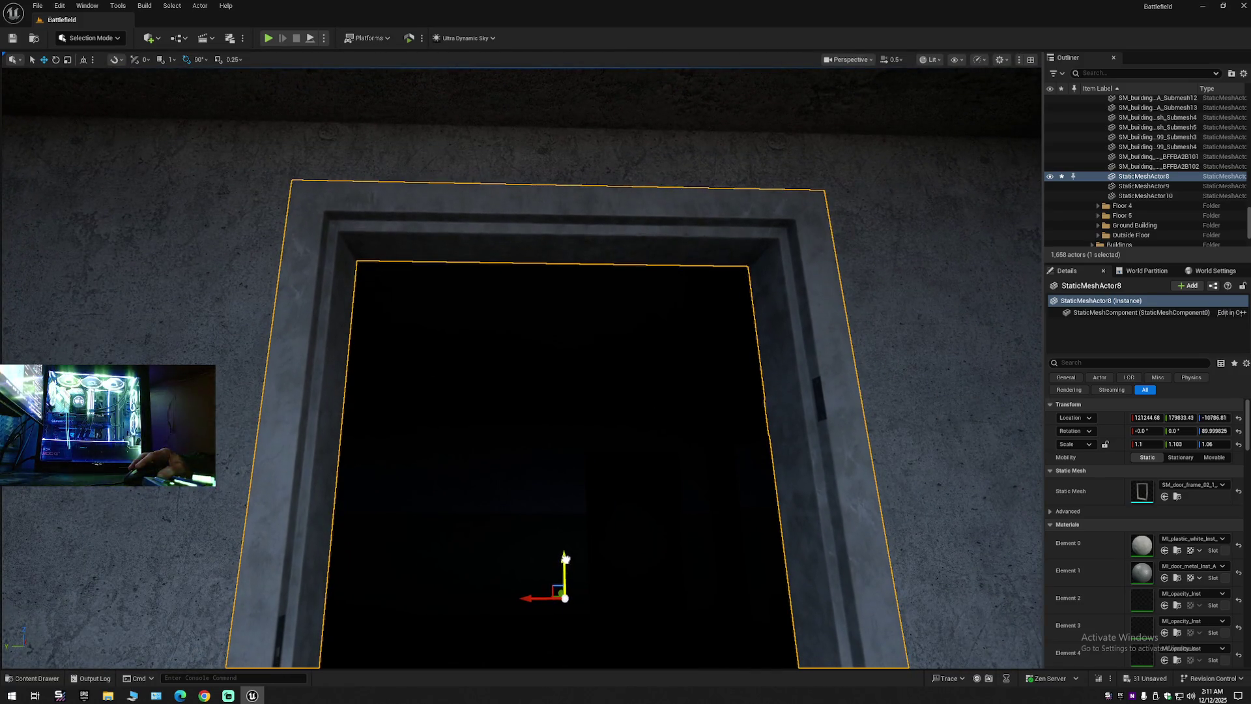
pyautogui.hotkey('ctrl', 'z')
pyautogui.hotkey('ctrl', 'z')
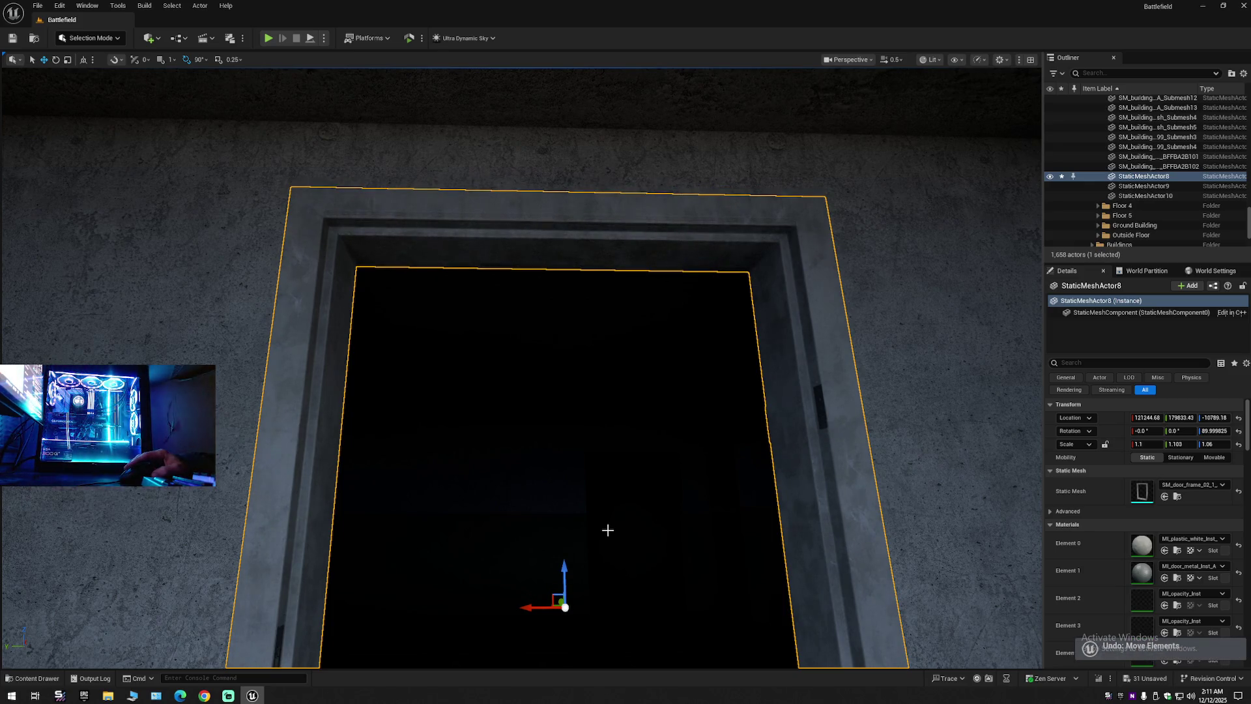
# Collapse the Outliner back to the Battlefield level's top folders with Collapse All.
pyautogui.scroll(-5, 708, 448)
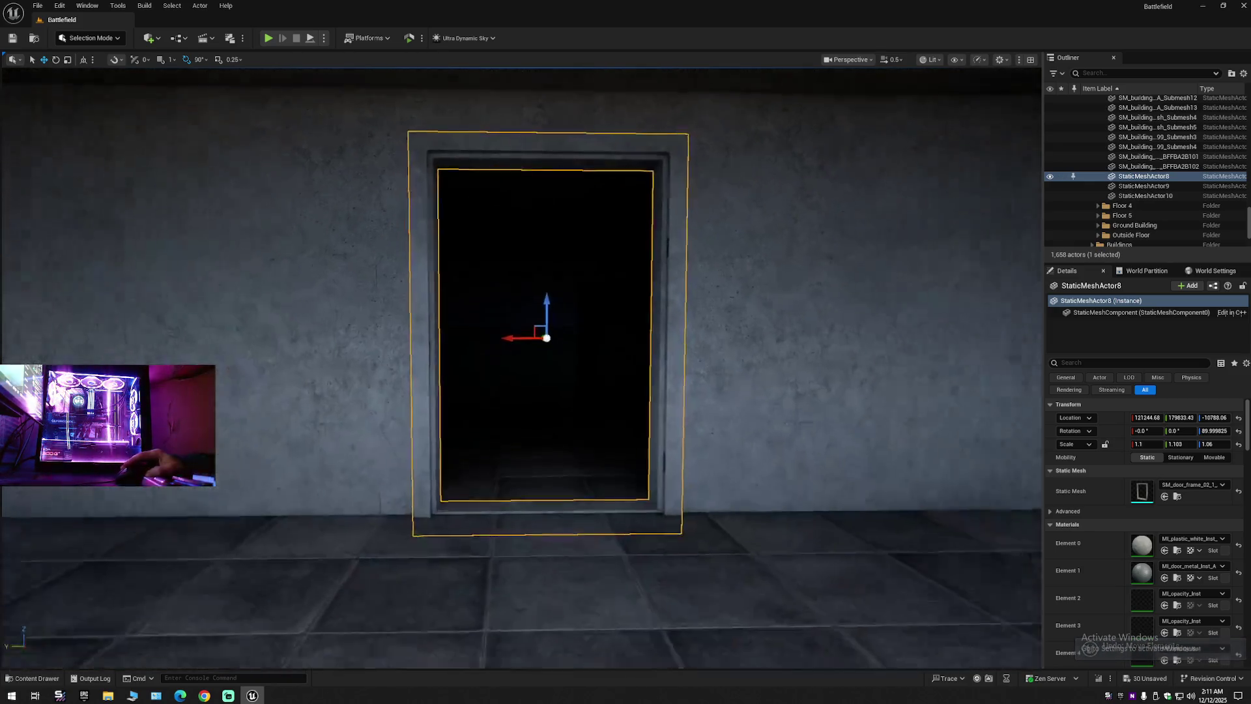
pyautogui.moveTo(708, 448); pyautogui.dragTo(708, 391)
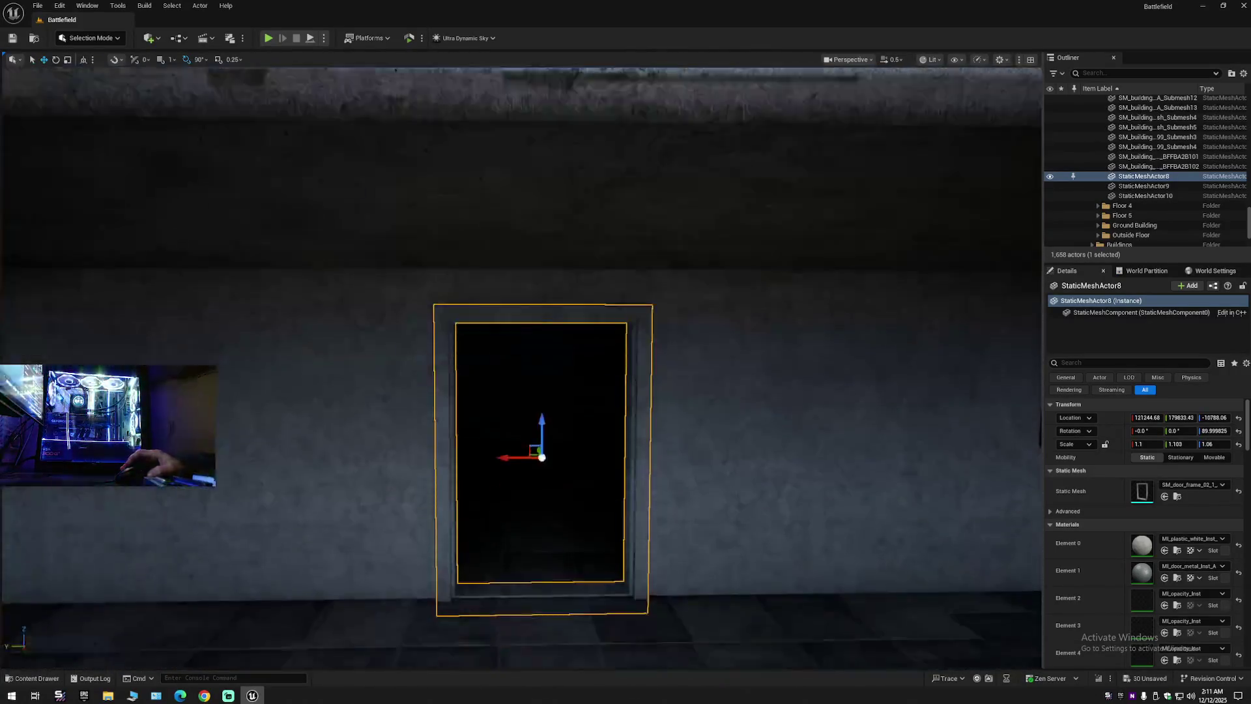
pyautogui.moveTo(835, 372)
pyautogui.mouseDown()
pyautogui.moveTo(835, 339)
pyautogui.moveTo(835, 391)
pyautogui.moveTo(835, 371)
pyautogui.mouseUp()
pyautogui.click(1244, 73)
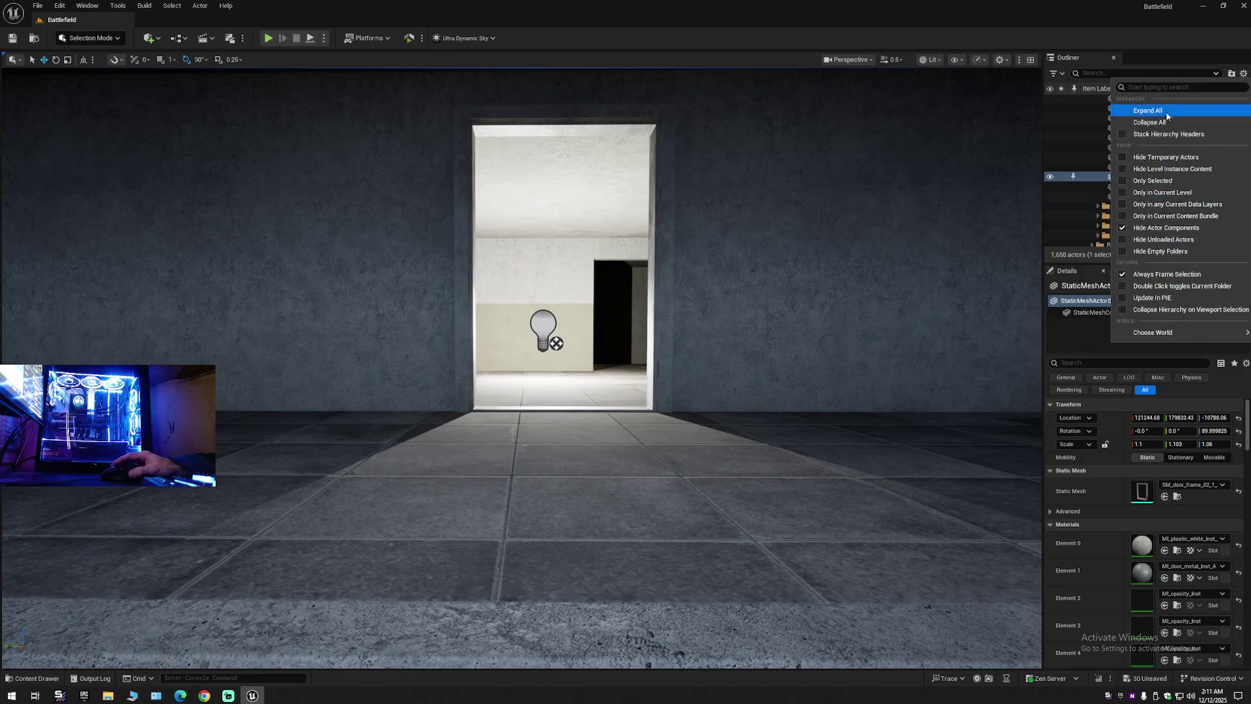
pyautogui.click(1170, 108)
pyautogui.click(1086, 102)
pyautogui.scroll(-10, 839, 312)
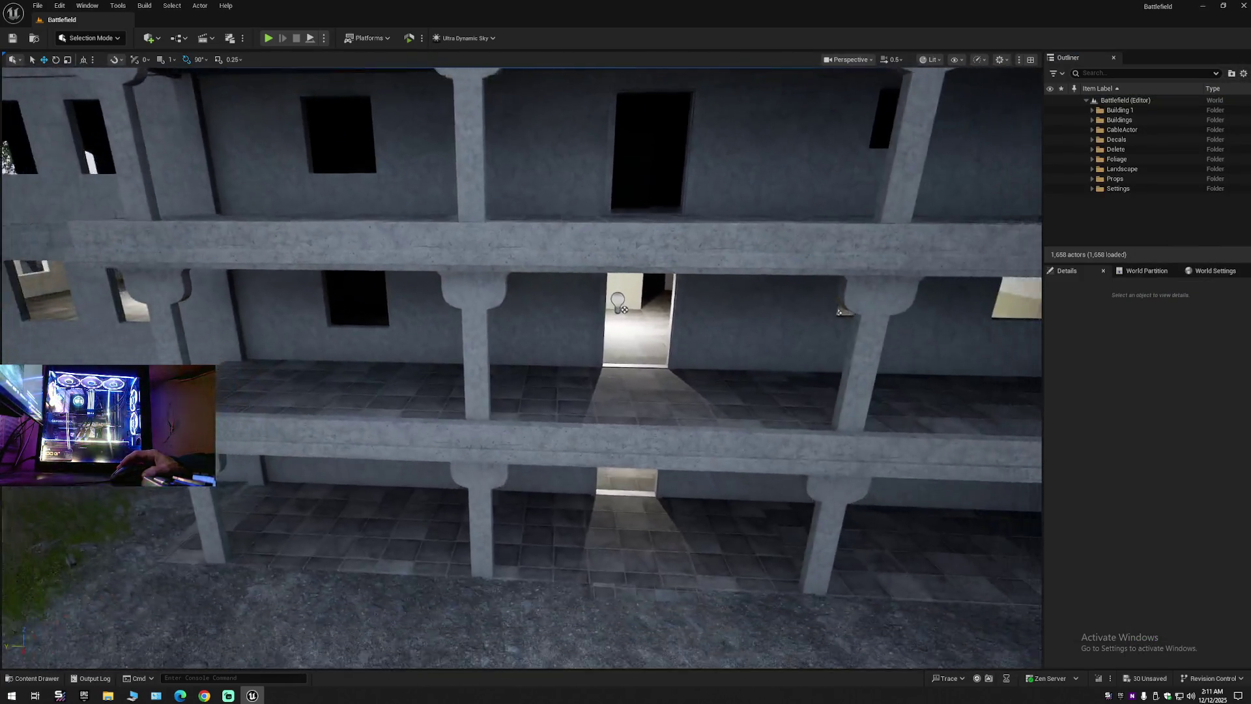
# Set Viewport Scalability Shadows to Low from the Performance menu.
pyautogui.moveTo(839, 311)
pyautogui.mouseDown()
pyautogui.moveTo(839, 345)
pyautogui.moveTo(839, 326)
pyautogui.mouseUp()
pyautogui.moveTo(753, 286)
pyautogui.mouseDown()
pyautogui.moveTo(754, 274)
pyautogui.moveTo(753, 325)
pyautogui.moveTo(754, 189)
pyautogui.mouseUp()
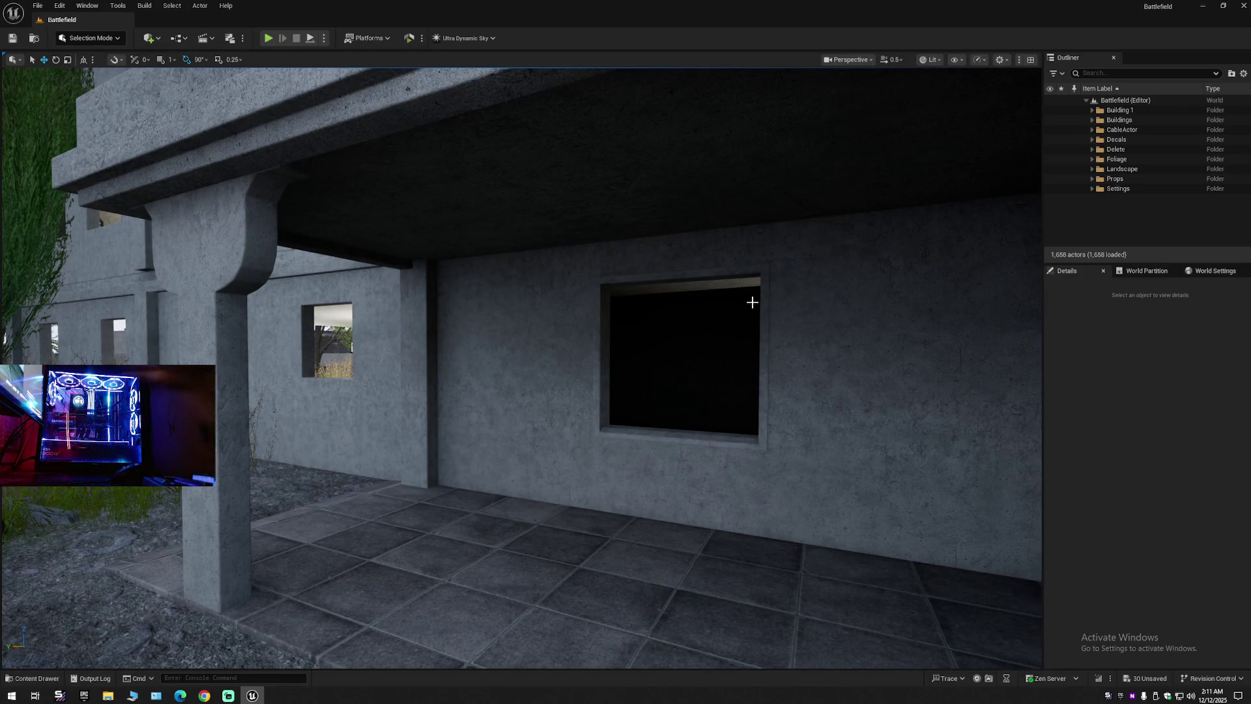
pyautogui.moveTo(597, 350)
pyautogui.mouseDown()
pyautogui.moveTo(580, 371)
pyautogui.moveTo(579, 463)
pyautogui.moveTo(651, 462)
pyautogui.moveTo(652, 443)
pyautogui.moveTo(495, 443)
pyautogui.moveTo(470, 212)
pyautogui.moveTo(574, 355)
pyautogui.mouseUp()
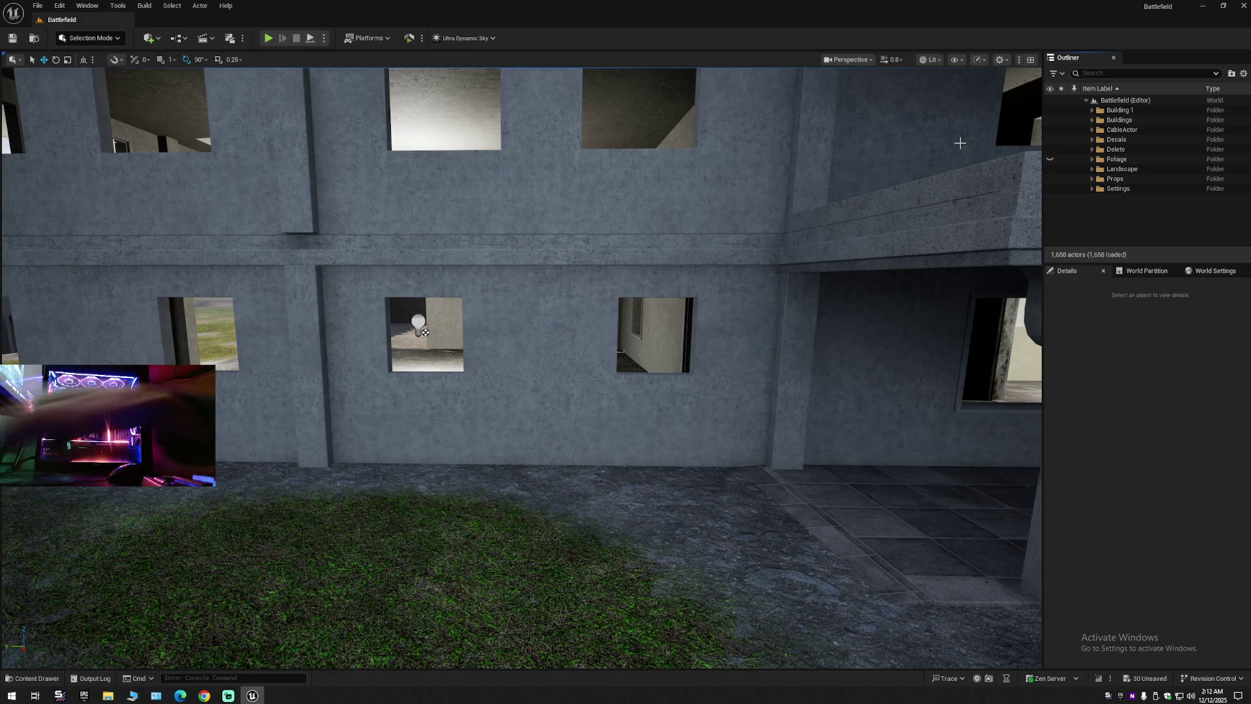
pyautogui.click(984, 61)
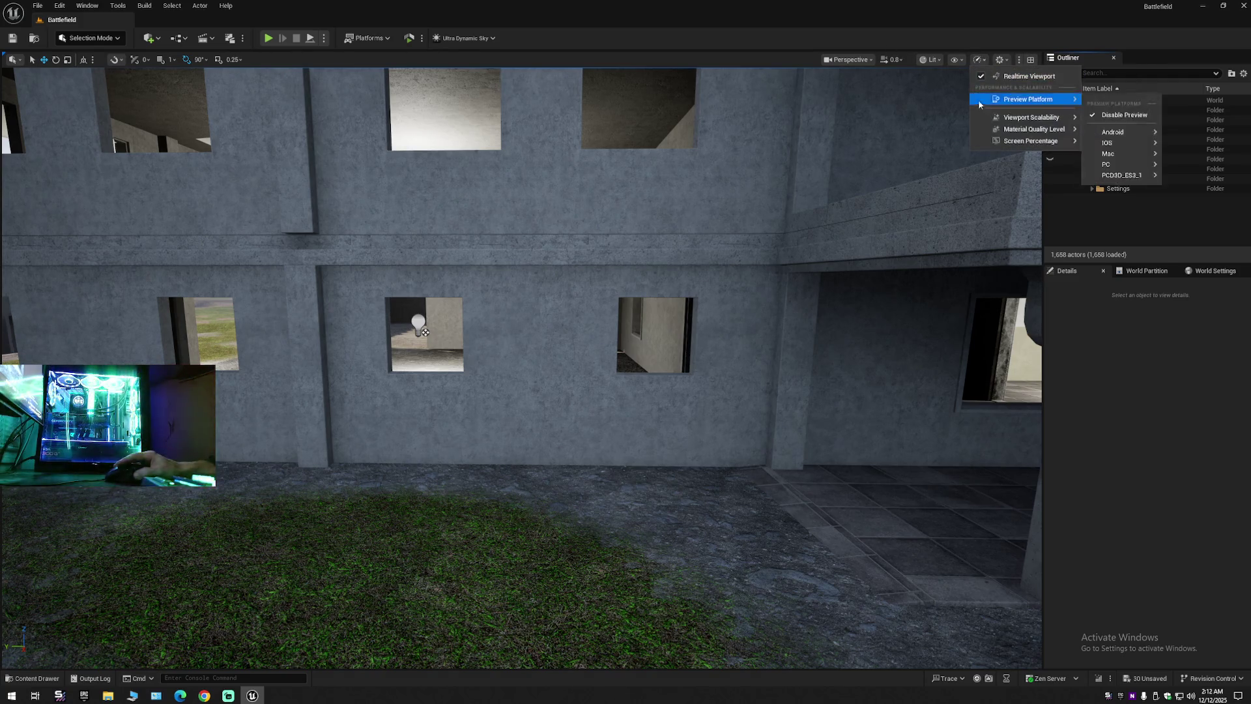
pyautogui.moveTo(1004, 122)
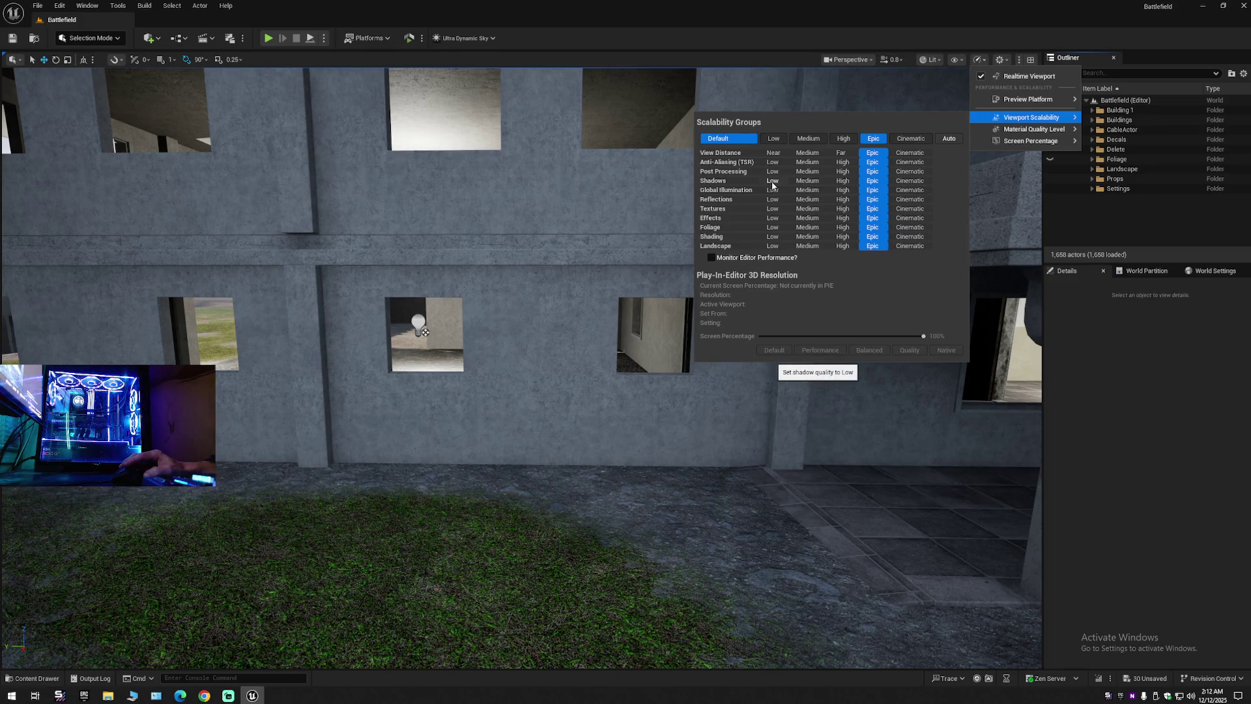
pyautogui.click(772, 185)
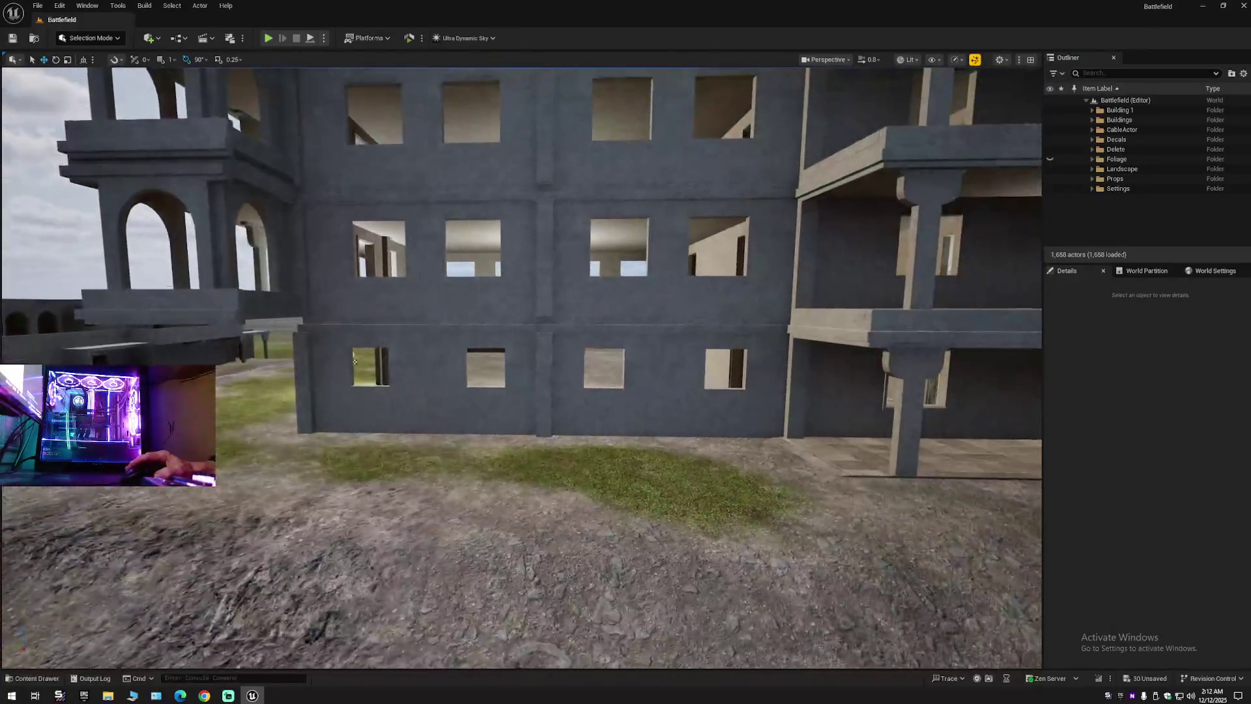
# Fly up to the windowed wall and select the upper wall piece SM_building_03_4_AAA_Submesh34.
pyautogui.press('w')
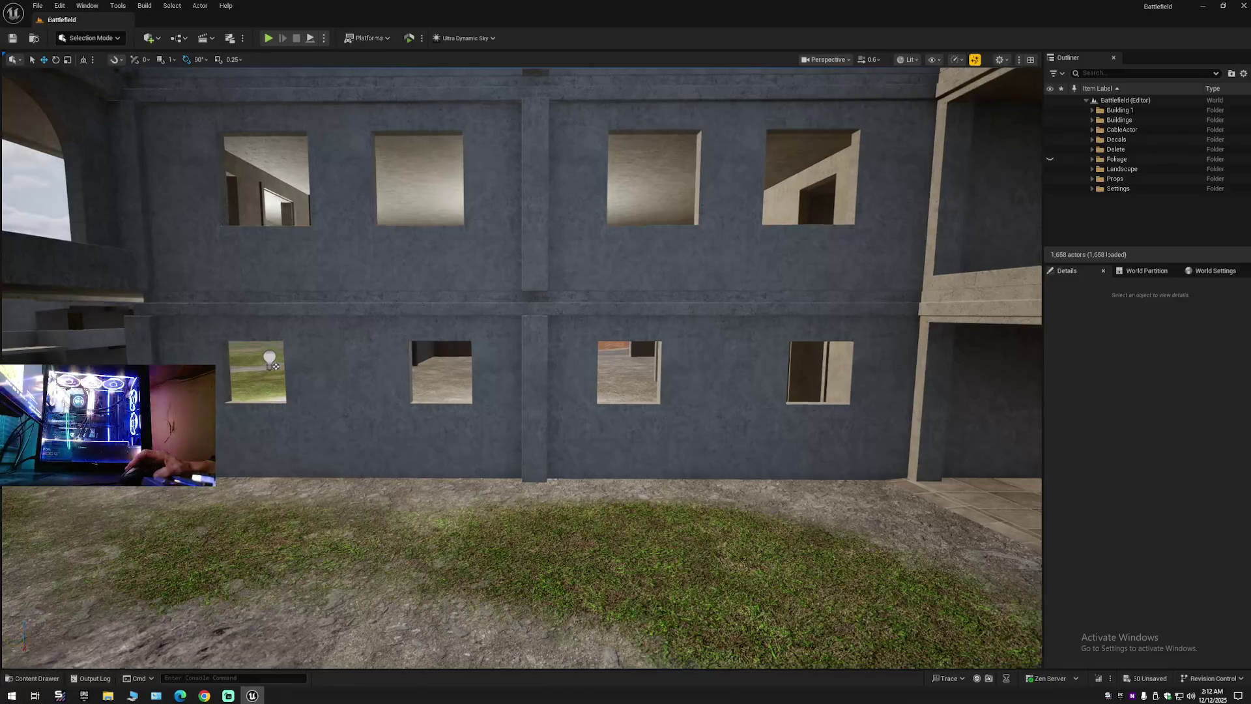
pyautogui.press('a')
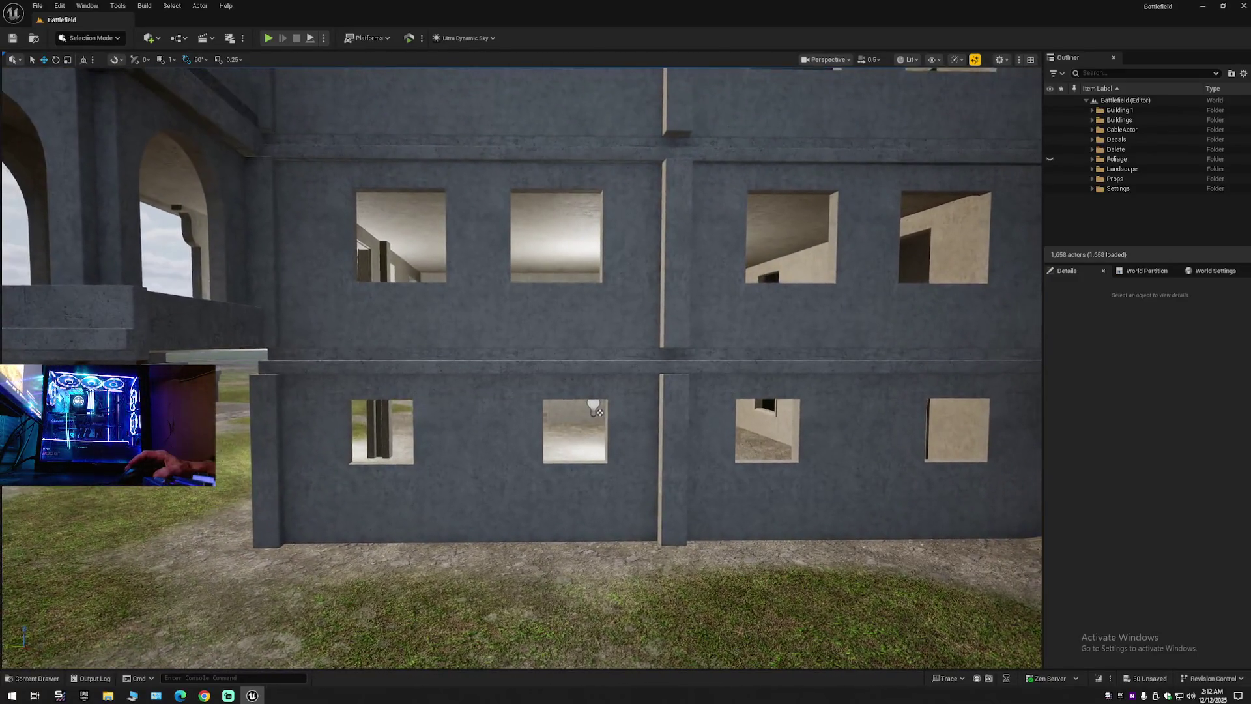
pyautogui.click(358, 231)
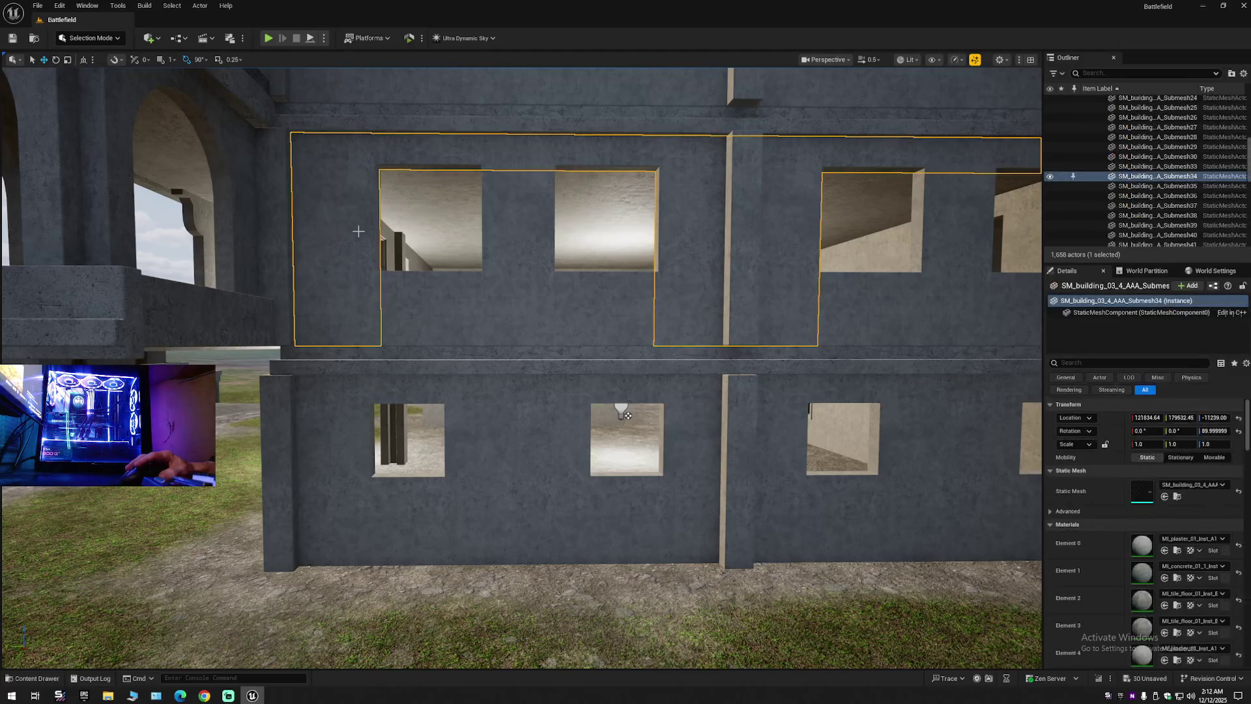
# Add six more wall pieces to the selection, then hide and unhide all seven.
pyautogui.keyDown('ctrl'); pyautogui.click(432, 289); pyautogui.keyUp('ctrl')
pyautogui.keyDown('ctrl'); pyautogui.click(525, 257); pyautogui.keyUp('ctrl')
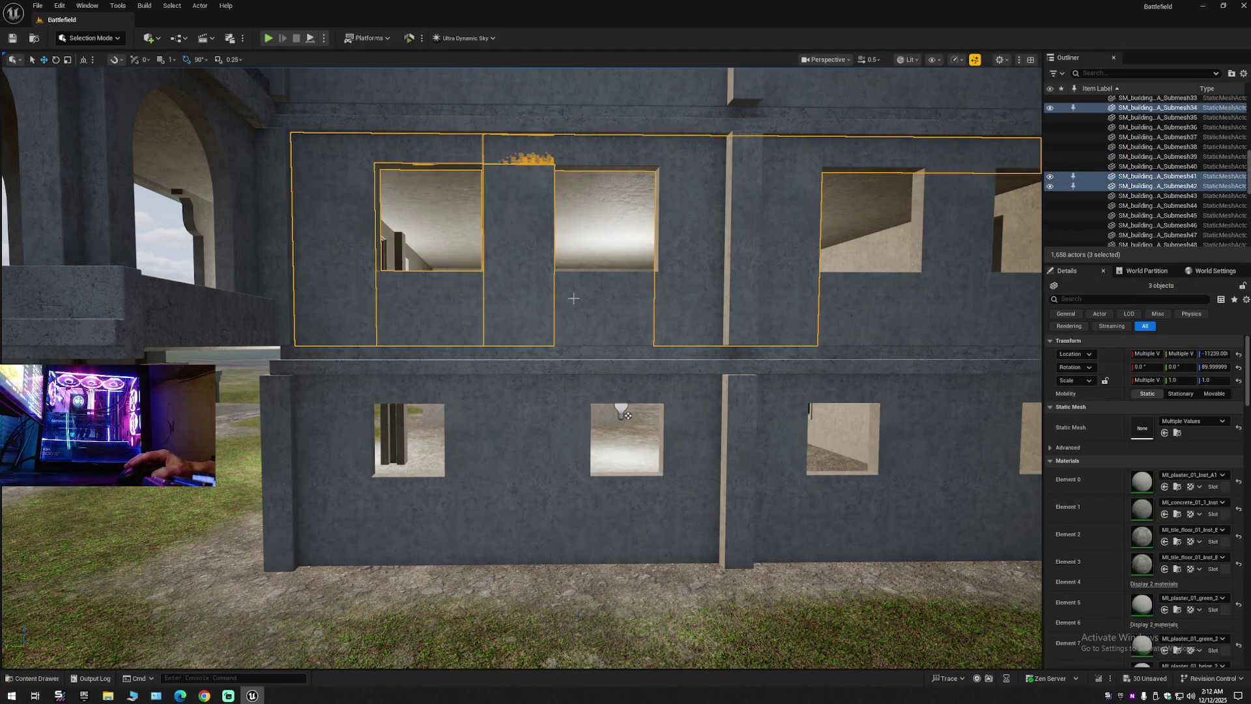
pyautogui.keyDown('ctrl'); pyautogui.click(599, 300); pyautogui.keyUp('ctrl')
pyautogui.keyDown('ctrl'); pyautogui.click(876, 307); pyautogui.keyUp('ctrl')
pyautogui.keyDown('ctrl'); pyautogui.click(952, 287); pyautogui.keyUp('ctrl')
pyautogui.press('d')
pyautogui.keyDown('ctrl'); pyautogui.click(699, 311); pyautogui.keyUp('ctrl')
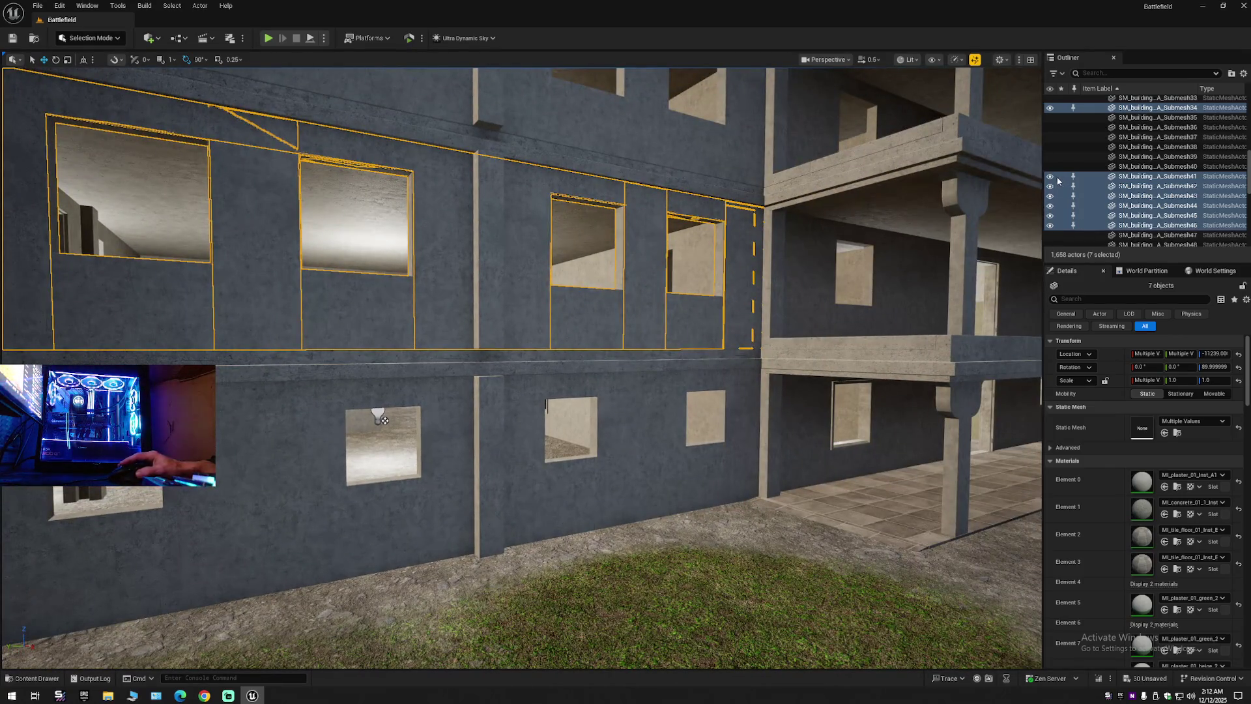
pyautogui.click(1049, 176)
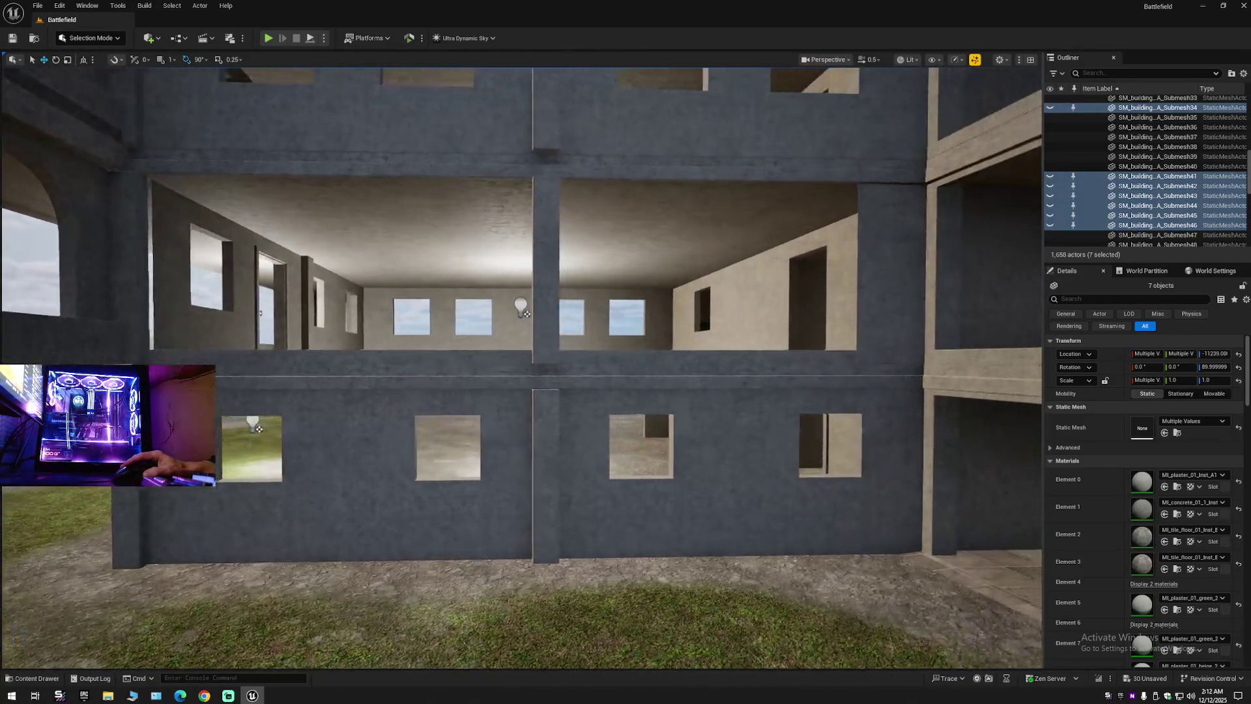
pyautogui.press('d')
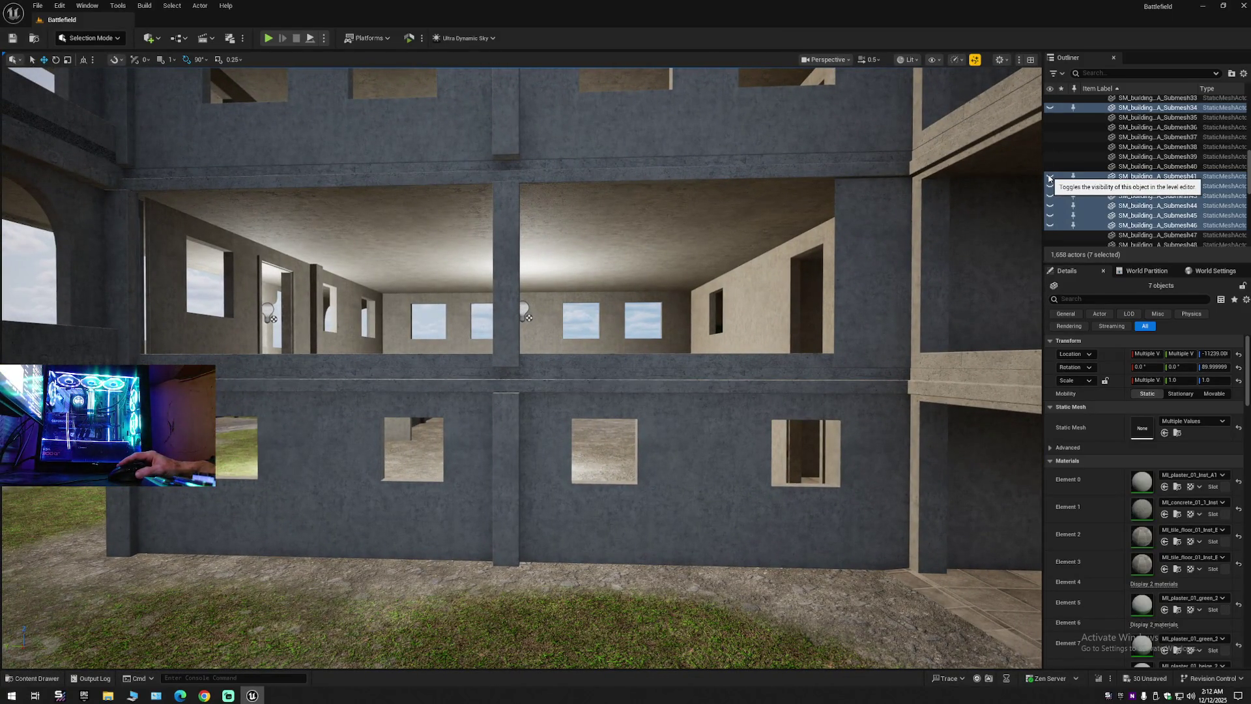
pyautogui.click(1049, 176)
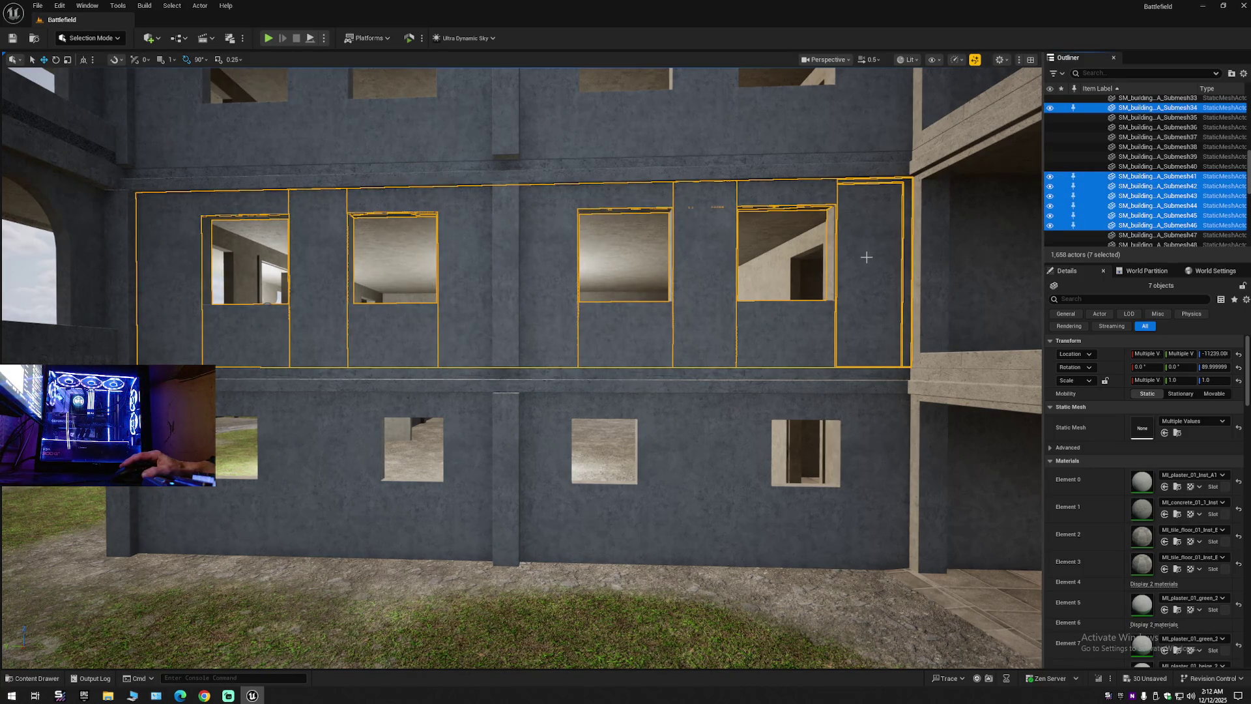
# Add the inner wall piece to make eight and hide the selected pieces.
pyautogui.press('w')
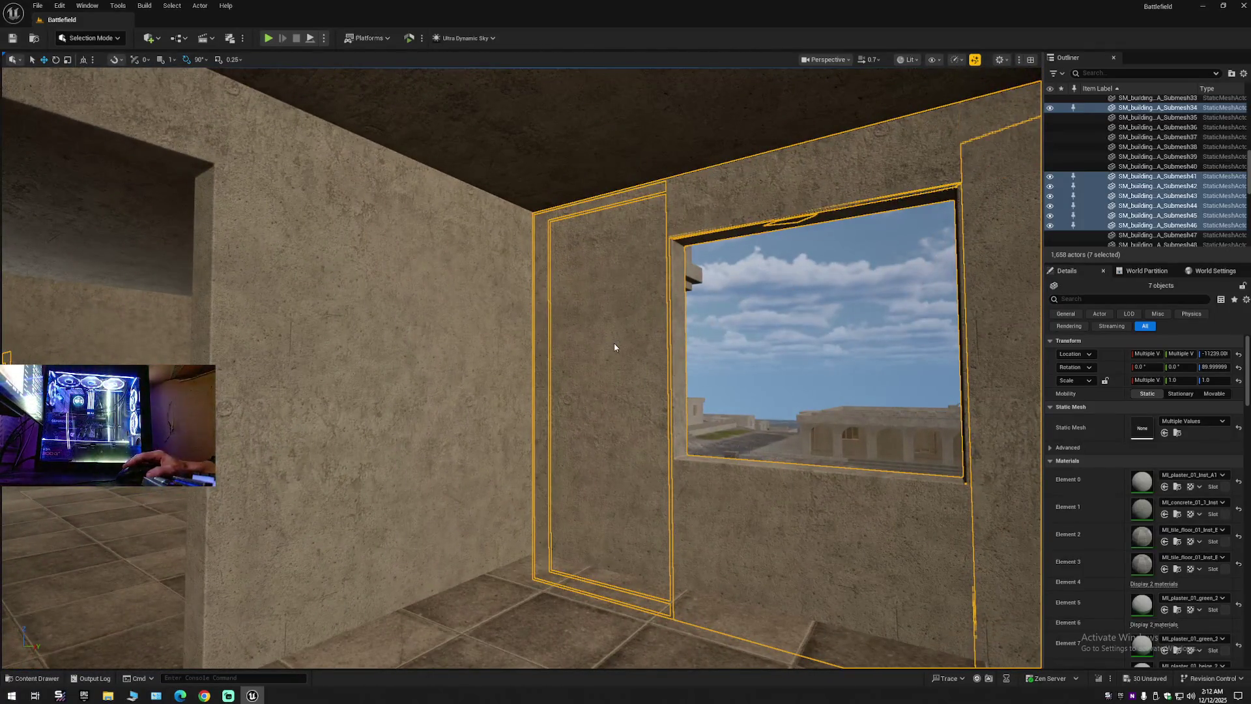
pyautogui.keyDown('ctrl'); pyautogui.click(613, 343); pyautogui.keyUp('ctrl')
pyautogui.click(1049, 176)
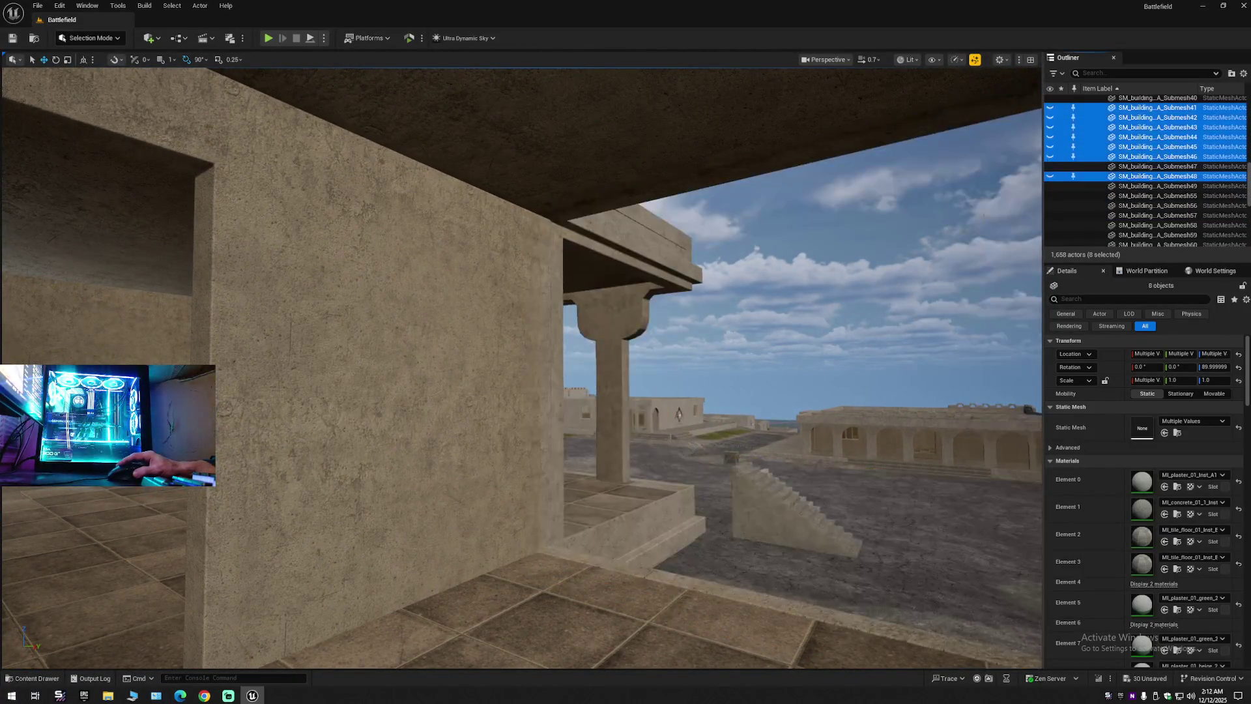
pyautogui.press('w')
pyautogui.press('w')
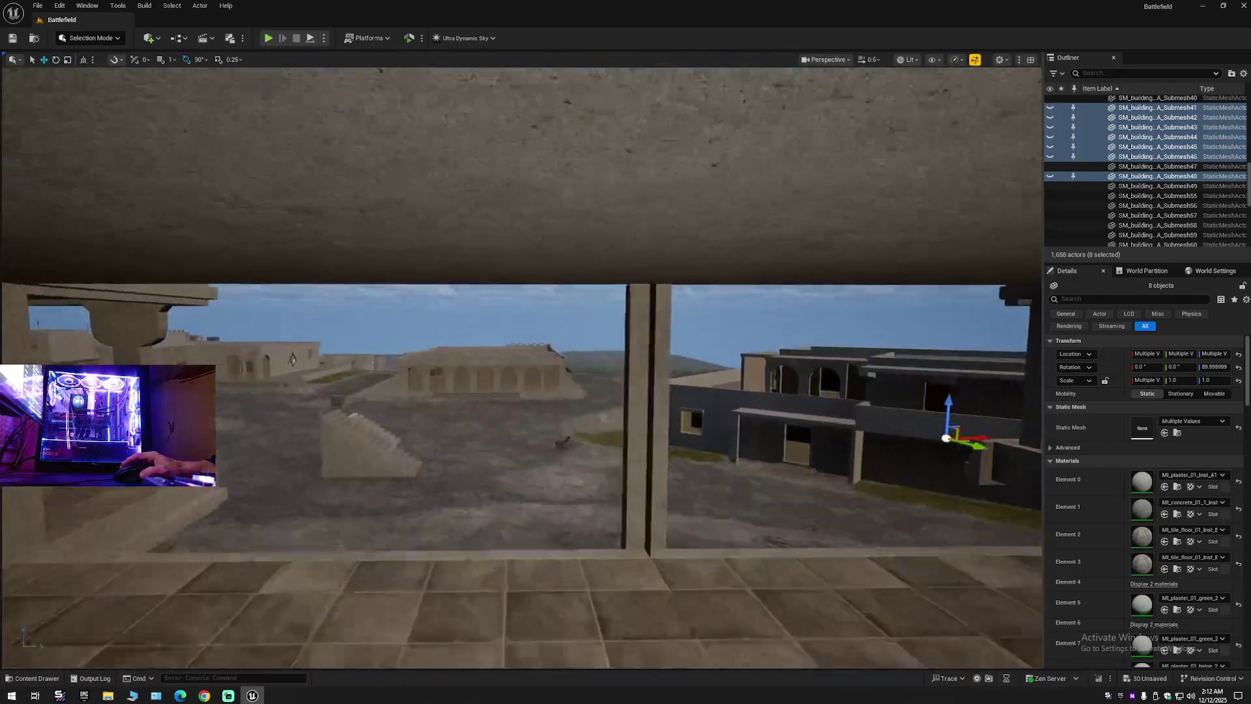
pyautogui.scroll(-1, 1032, 354)
pyautogui.press('w')
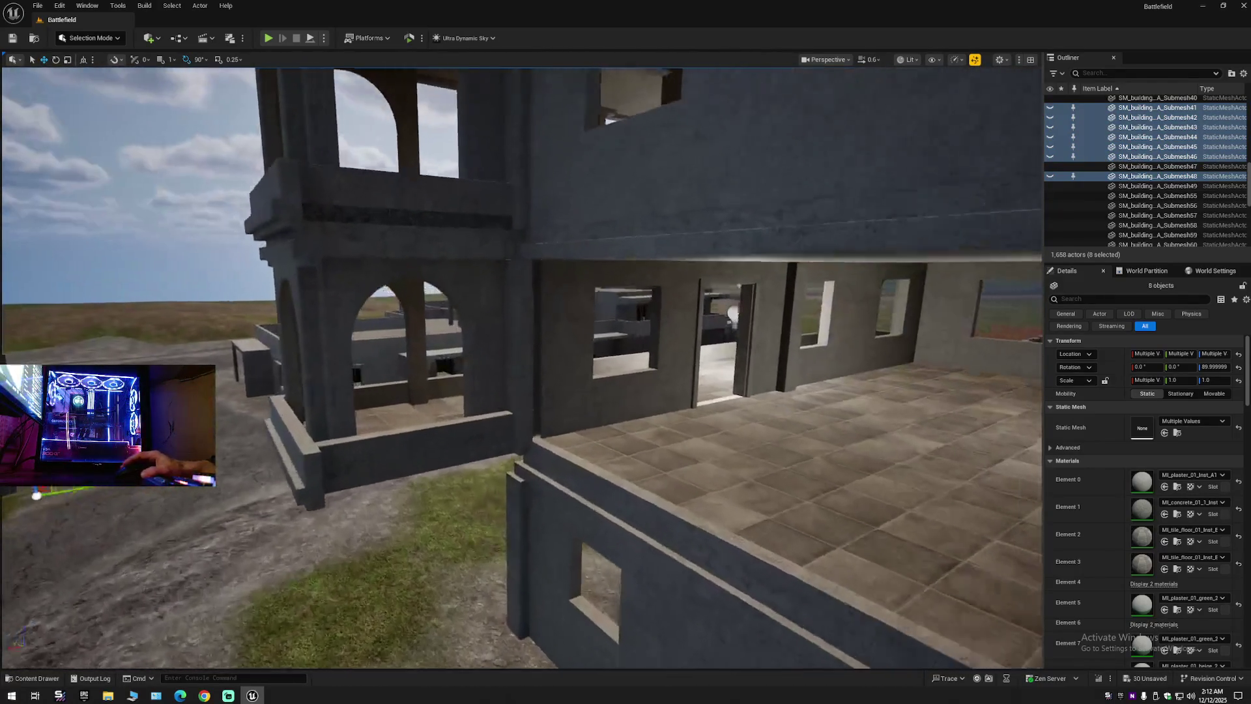
pyautogui.press('s')
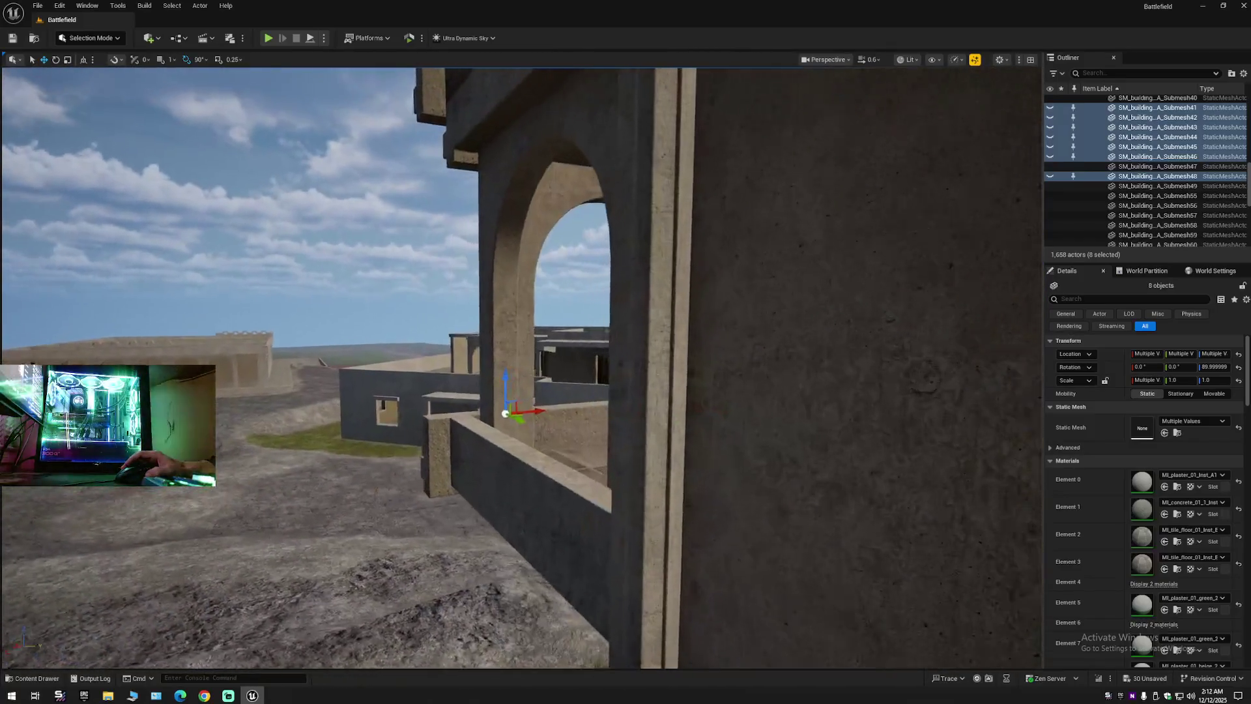
pyautogui.press('w')
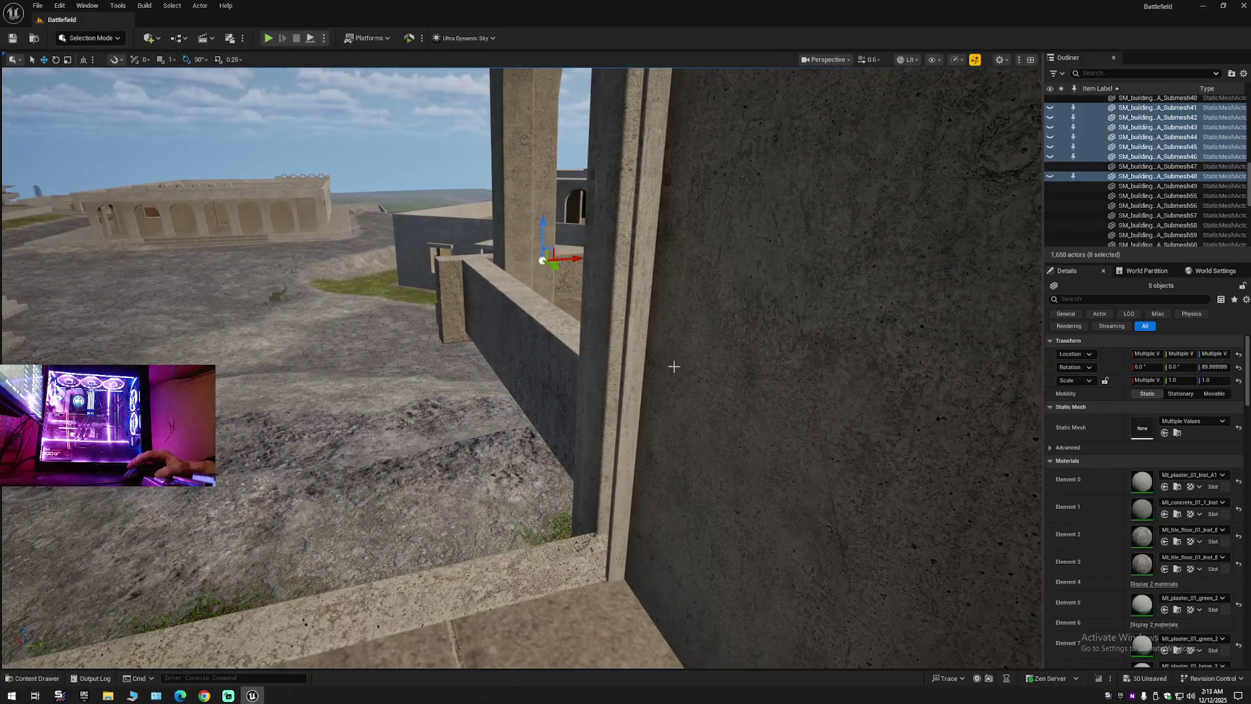
pyautogui.click(1050, 169)
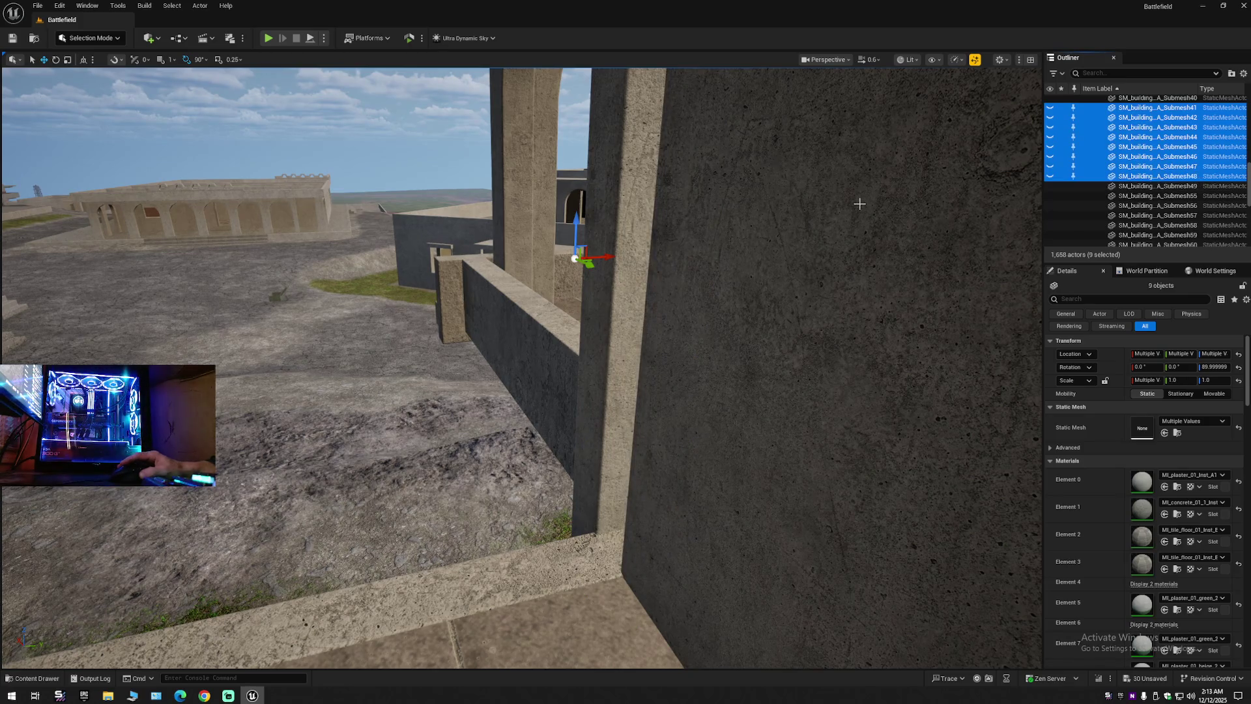
# Unhide the wall pieces and collapse the actor list to its top folders.
pyautogui.moveTo(859, 204); pyautogui.dragTo(794, 204)
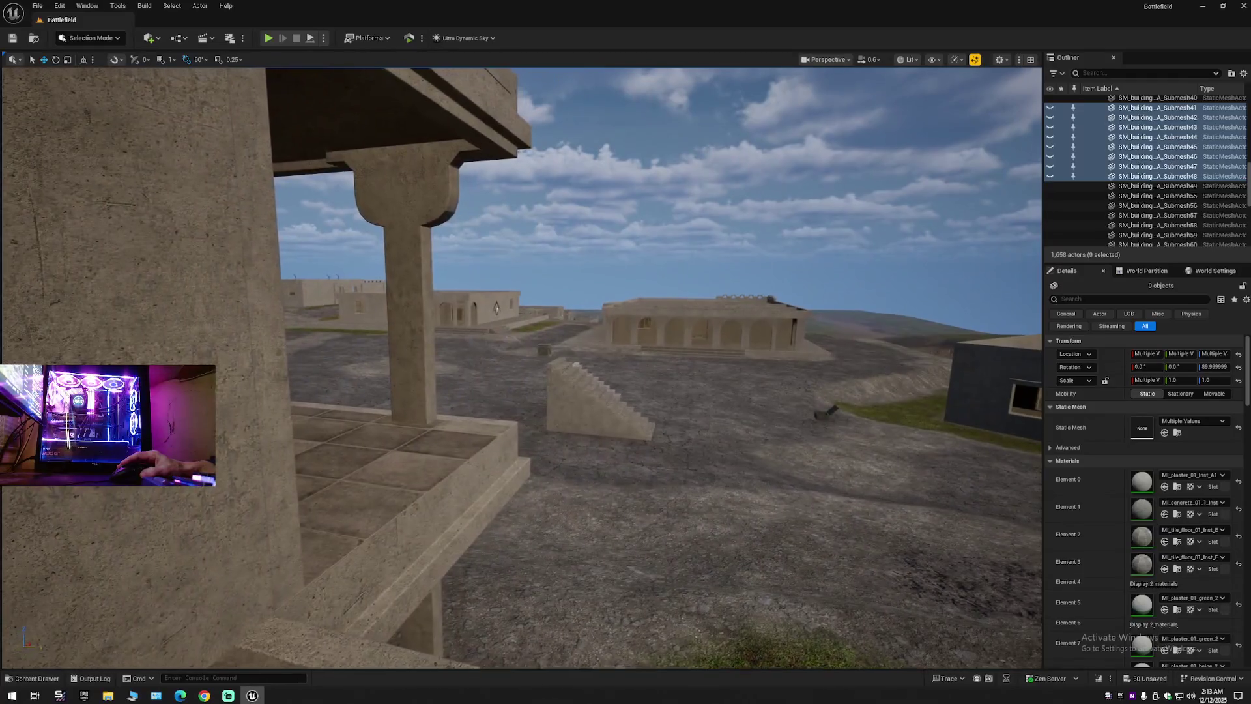
pyautogui.moveTo(860, 206); pyautogui.dragTo(860, 206)
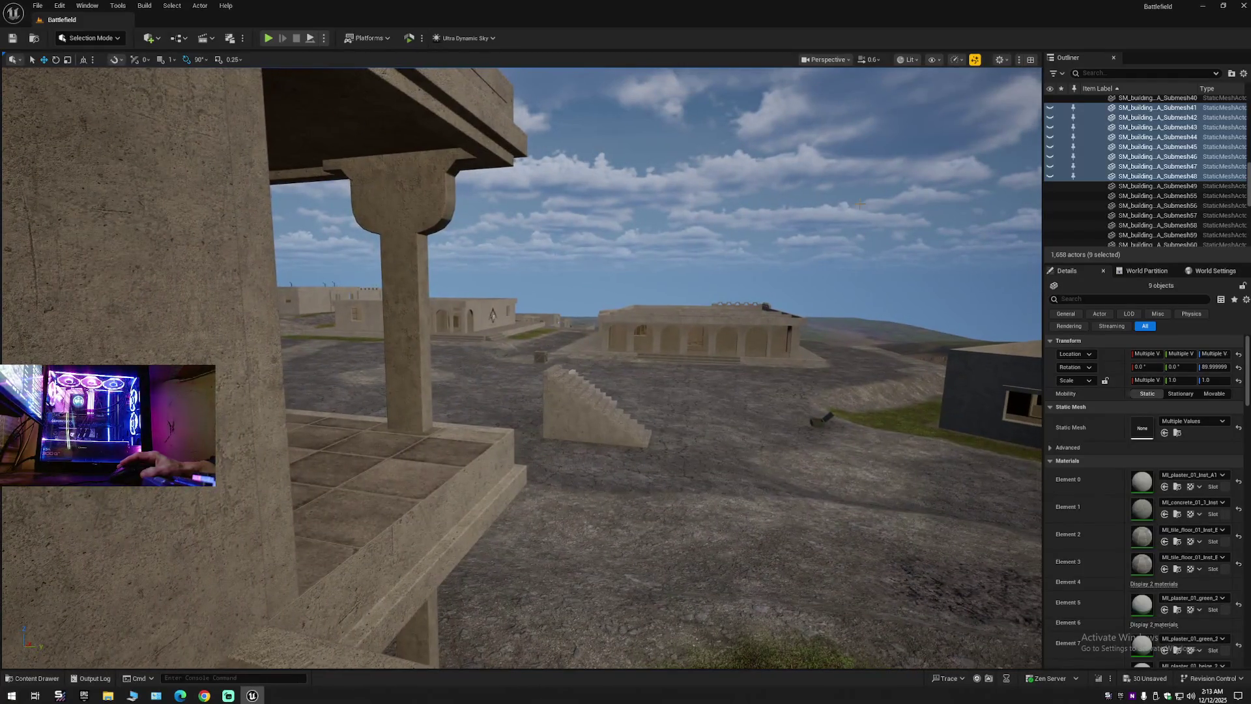
pyautogui.click(1049, 176)
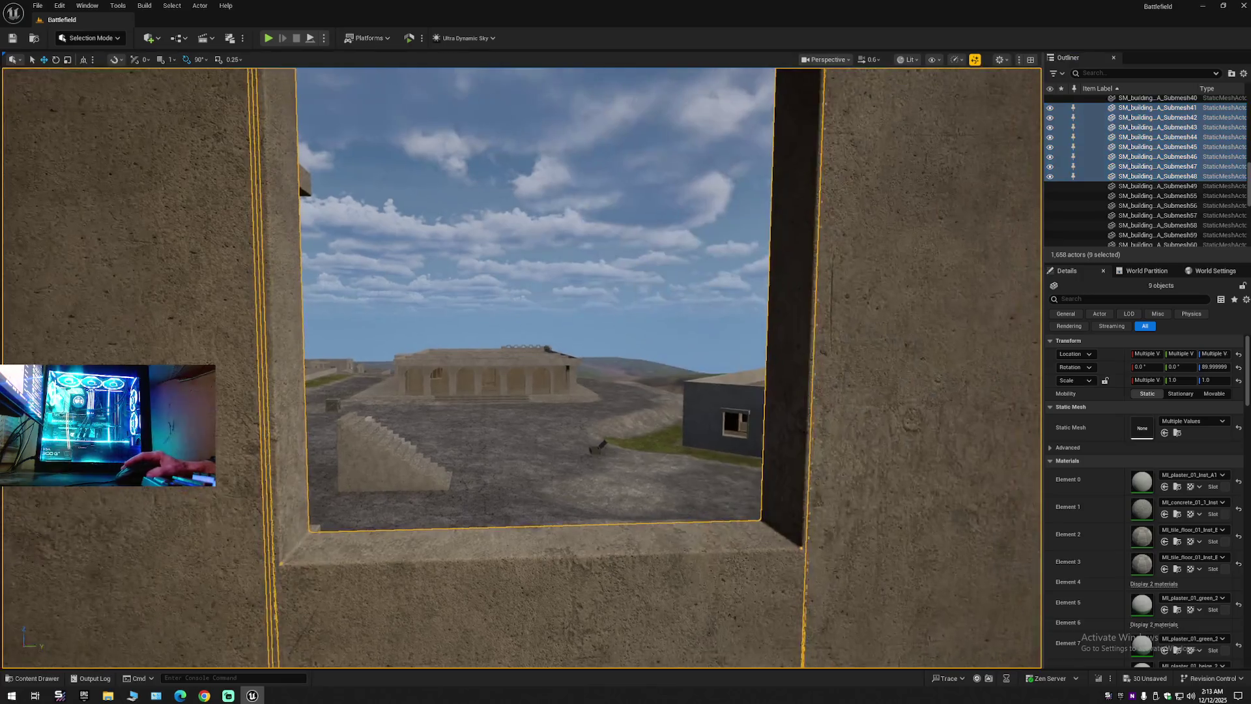
pyautogui.moveTo(294, 341); pyautogui.dragTo(295, 341)
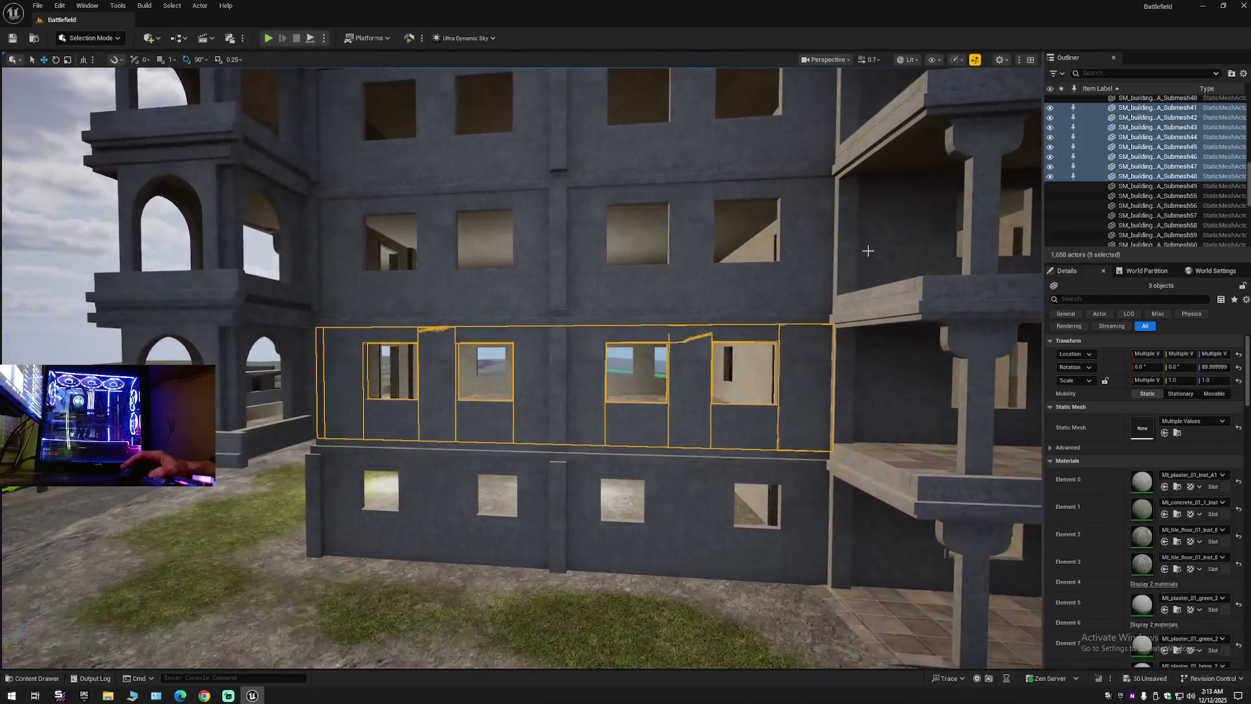
pyautogui.click(1245, 75)
pyautogui.click(1146, 124)
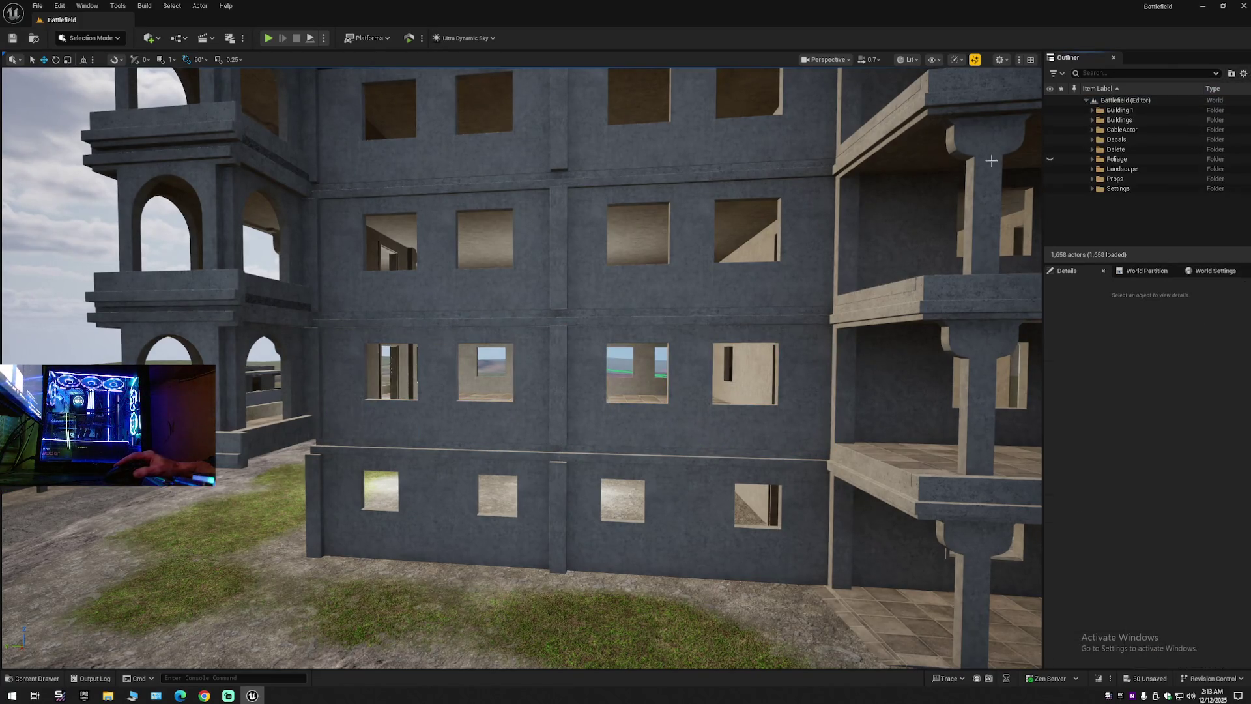
# Select the ground-floor wall mesh SM_building_03_4_AA and switch to Modeling Mode.
pyautogui.moveTo(733, 332); pyautogui.dragTo(732, 331)
pyautogui.moveTo(469, 368); pyautogui.dragTo(469, 368)
pyautogui.click(468, 370)
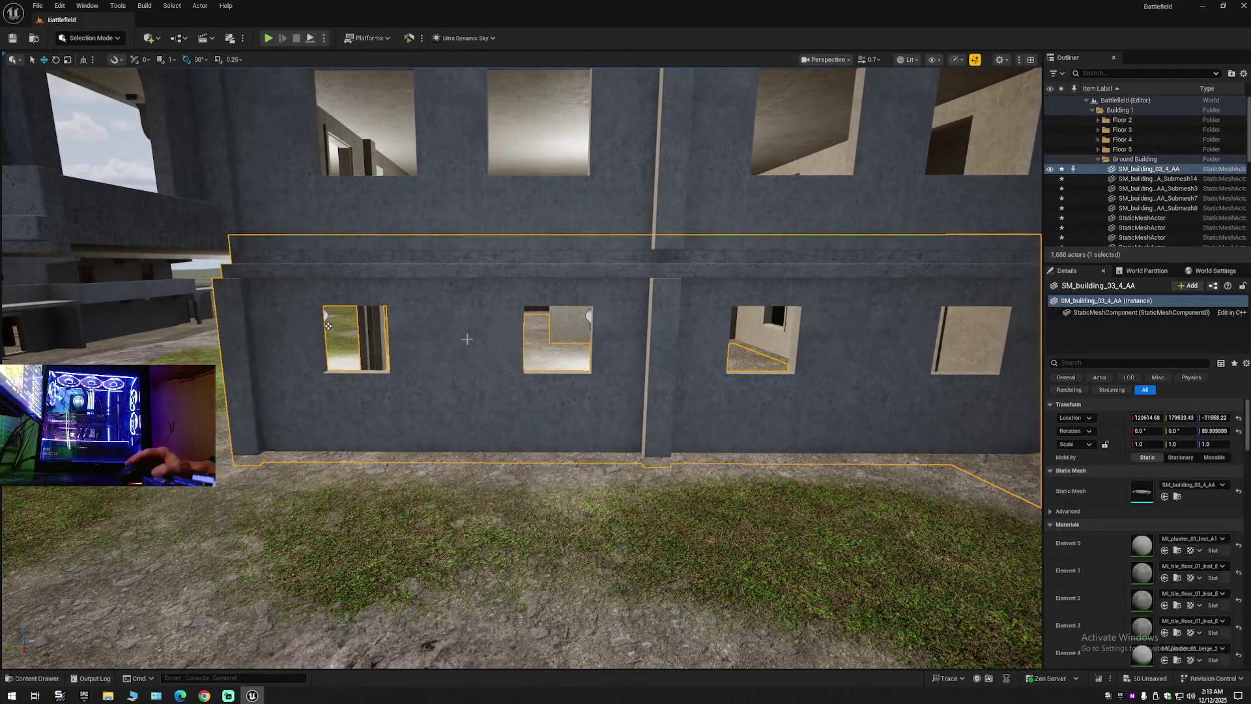
pyautogui.click(89, 38)
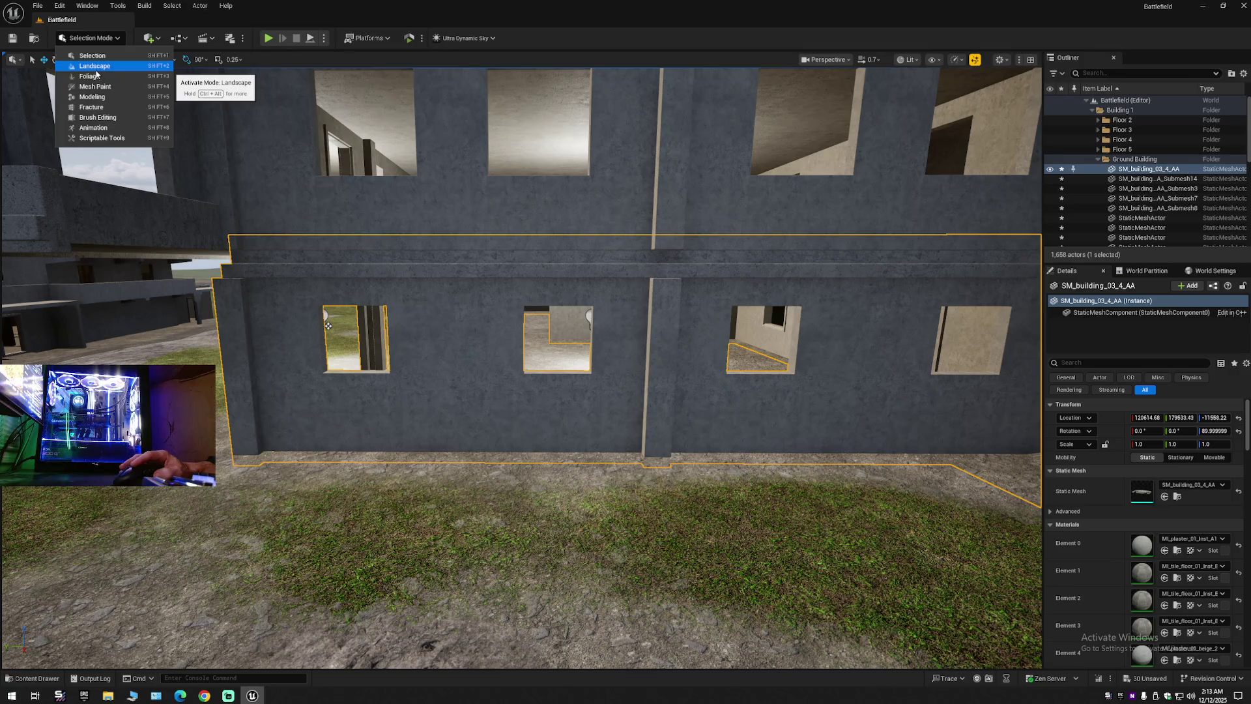
pyautogui.click(93, 97)
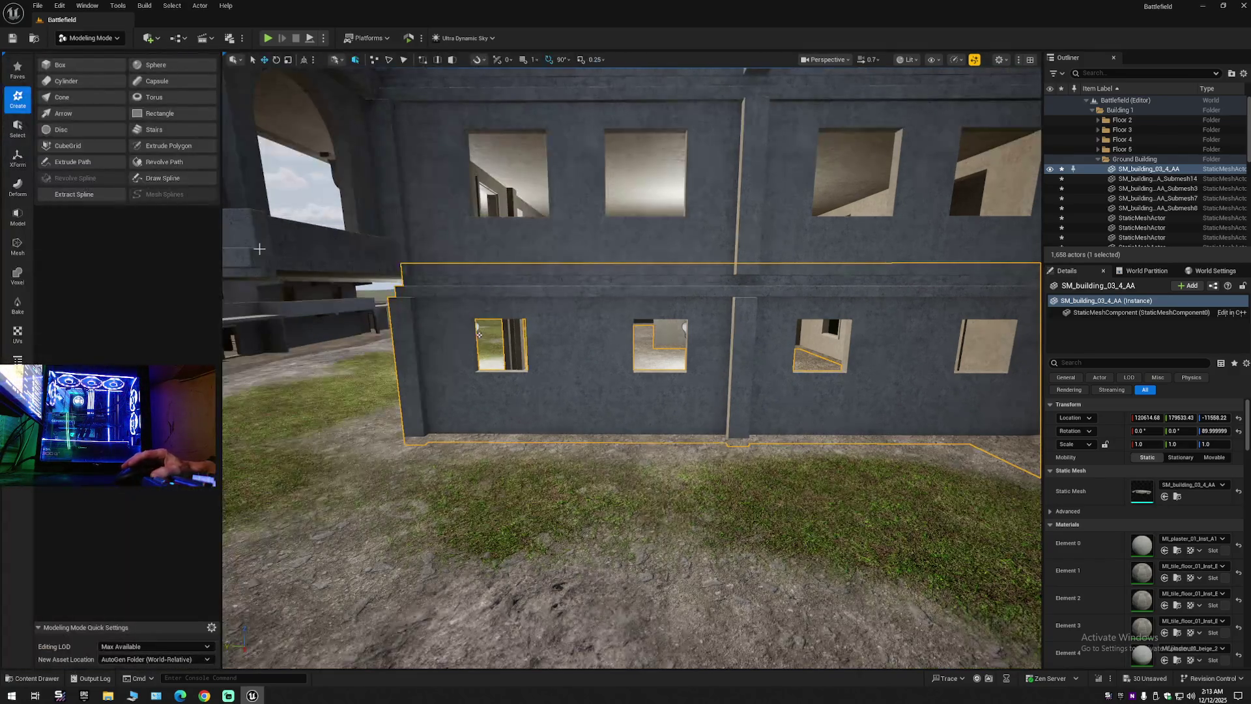
# Start Tri Select with brush Size 0, All Connected mode and Face Color By UVIsland.
pyautogui.click(20, 70)
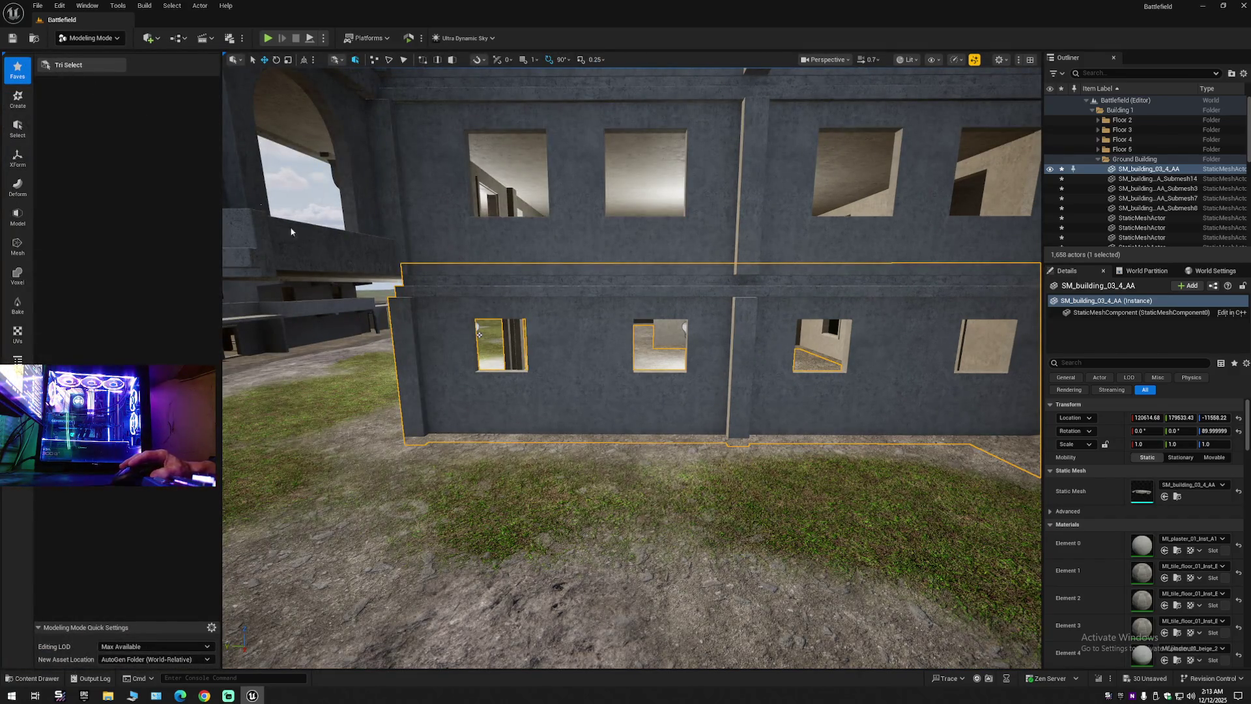
pyautogui.moveTo(132, 87); pyautogui.dragTo(117, 87)
pyautogui.click(143, 129)
pyautogui.click(137, 176)
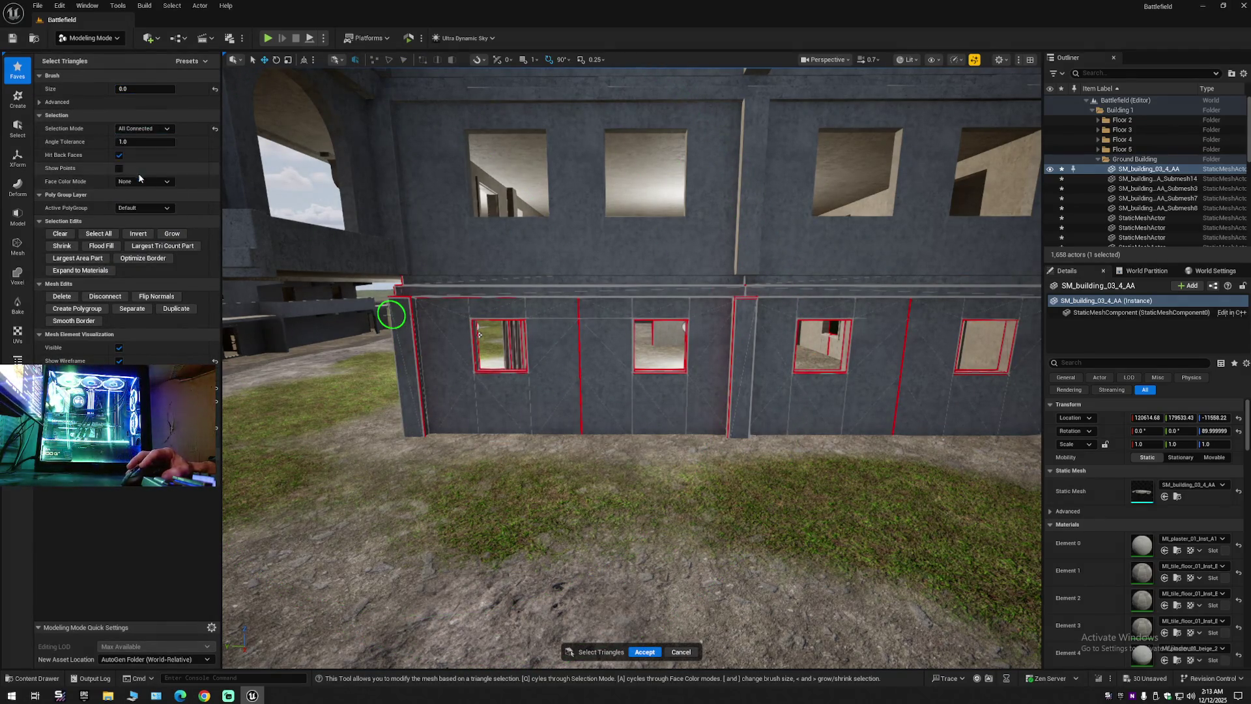
pyautogui.click(144, 181)
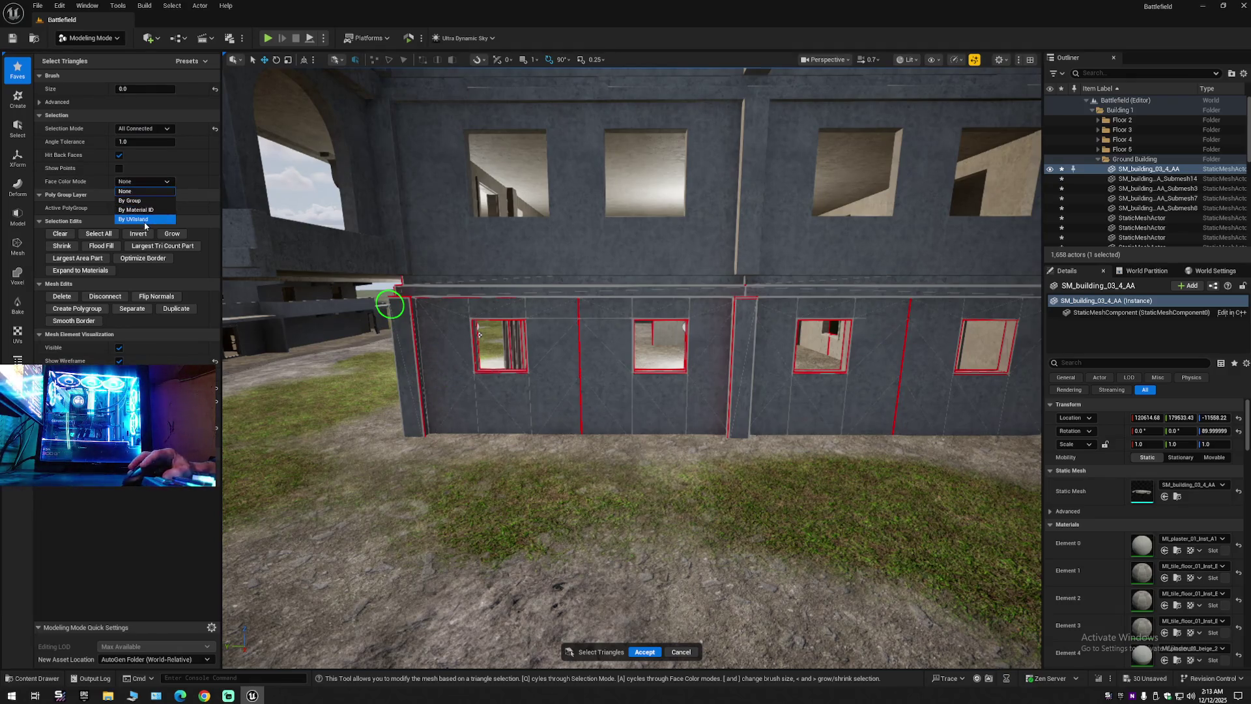
pyautogui.click(145, 219)
# Select the facade wall panels plus the window's top, left, right reveals and sill.
pyautogui.moveTo(469, 402); pyautogui.dragTo(901, 413)
pyautogui.scroll(5, 854, 404)
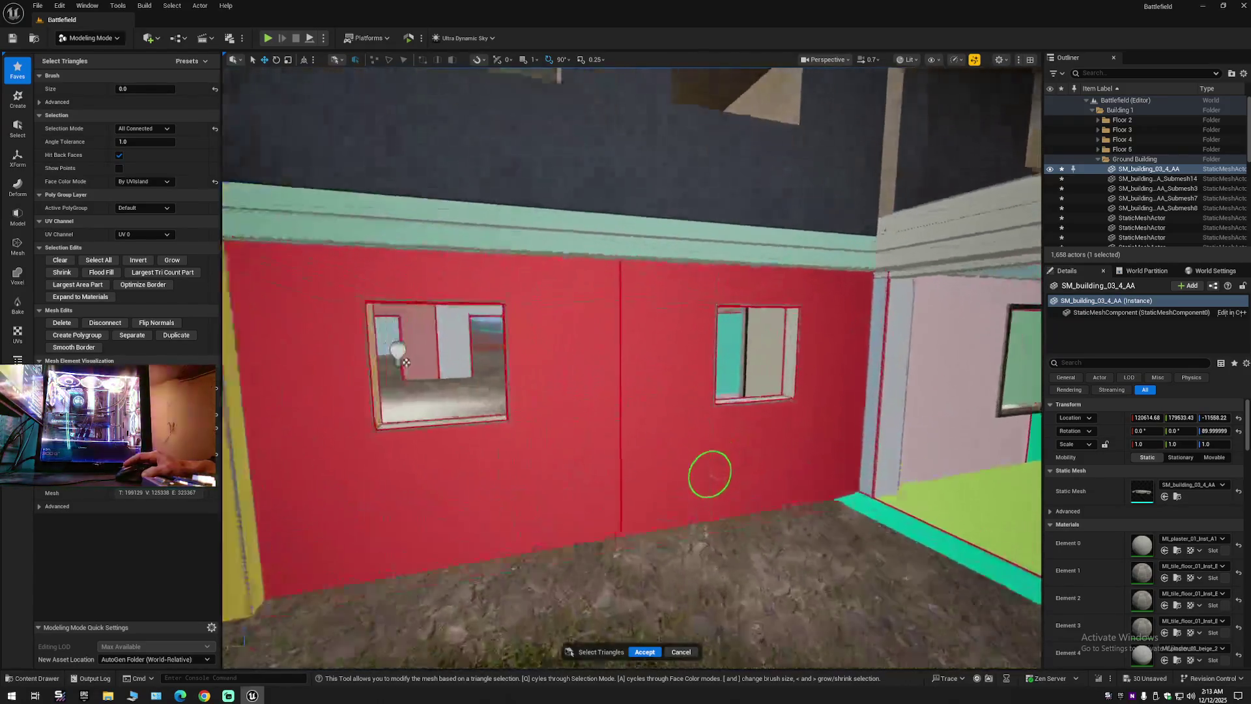
pyautogui.scroll(5, 708, 470)
pyautogui.moveTo(751, 348); pyautogui.dragTo(751, 355)
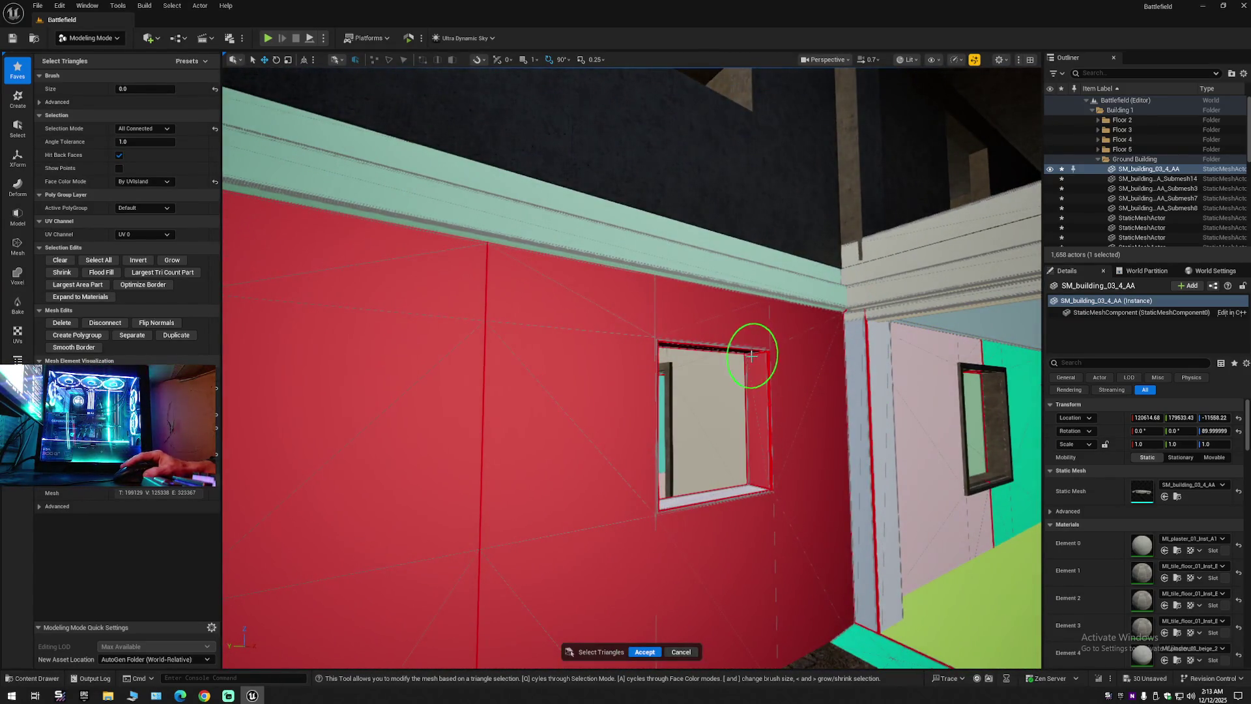
pyautogui.scroll(-5, 743, 488)
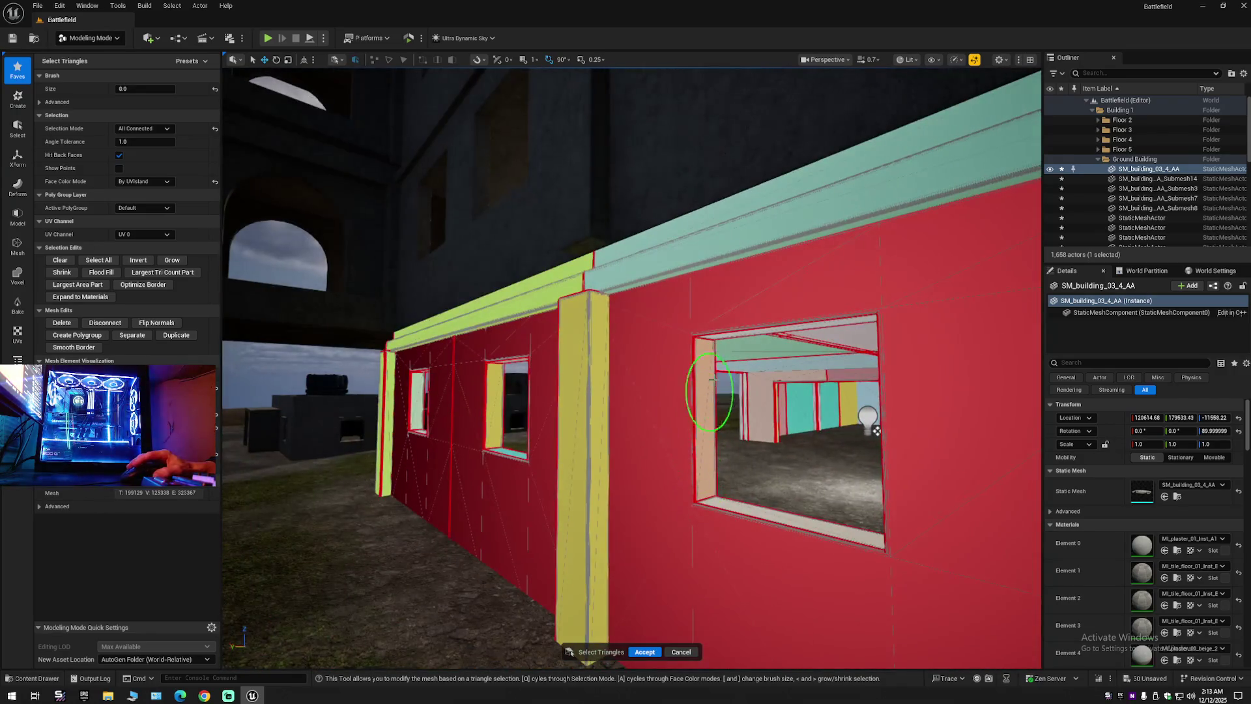
pyautogui.moveTo(716, 335)
pyautogui.mouseDown()
pyautogui.moveTo(698, 362)
pyautogui.moveTo(721, 505)
pyautogui.mouseUp()
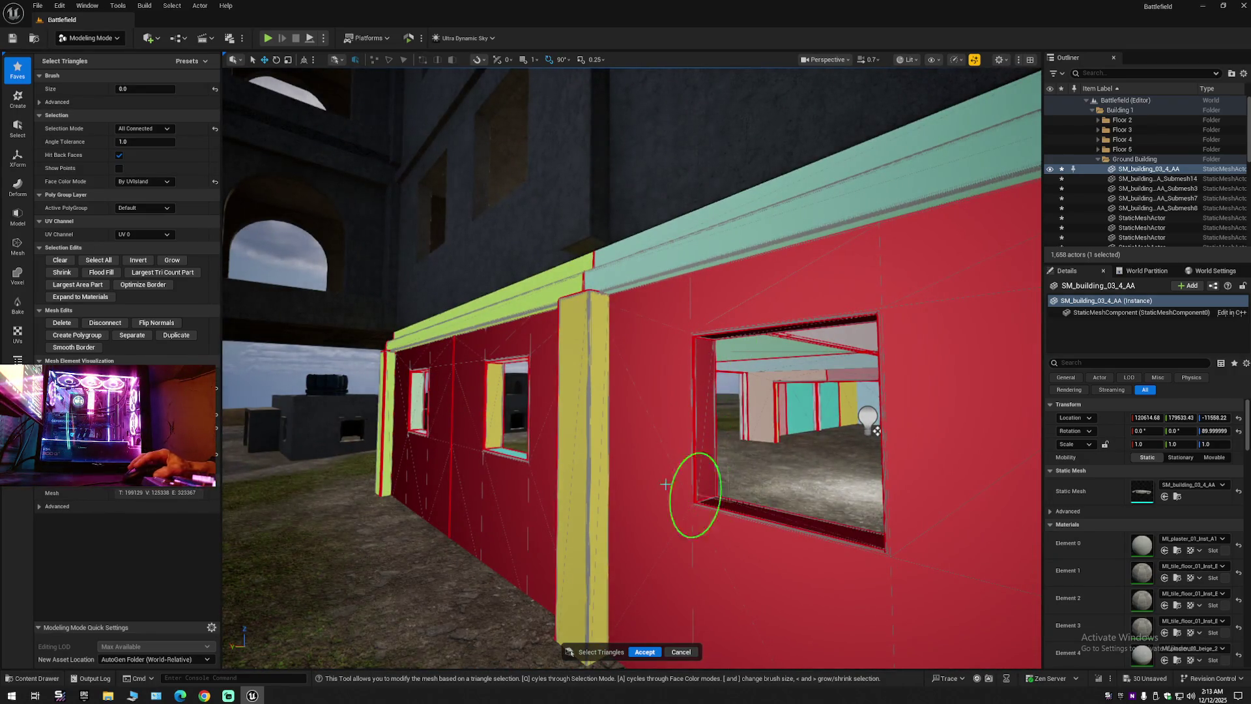
pyautogui.scroll(3, 663, 483)
pyautogui.scroll(4, 663, 484)
pyautogui.moveTo(568, 380); pyautogui.dragTo(567, 578)
pyautogui.scroll(-2, 567, 578)
pyautogui.scroll(3, 580, 573)
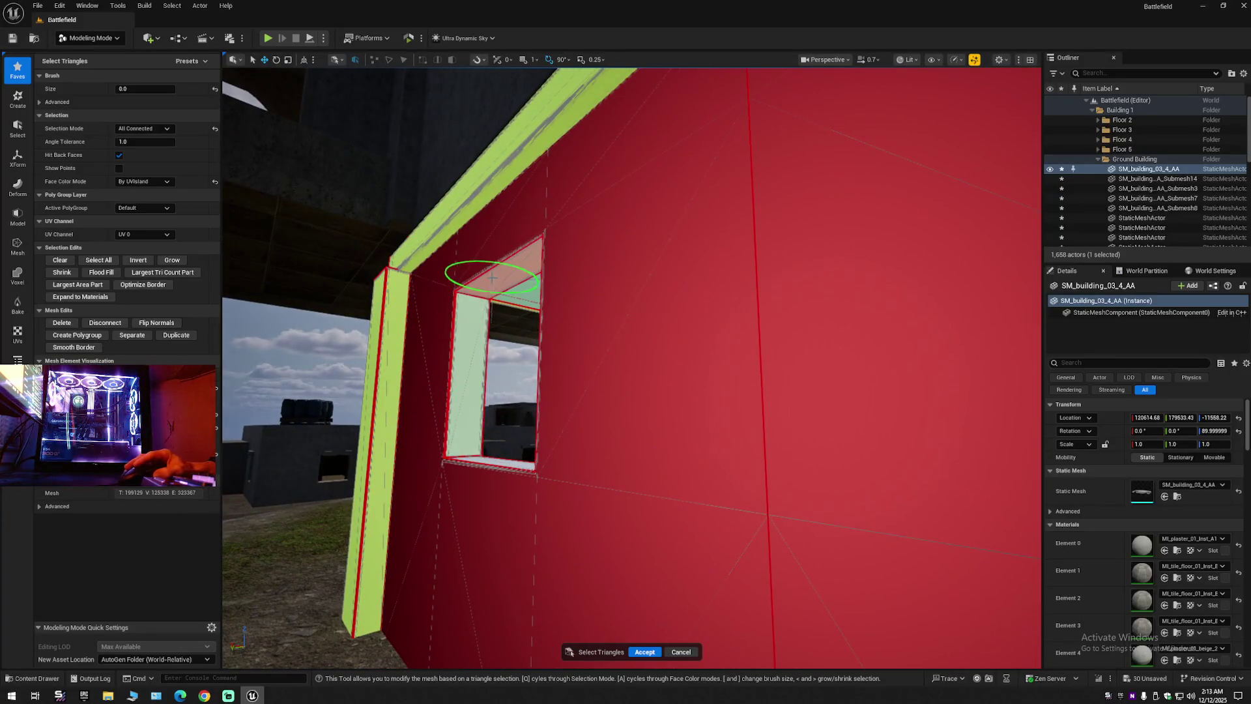
pyautogui.moveTo(492, 278); pyautogui.dragTo(481, 310)
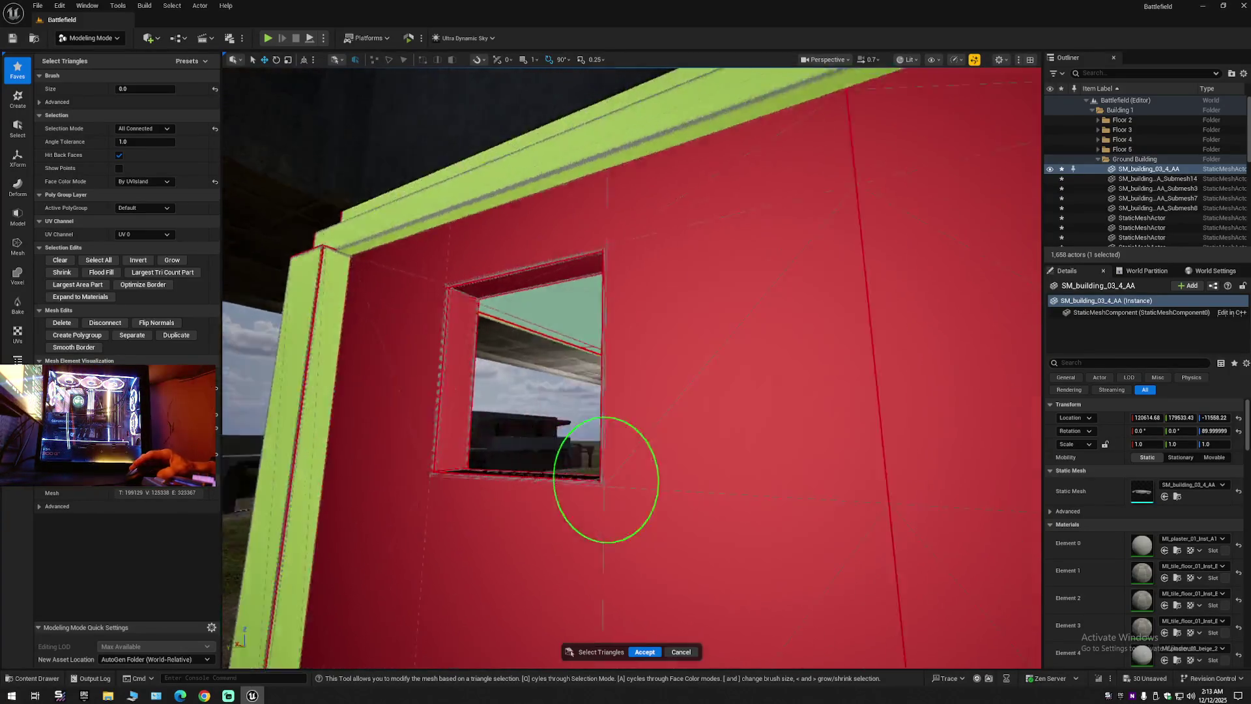
# Select the yellow, pink, green and white wall panels and enlarge the brush slightly.
pyautogui.moveTo(594, 494); pyautogui.dragTo(558, 363)
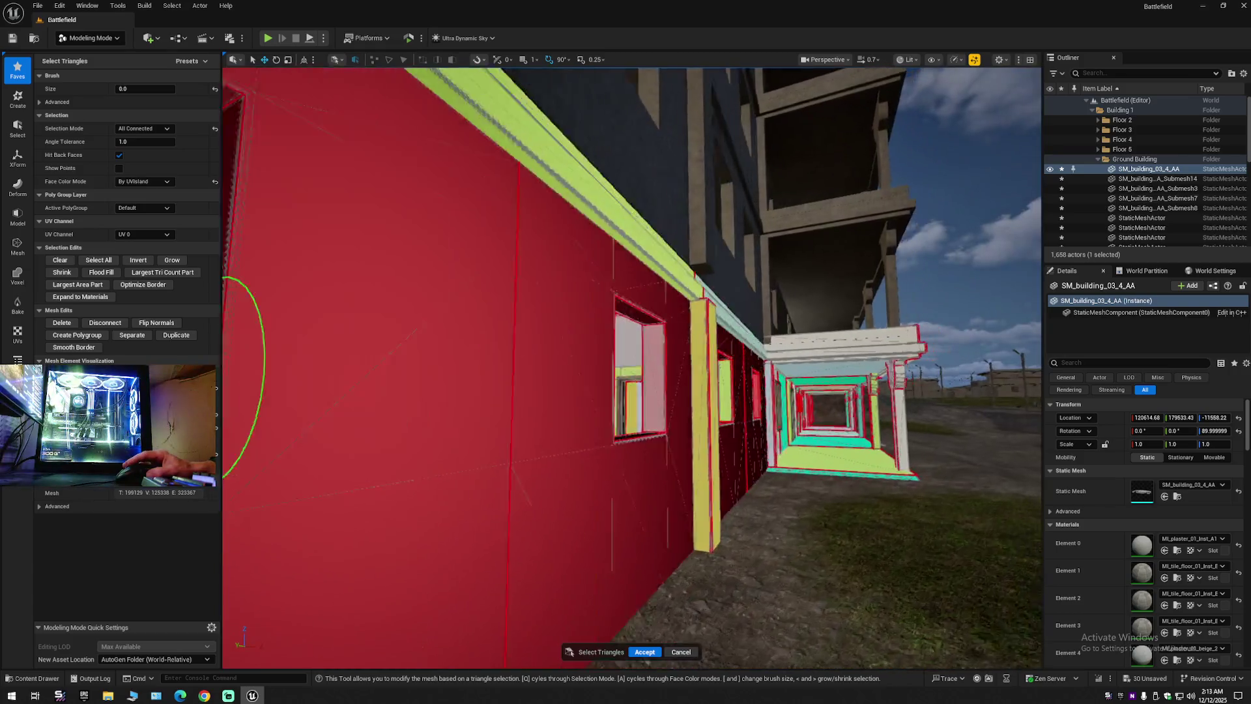
pyautogui.moveTo(225, 378)
pyautogui.mouseDown()
pyautogui.moveTo(572, 369)
pyautogui.moveTo(481, 366)
pyautogui.moveTo(643, 380)
pyautogui.mouseUp()
pyautogui.moveTo(825, 368)
pyautogui.mouseDown()
pyautogui.moveTo(522, 354)
pyautogui.moveTo(660, 339)
pyautogui.moveTo(567, 355)
pyautogui.mouseUp()
pyautogui.moveTo(652, 417); pyautogui.dragTo(951, 444)
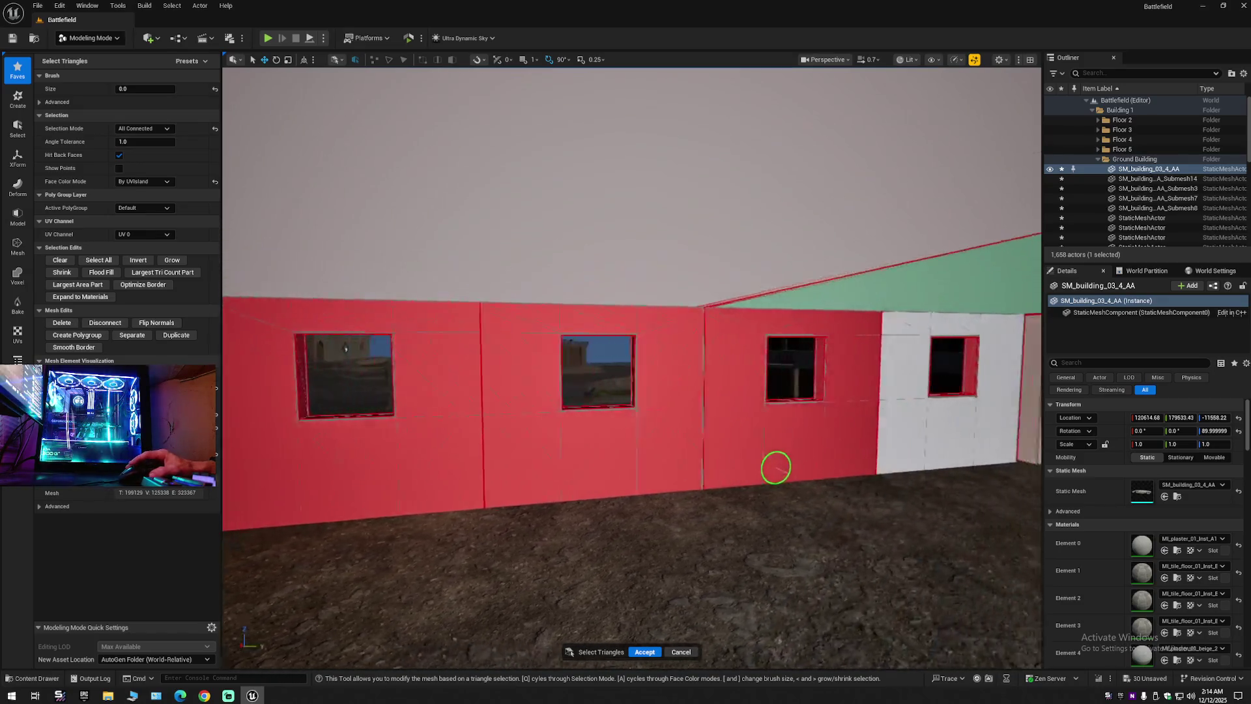
pyautogui.moveTo(882, 525); pyautogui.dragTo(815, 525)
pyautogui.press(']')
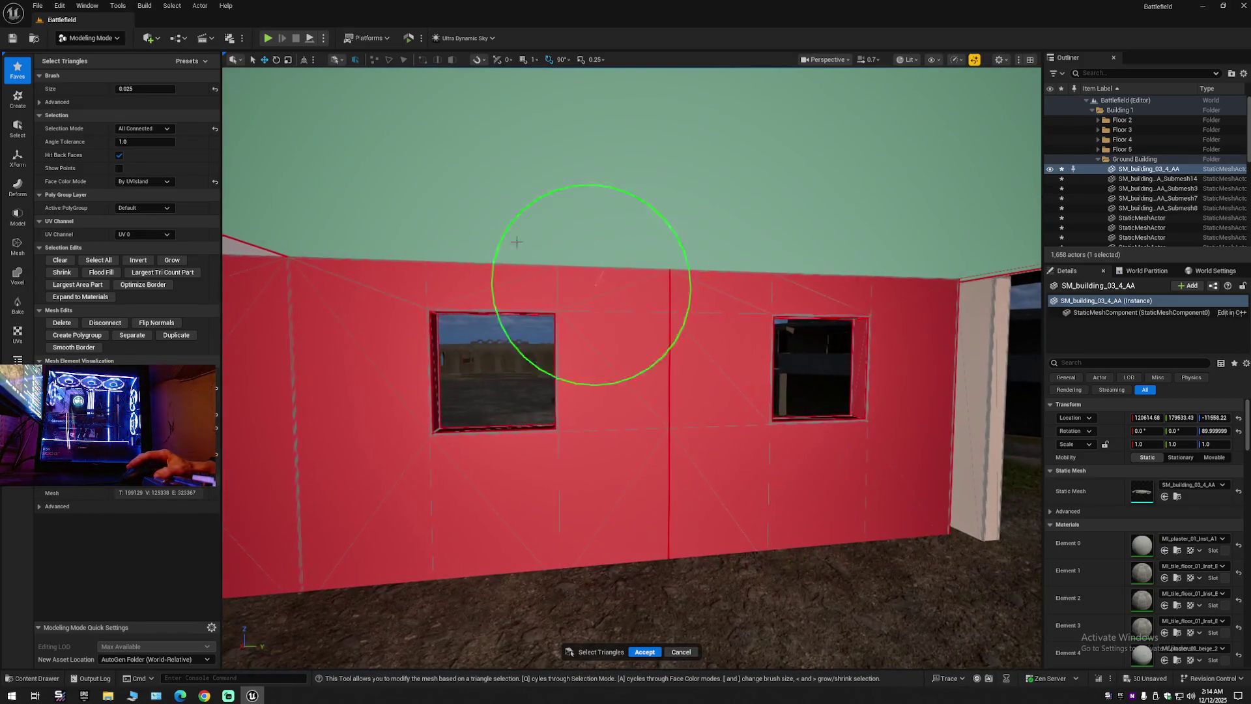
pyautogui.scroll(5, 517, 237)
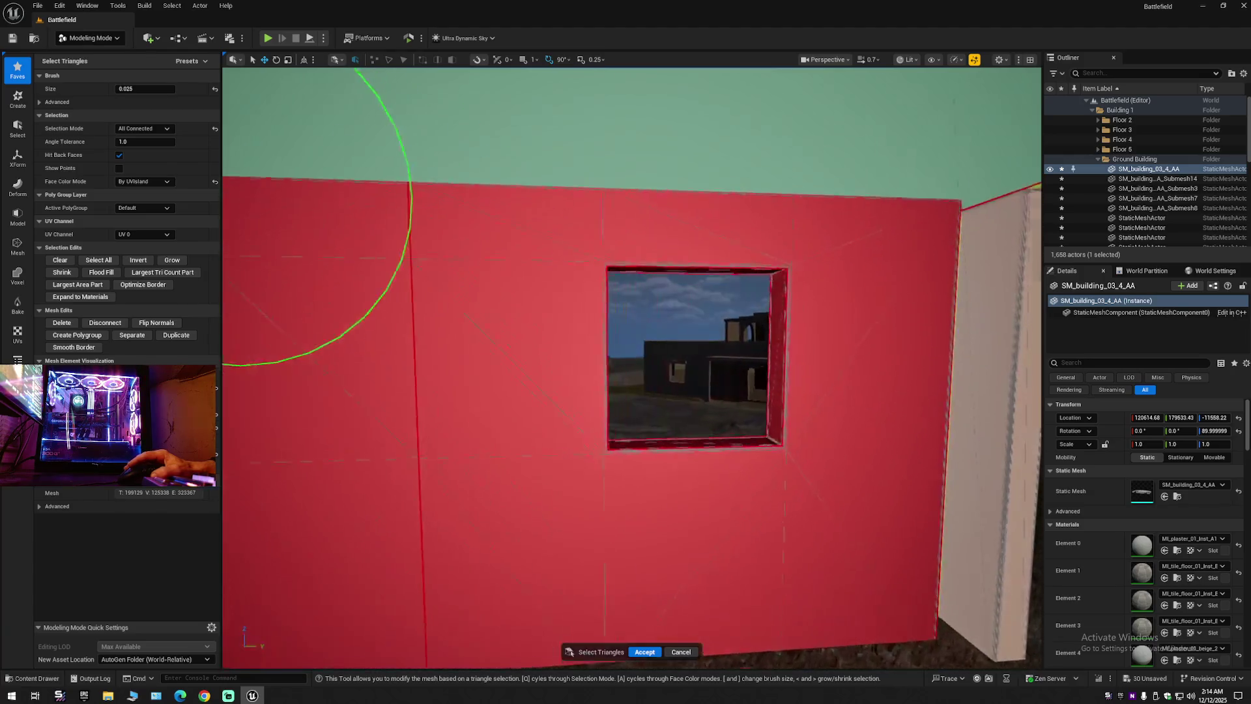
pyautogui.click(156, 128)
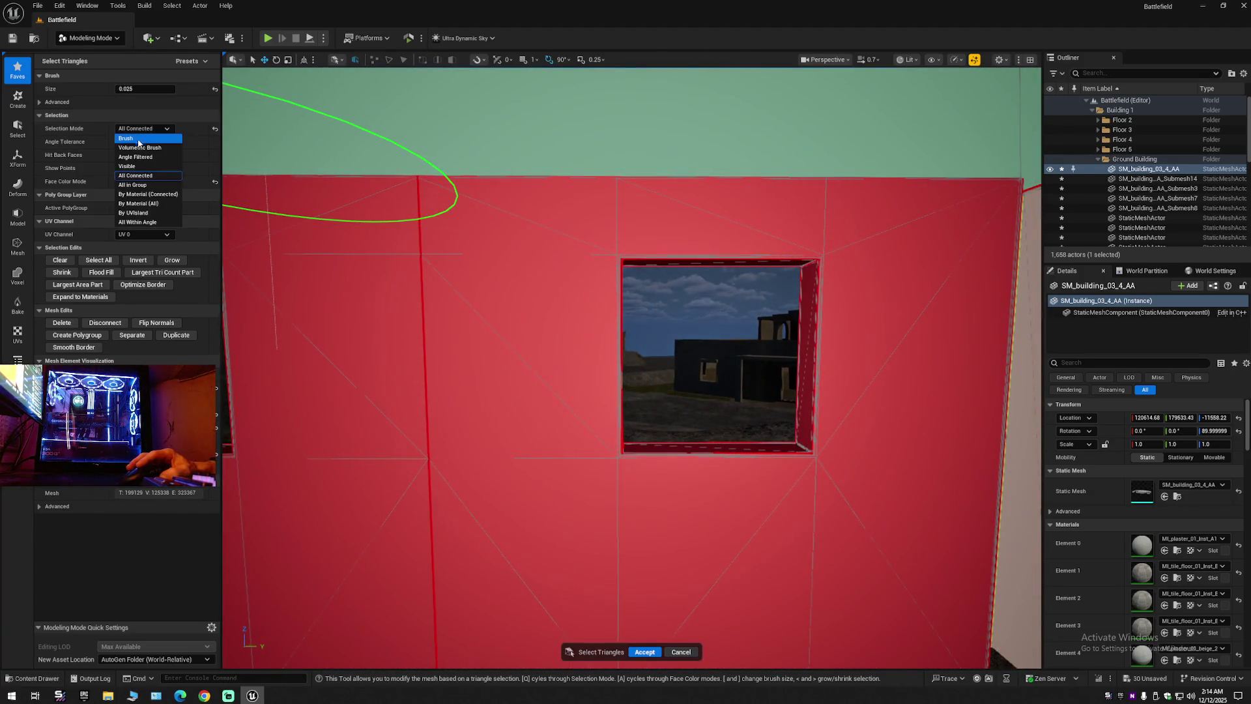
# Set the Selection Mode to Volumetric Brush with Size 0.0.
pyautogui.click(139, 148)
pyautogui.click(145, 89)
pyautogui.write('0.0')
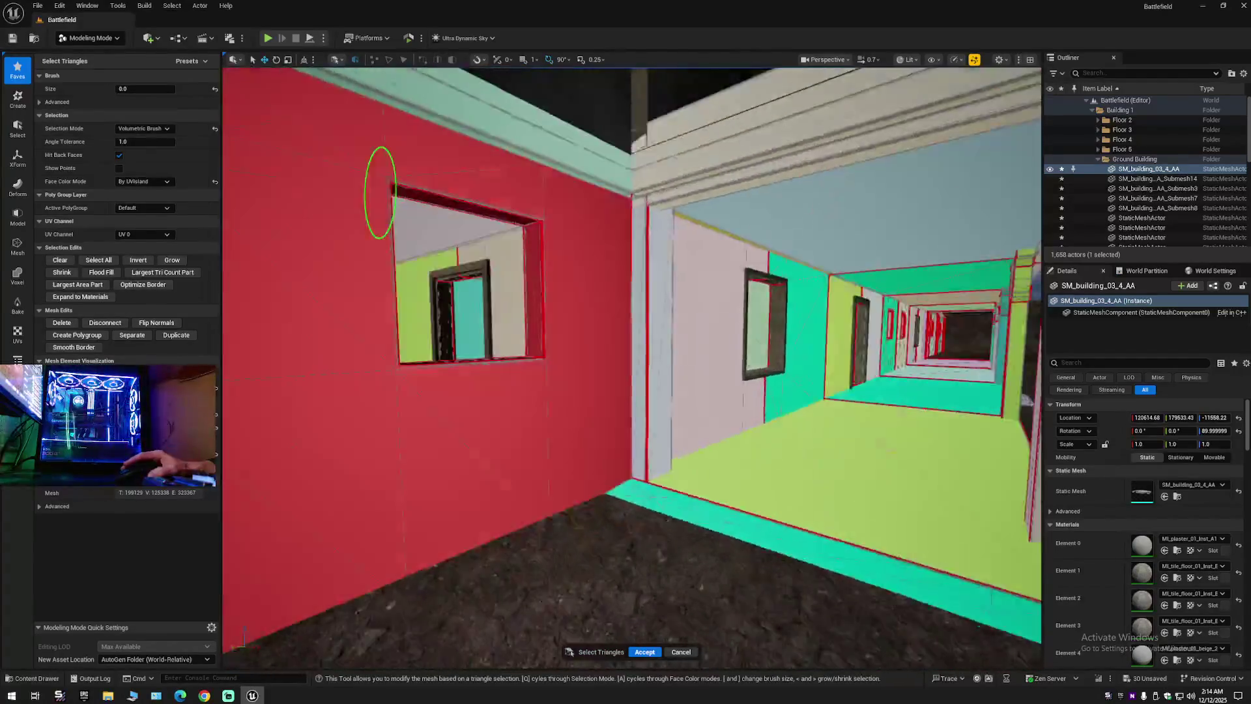
pyautogui.scroll(-5, 654, 290)
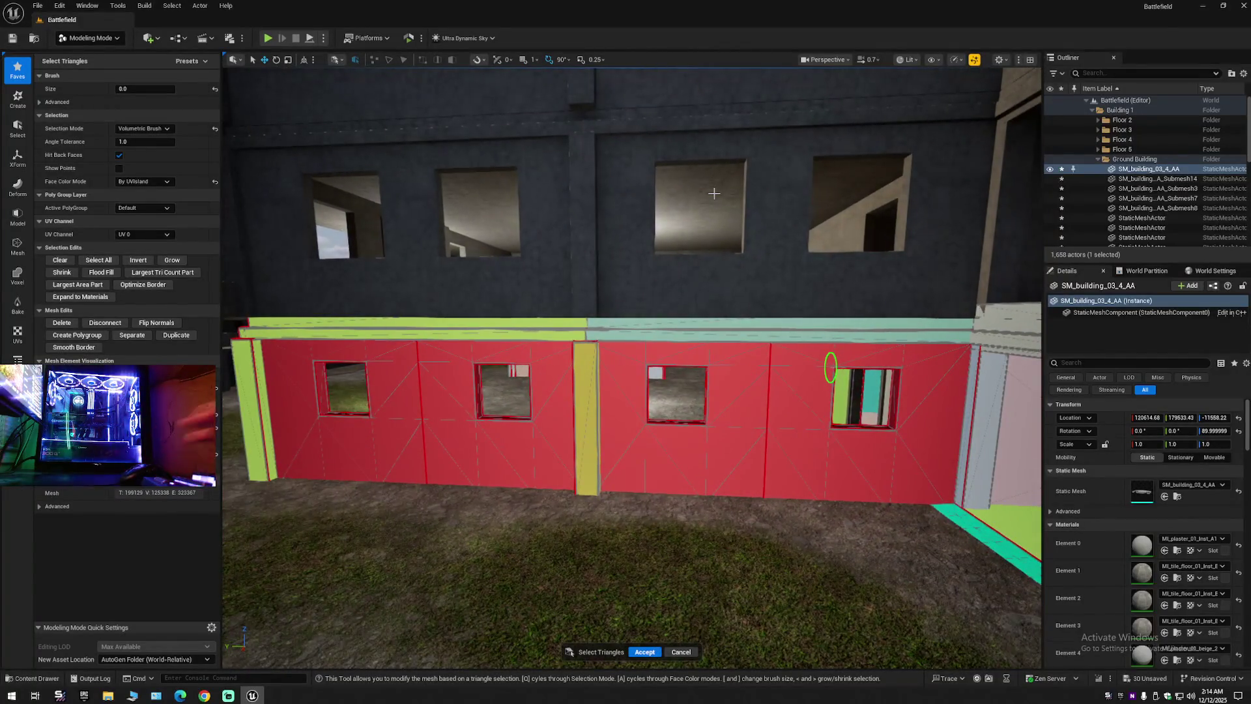
# Delete the selected wall triangles, reducing the mesh from 199129 to 196825 triangles.
pyautogui.press('Delete')
pyautogui.scroll(8, 680, 309)
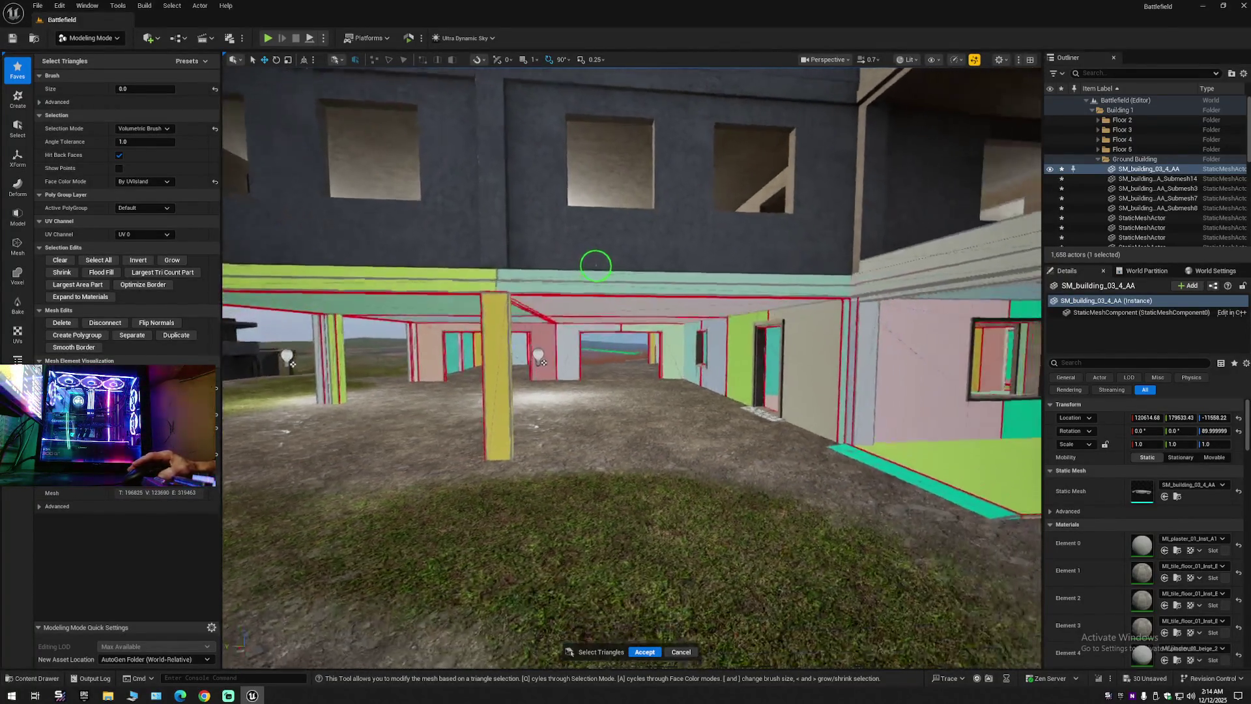
pyautogui.scroll(8, 596, 377)
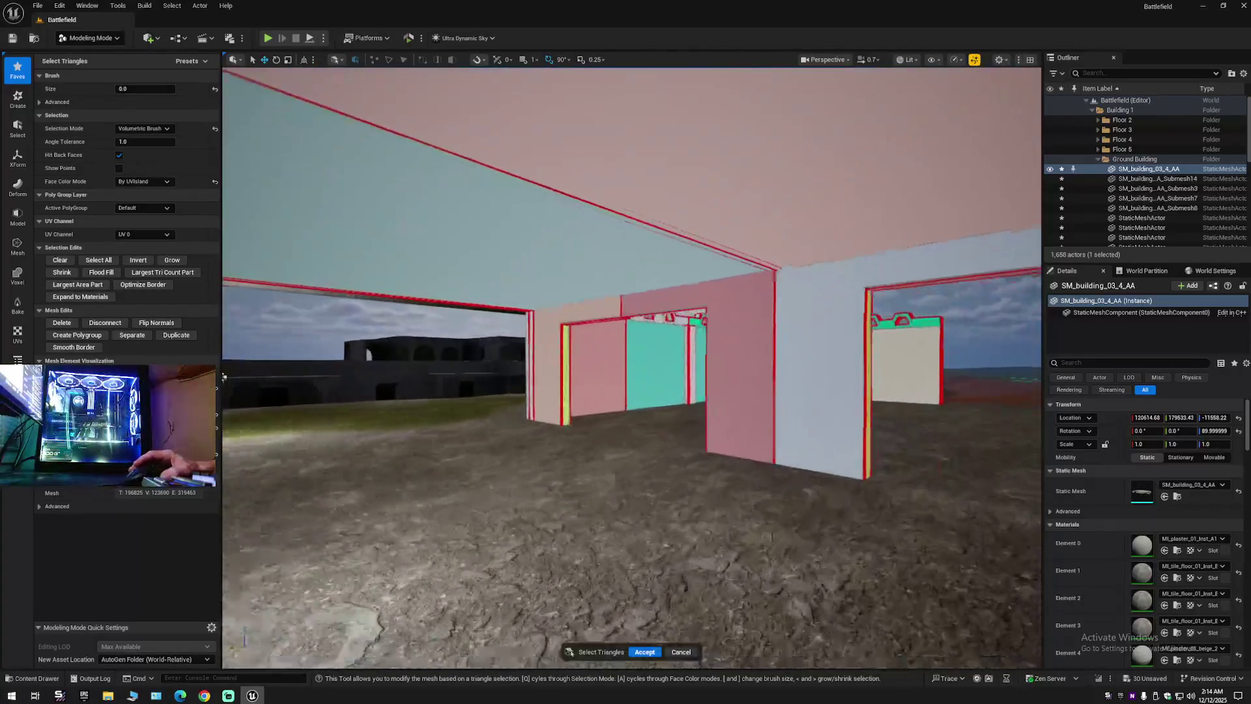
pyautogui.scroll(10, 432, 287)
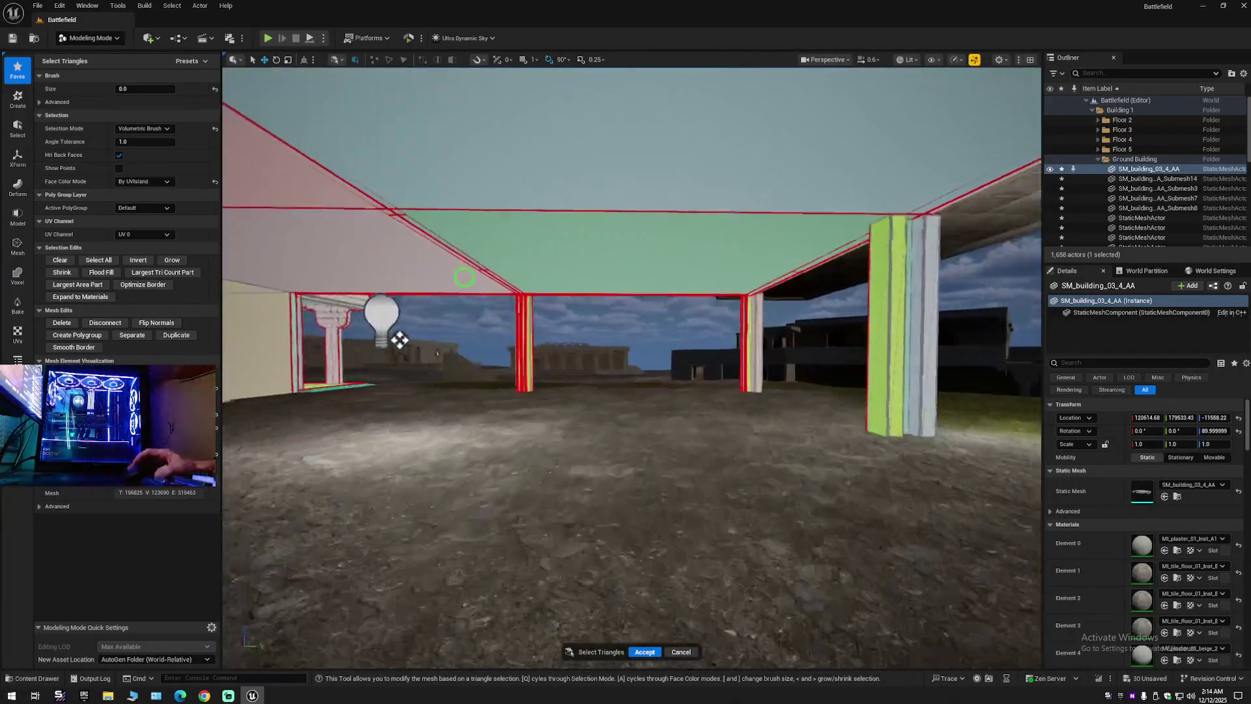
pyautogui.scroll(-10, 521, 340)
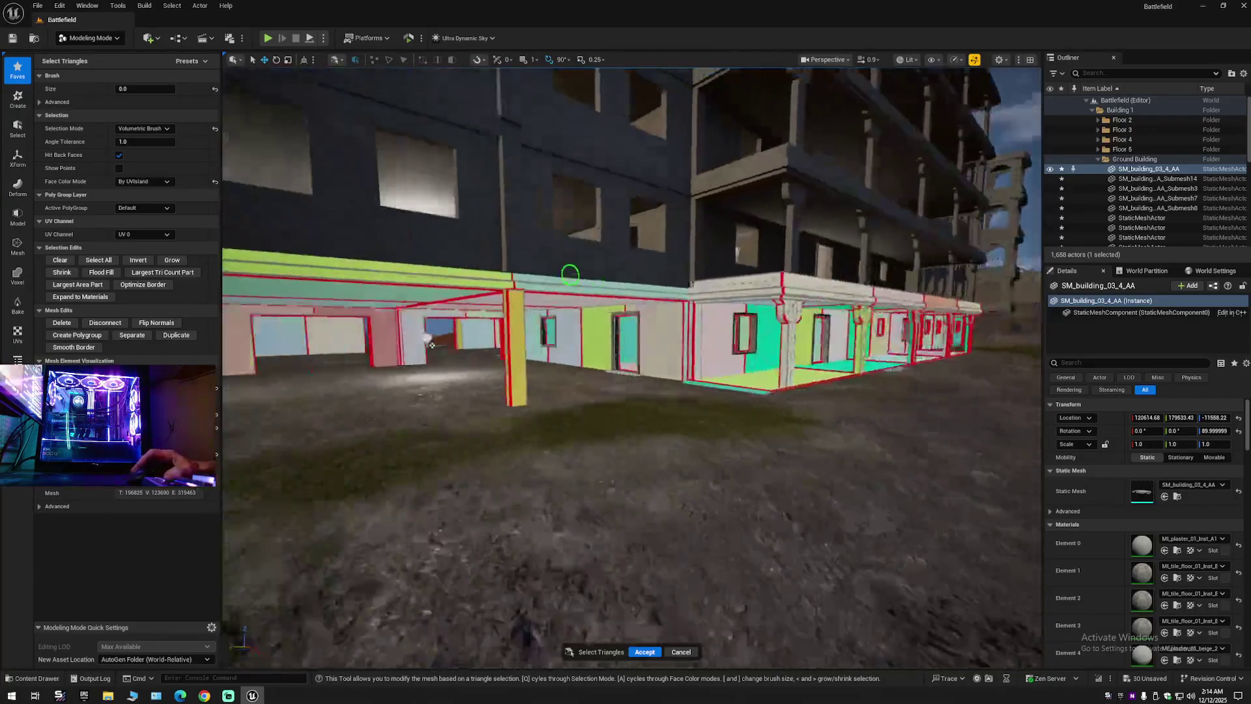
pyautogui.scroll(10, 520, 340)
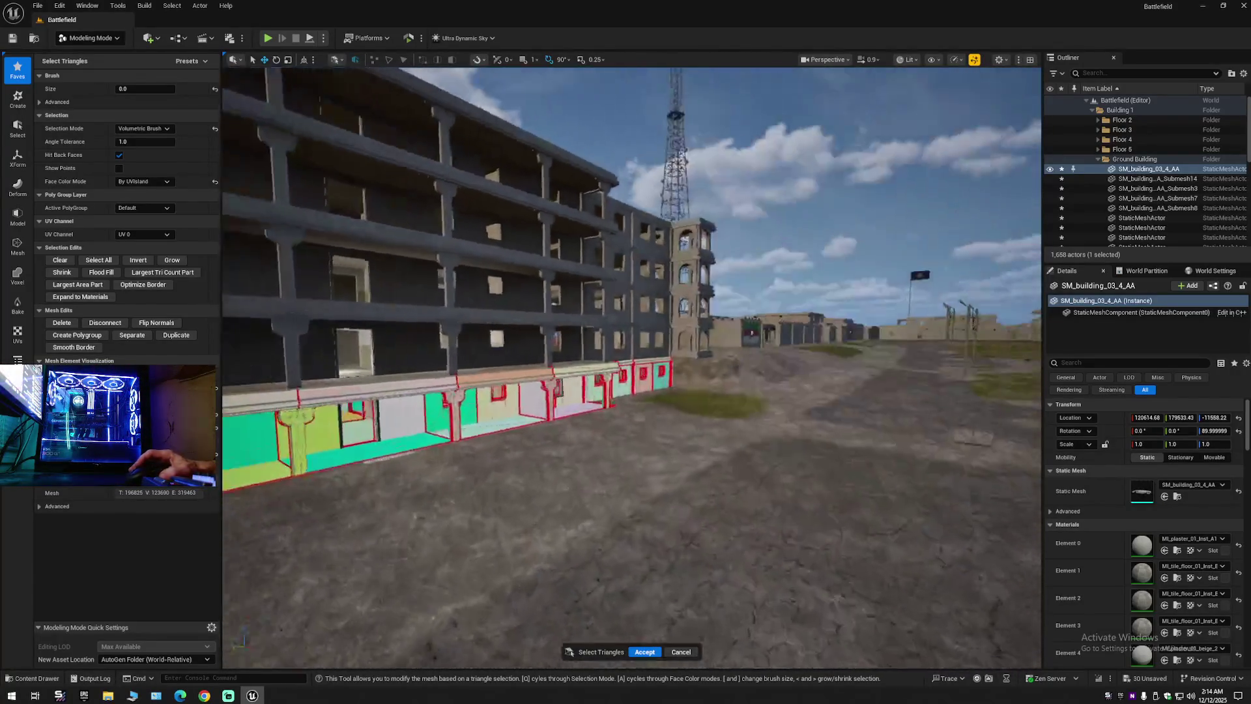
pyautogui.scroll(10, 613, 349)
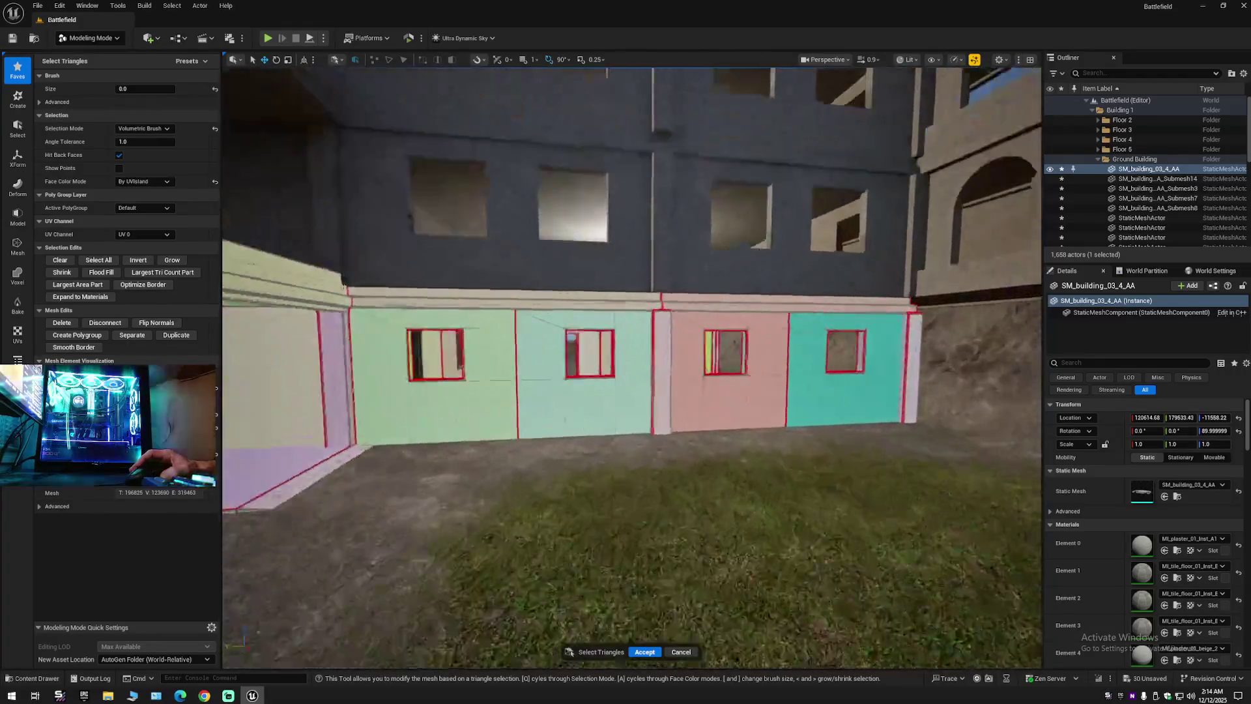
pyautogui.scroll(5, 613, 349)
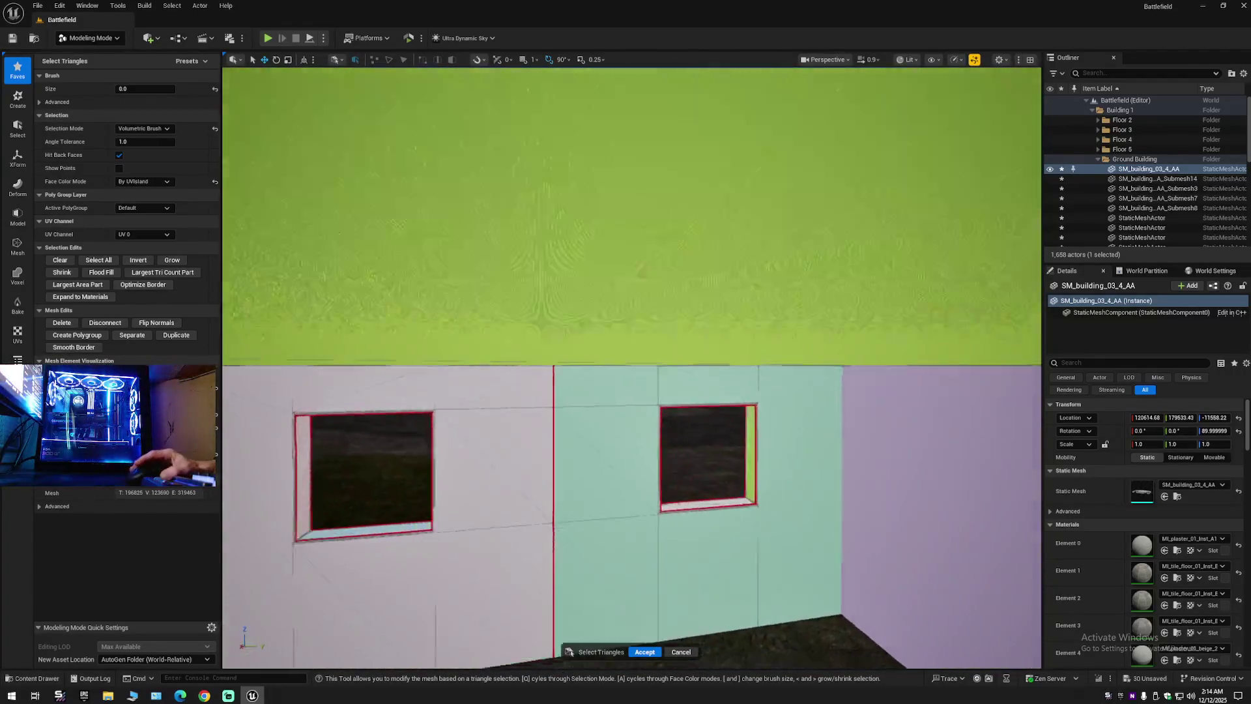
pyautogui.scroll(-5, 547, 272)
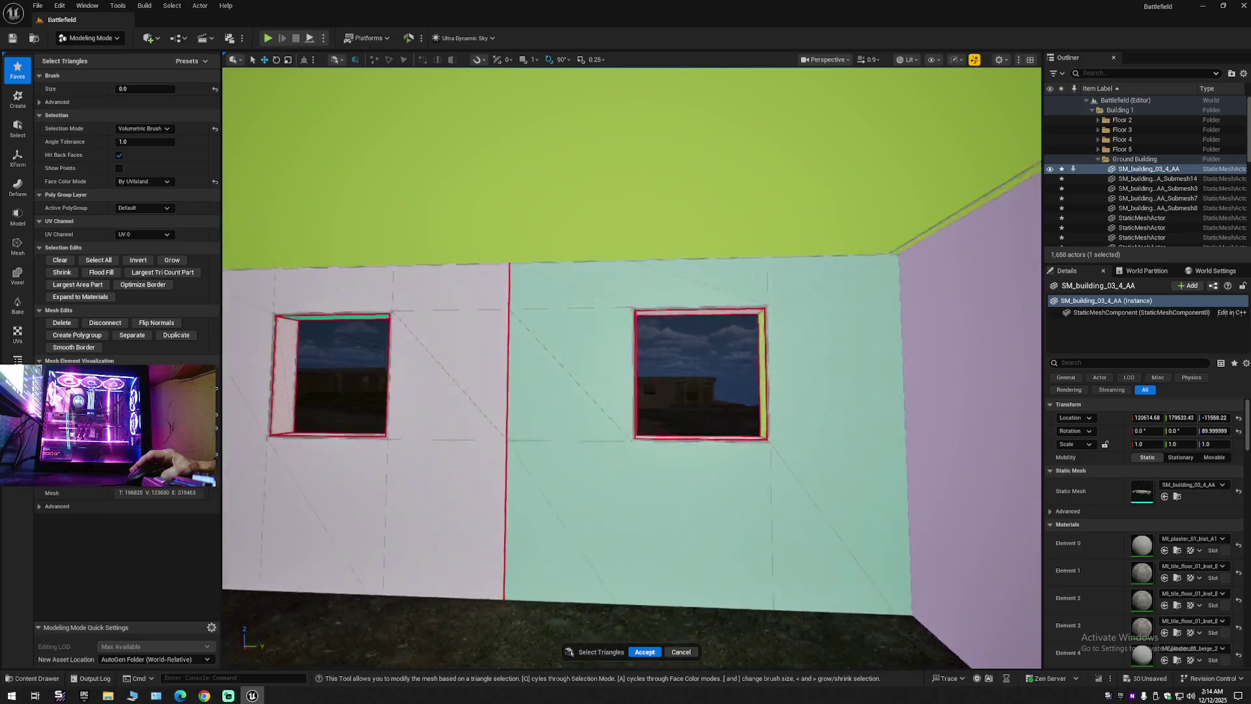
pyautogui.scroll(5, 547, 271)
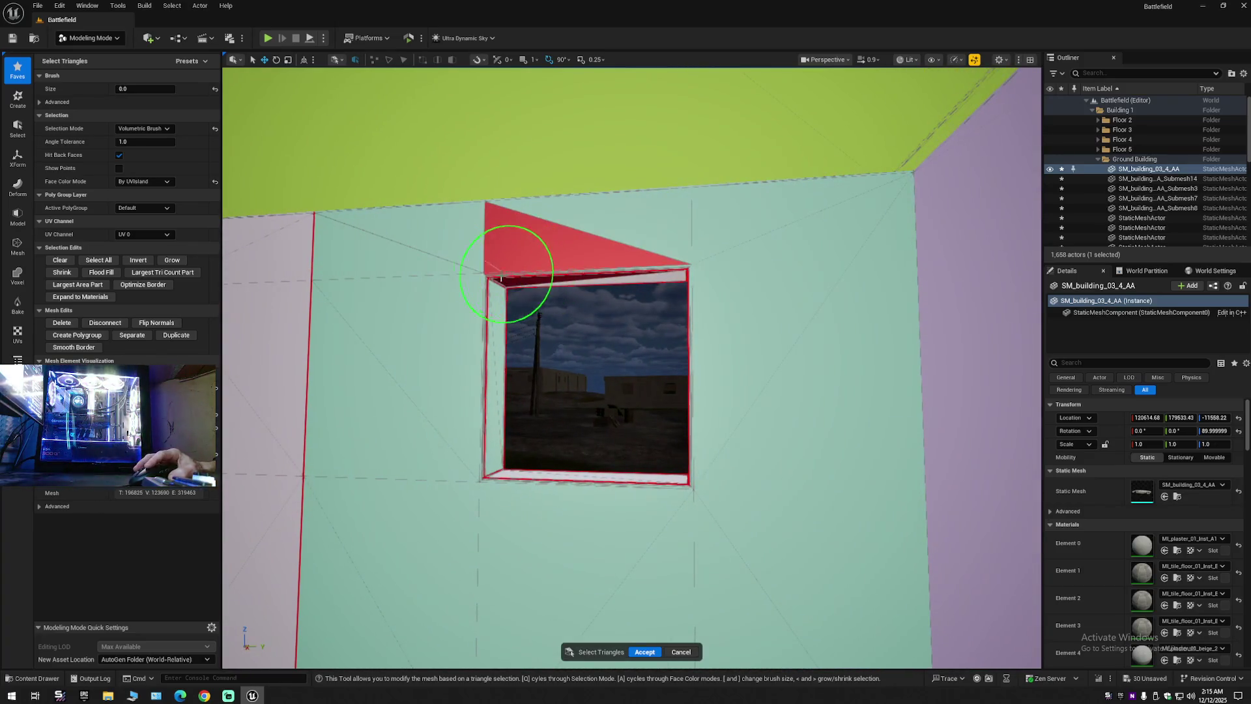
# Select the window's left reveal, the large triangle below it, and the triangles beside it.
pyautogui.click(491, 293)
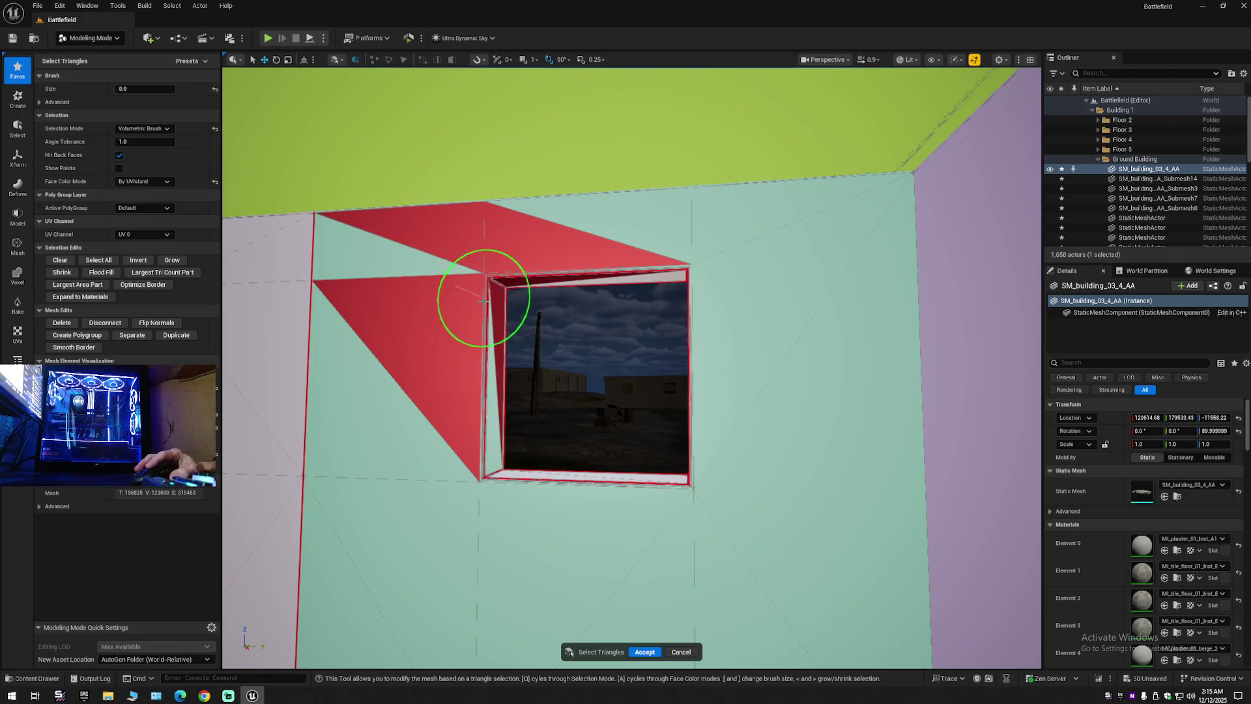
pyautogui.click(493, 488)
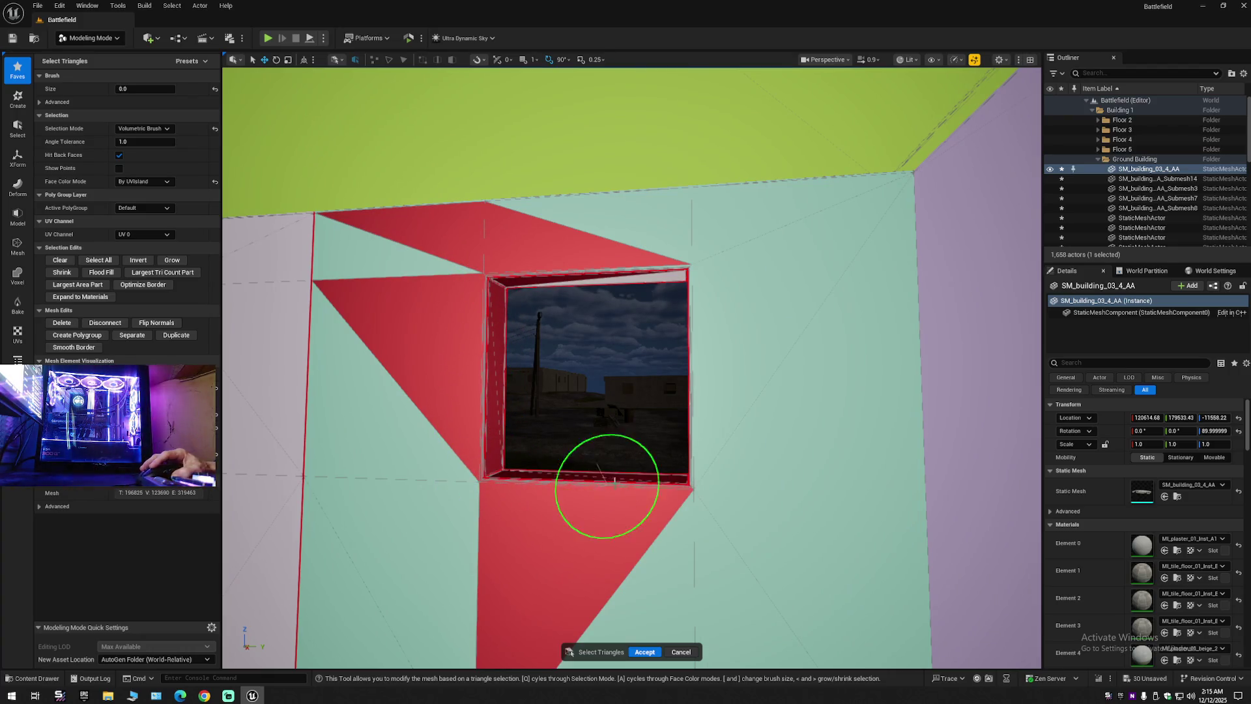
pyautogui.click(684, 502)
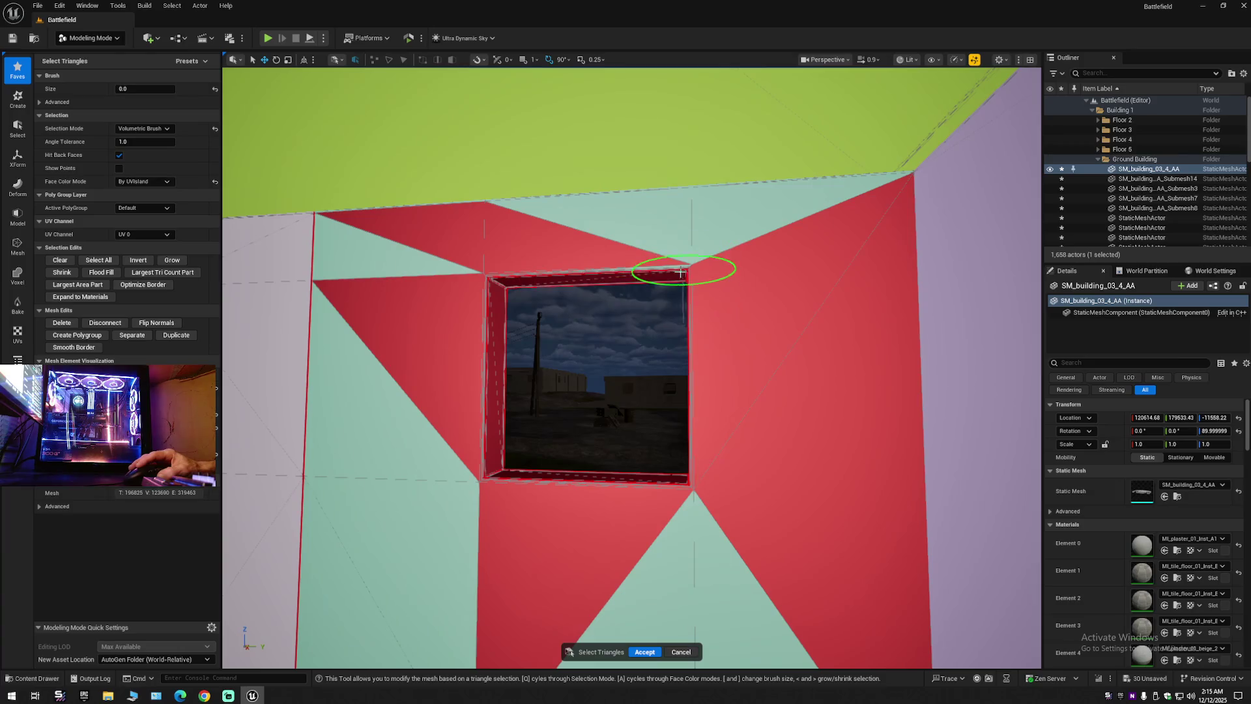
# Brush-select the jambs, top strip and surrounding wall triangles of another white-wall window.
pyautogui.press('w')
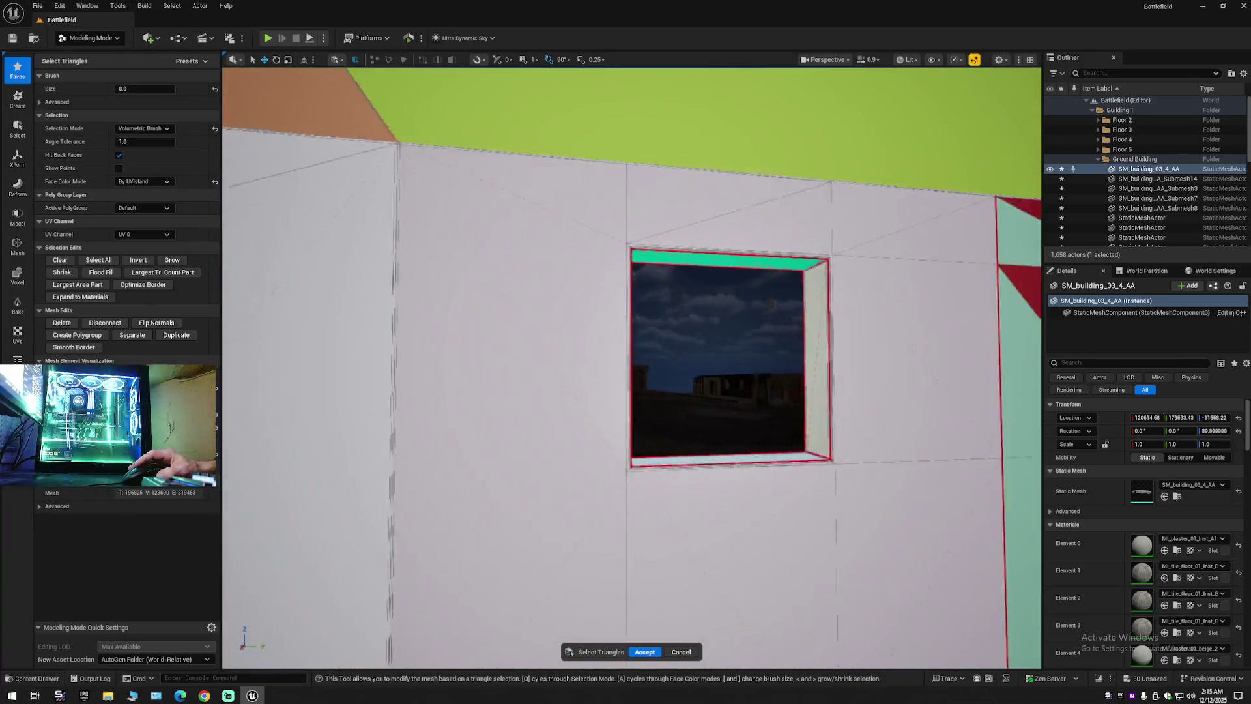
pyautogui.moveTo(651, 247)
pyautogui.mouseDown()
pyautogui.moveTo(600, 300)
pyautogui.moveTo(600, 419)
pyautogui.moveTo(609, 475)
pyautogui.moveTo(671, 474)
pyautogui.mouseUp()
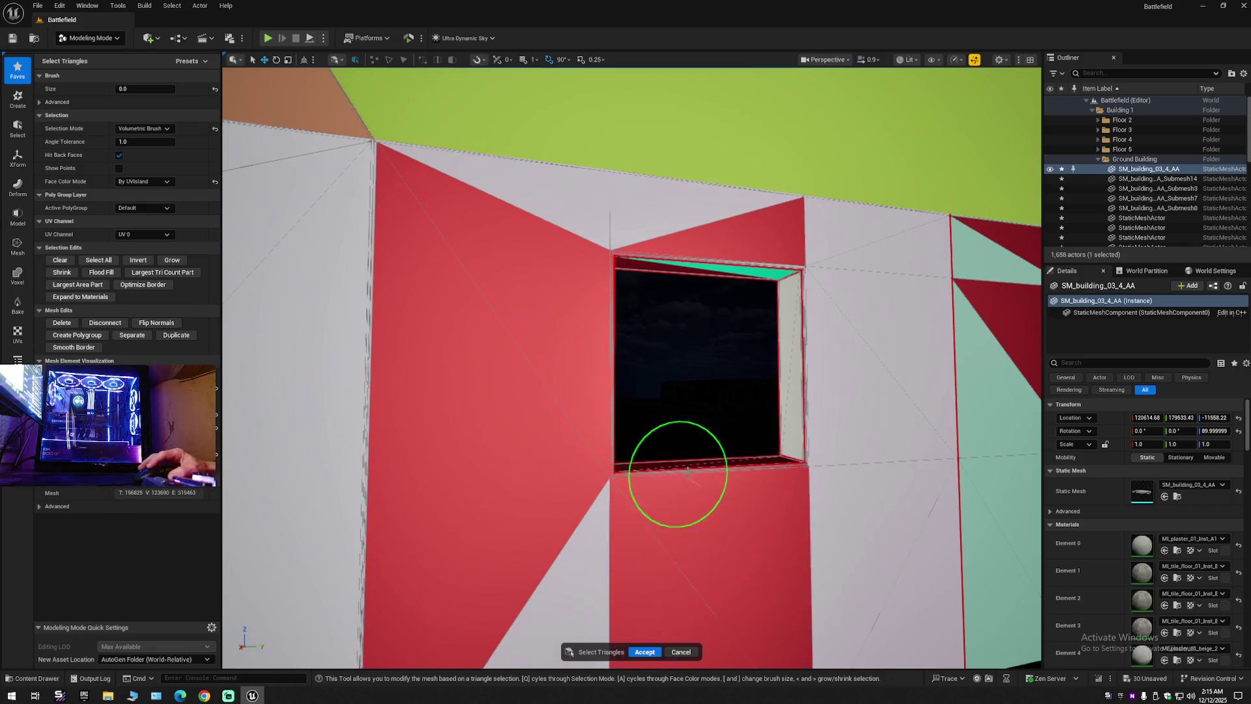
pyautogui.moveTo(777, 459)
pyautogui.mouseDown()
pyautogui.moveTo(795, 439)
pyautogui.moveTo(785, 260)
pyautogui.moveTo(692, 263)
pyautogui.mouseUp()
pyautogui.scroll(-5, 692, 262)
pyautogui.scroll(6, 581, 260)
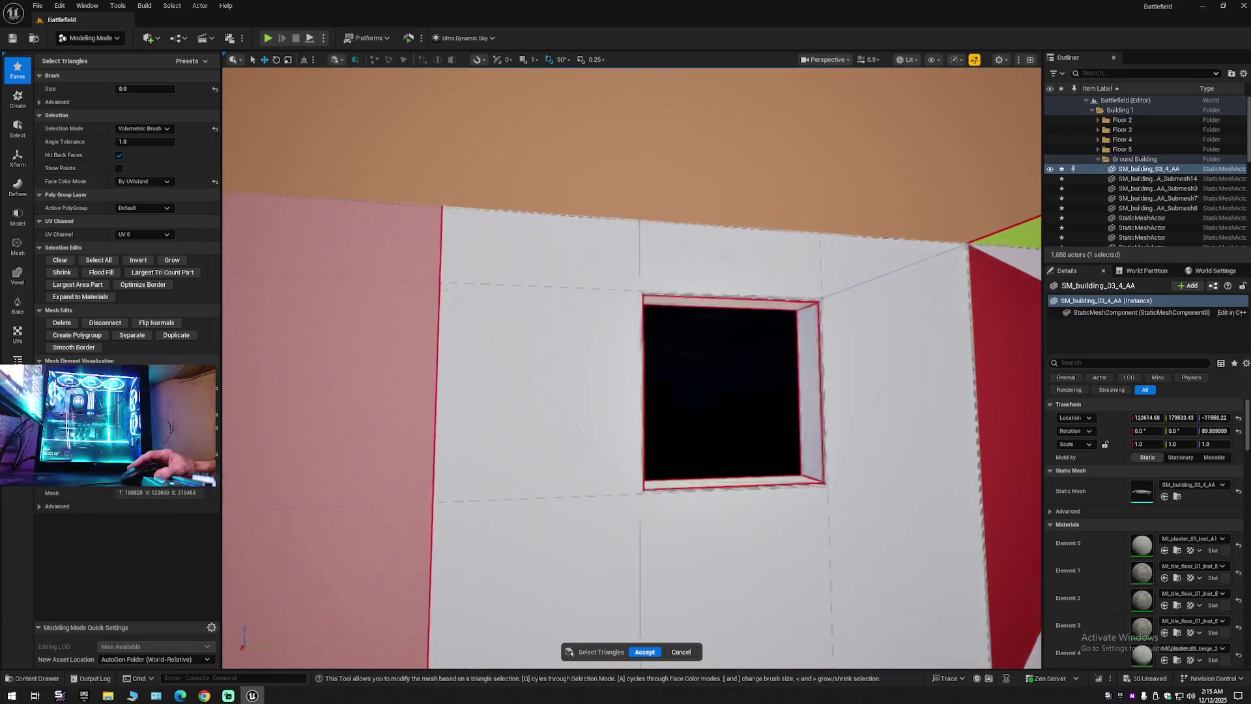
pyautogui.moveTo(580, 260)
pyautogui.mouseDown()
pyautogui.moveTo(516, 273)
pyautogui.moveTo(477, 307)
pyautogui.moveTo(486, 492)
pyautogui.moveTo(516, 475)
pyautogui.moveTo(695, 479)
pyautogui.moveTo(692, 367)
pyautogui.mouseUp()
pyautogui.moveTo(692, 305)
pyautogui.mouseDown()
pyautogui.moveTo(639, 274)
pyautogui.moveTo(517, 279)
pyautogui.moveTo(879, 238)
pyautogui.moveTo(979, 281)
pyautogui.mouseUp()
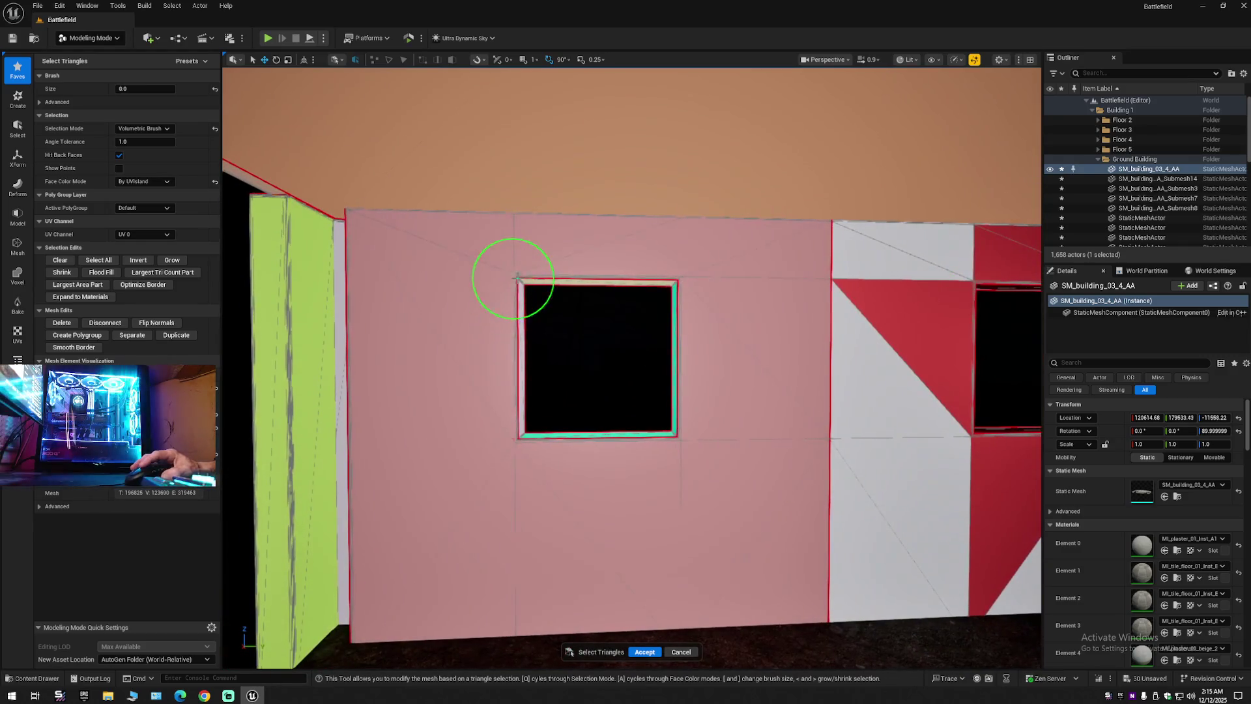
pyautogui.moveTo(514, 276); pyautogui.dragTo(533, 276)
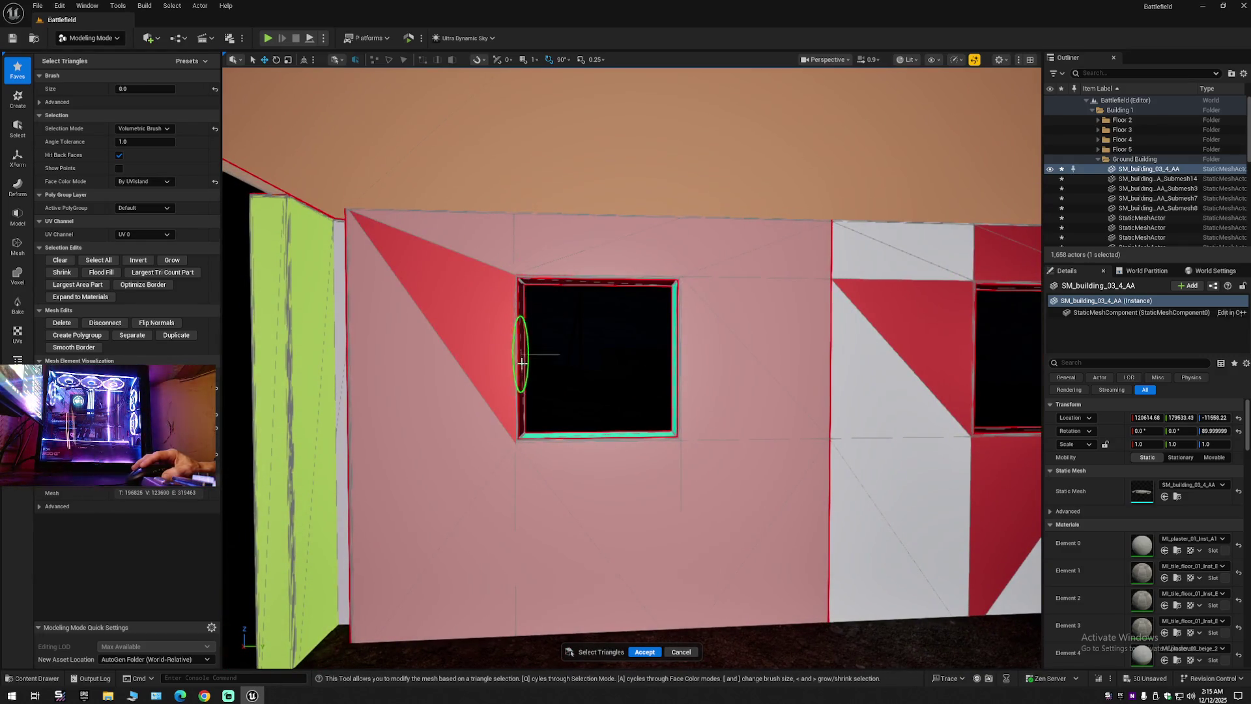
pyautogui.moveTo(521, 436); pyautogui.dragTo(521, 431)
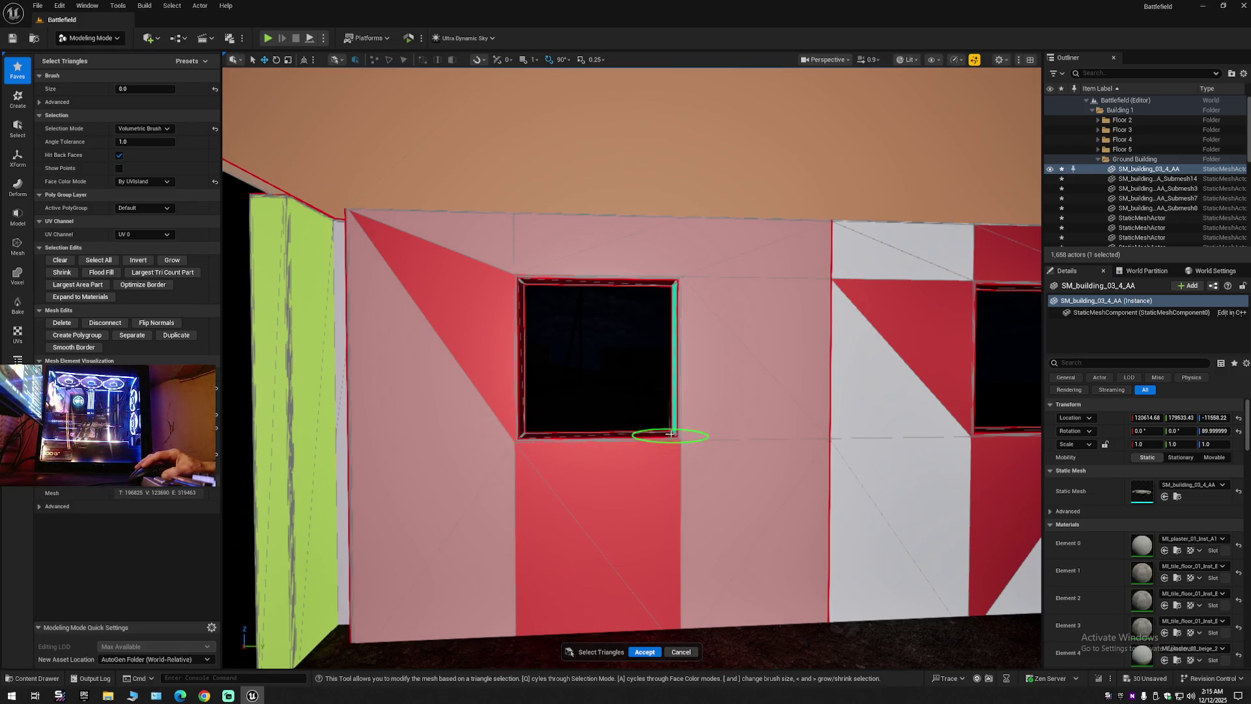
pyautogui.moveTo(680, 276); pyautogui.dragTo(626, 277)
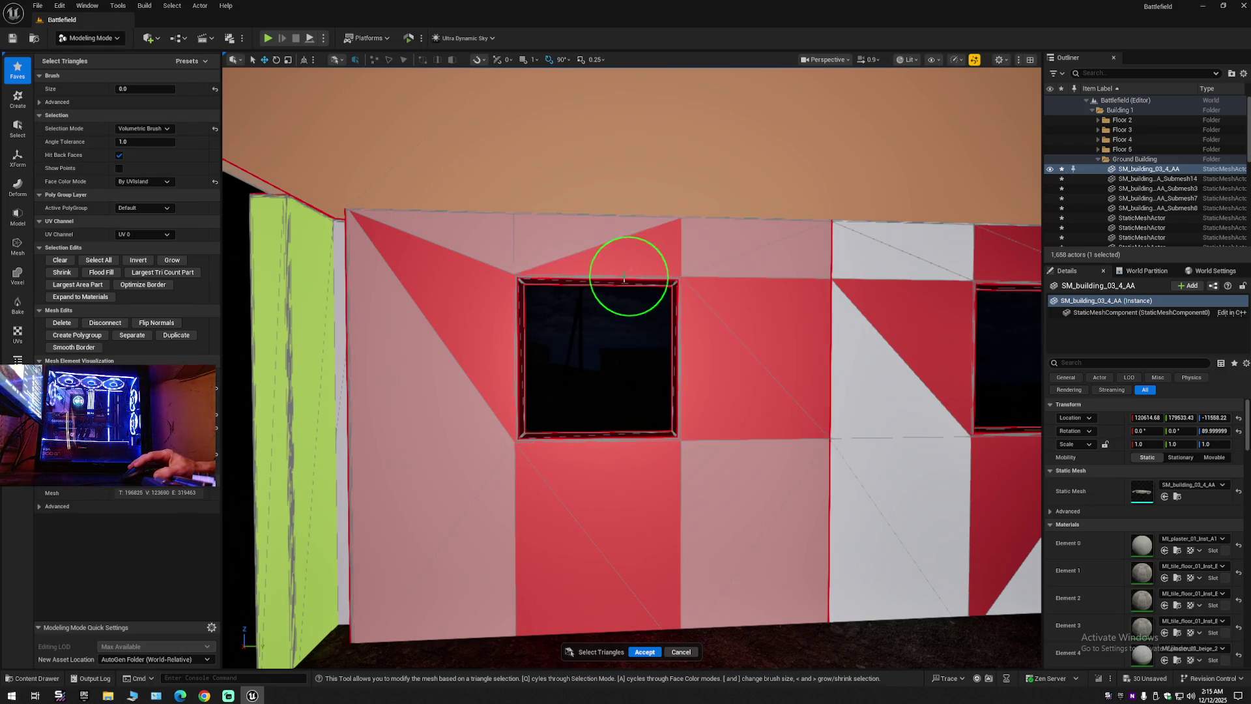
pyautogui.click(131, 127)
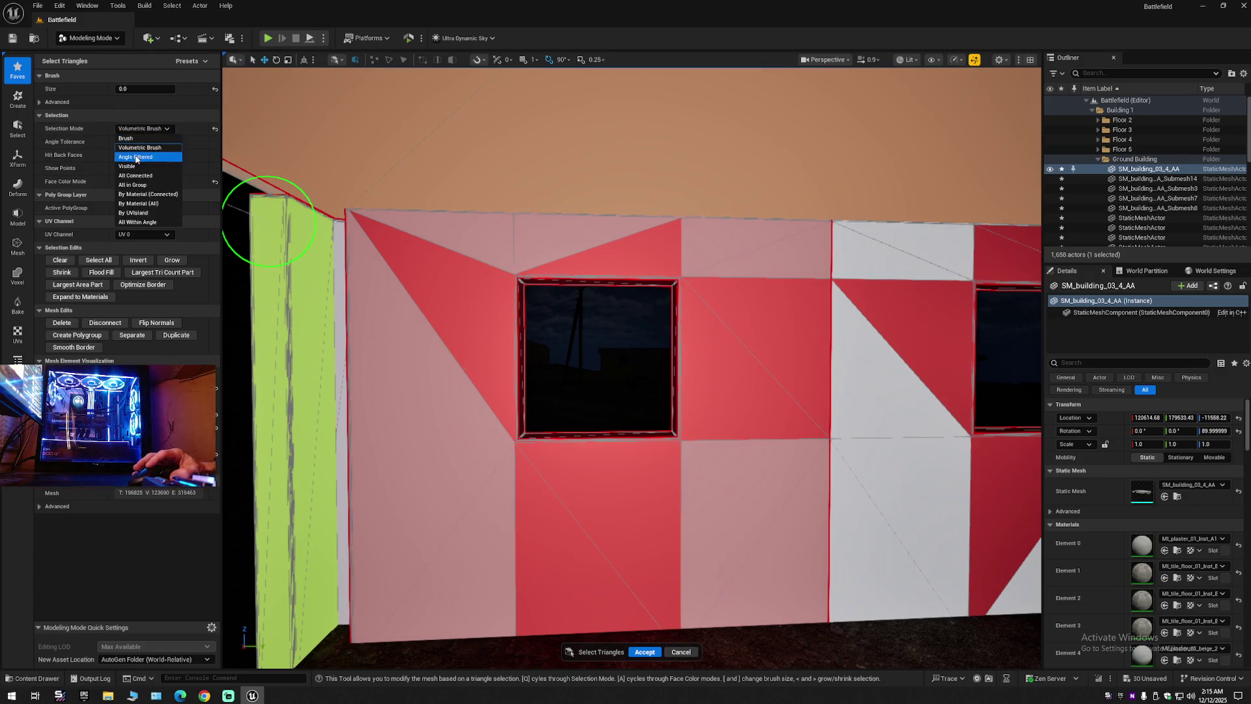
# Switch Selection Mode to All Connected and select the whole connected walls.
pyautogui.click(136, 176)
pyautogui.click(521, 541)
pyautogui.click(840, 521)
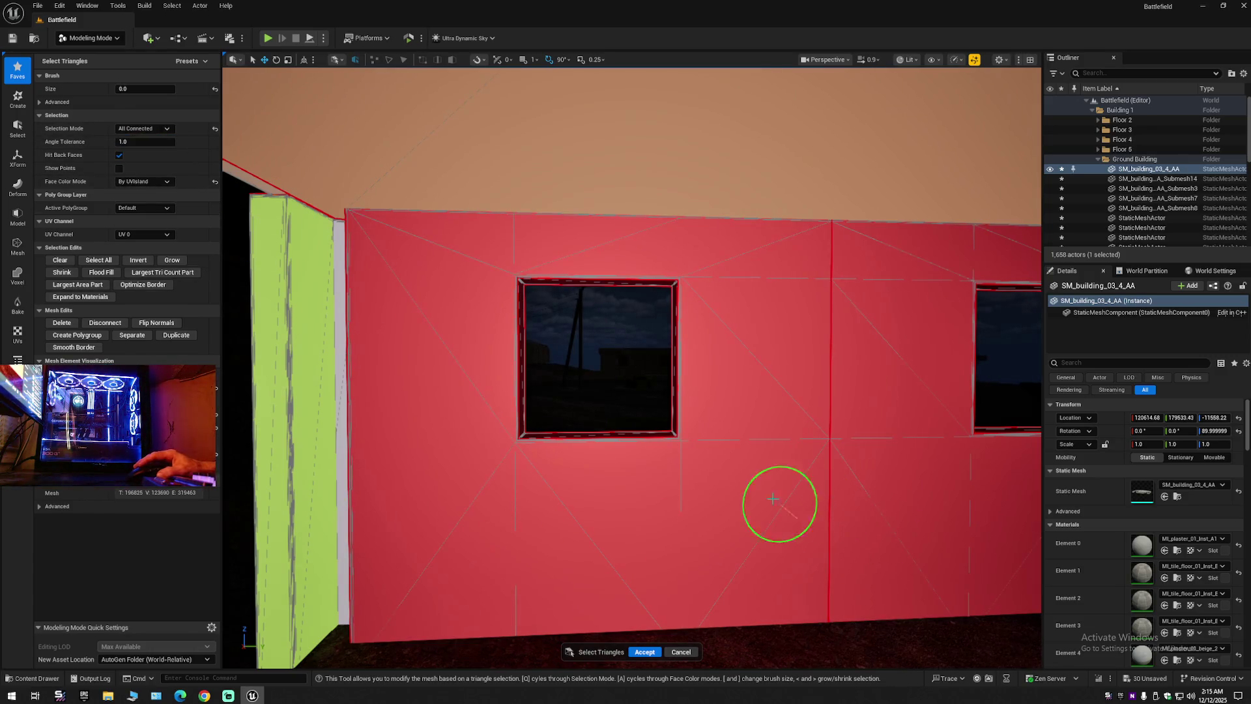
# Fly through the building's interior, checking the window frames and walls are selected.
pyautogui.moveTo(740, 487)
pyautogui.mouseDown()
pyautogui.moveTo(246, 495)
pyautogui.moveTo(885, 520)
pyautogui.moveTo(602, 678)
pyautogui.moveTo(642, 502)
pyautogui.mouseUp()
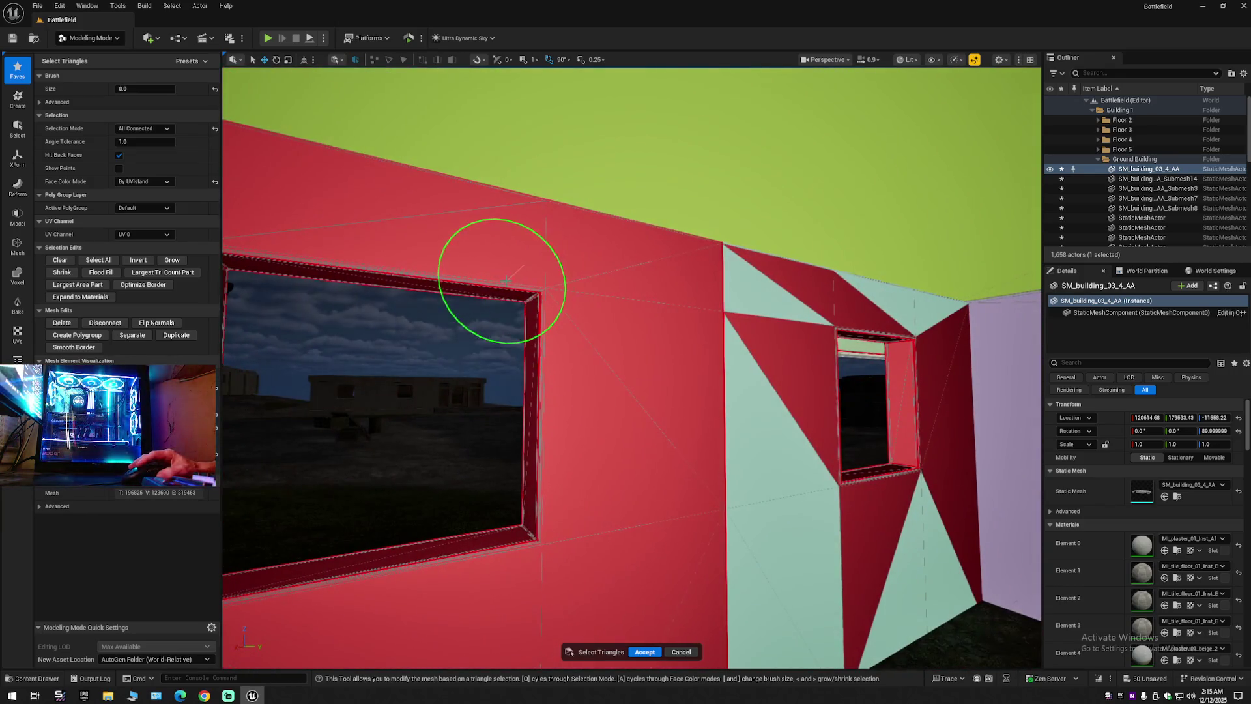
pyautogui.moveTo(534, 324)
pyautogui.mouseDown()
pyautogui.moveTo(734, 224)
pyautogui.moveTo(573, 254)
pyautogui.mouseUp()
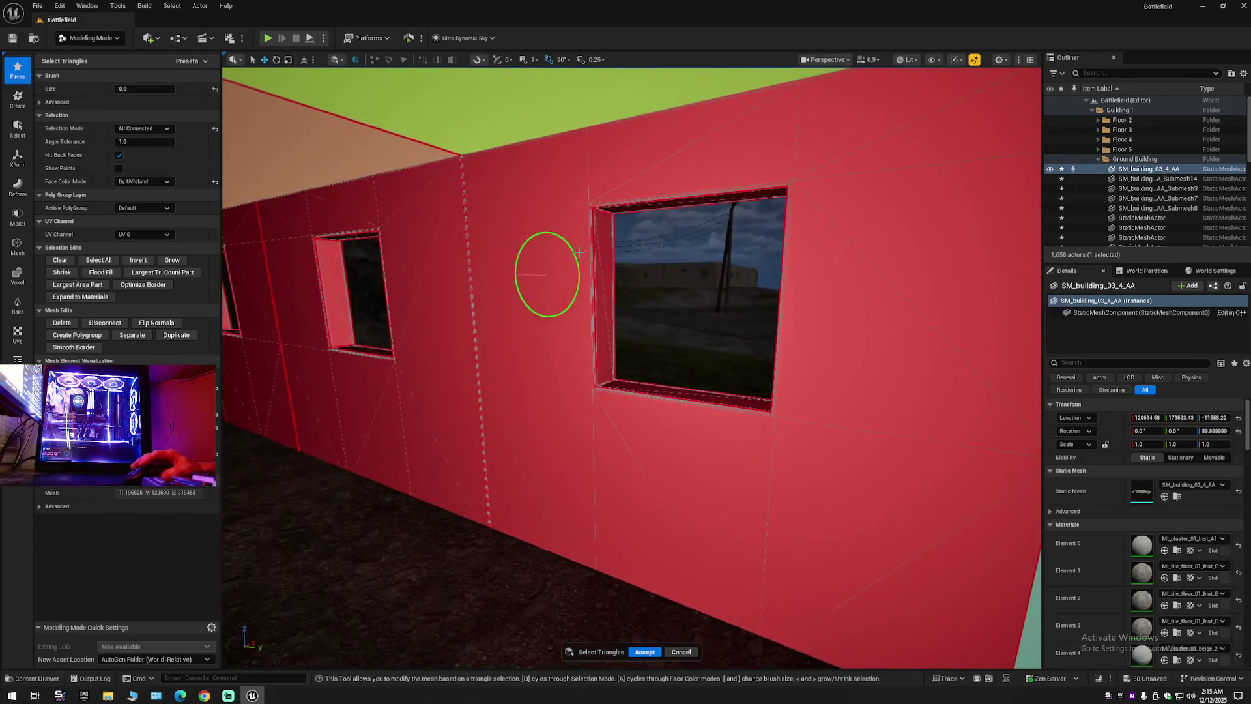
pyautogui.moveTo(639, 463)
pyautogui.mouseDown()
pyautogui.moveTo(334, 391)
pyautogui.moveTo(726, 413)
pyautogui.moveTo(491, 474)
pyautogui.moveTo(461, 594)
pyautogui.moveTo(670, 316)
pyautogui.mouseUp()
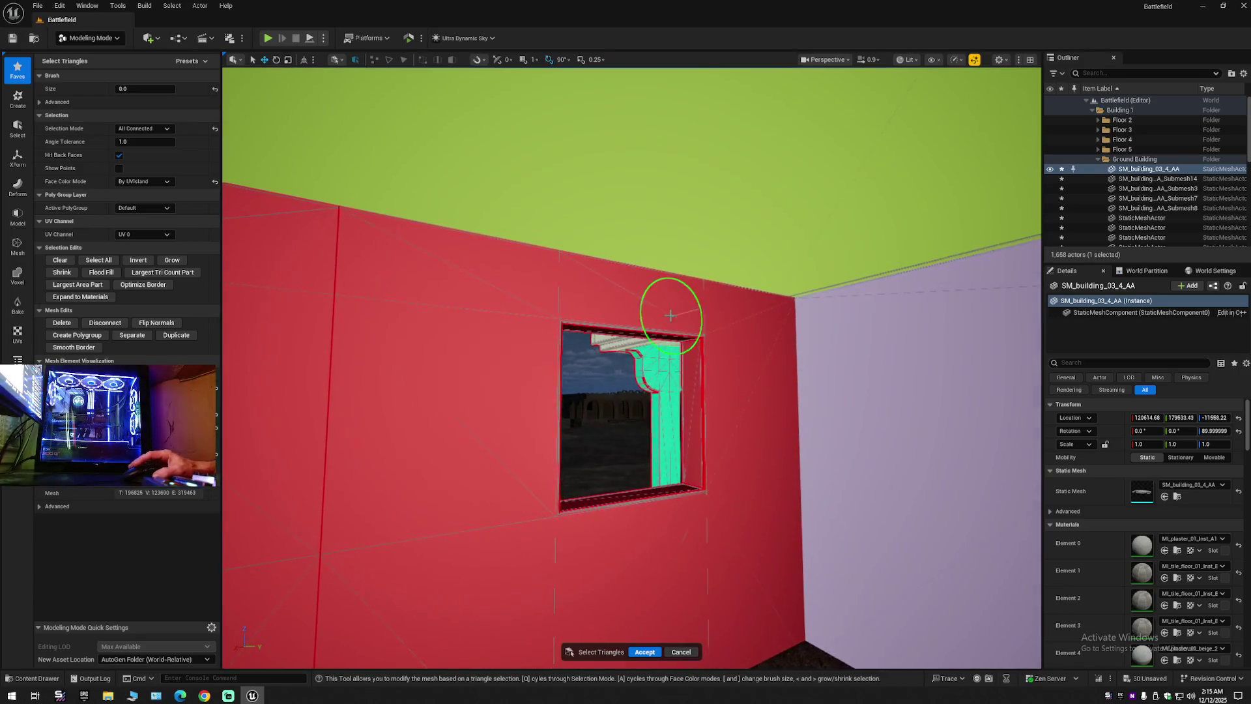
pyautogui.moveTo(690, 396)
pyautogui.mouseDown()
pyautogui.moveTo(838, 460)
pyautogui.moveTo(684, 426)
pyautogui.mouseUp()
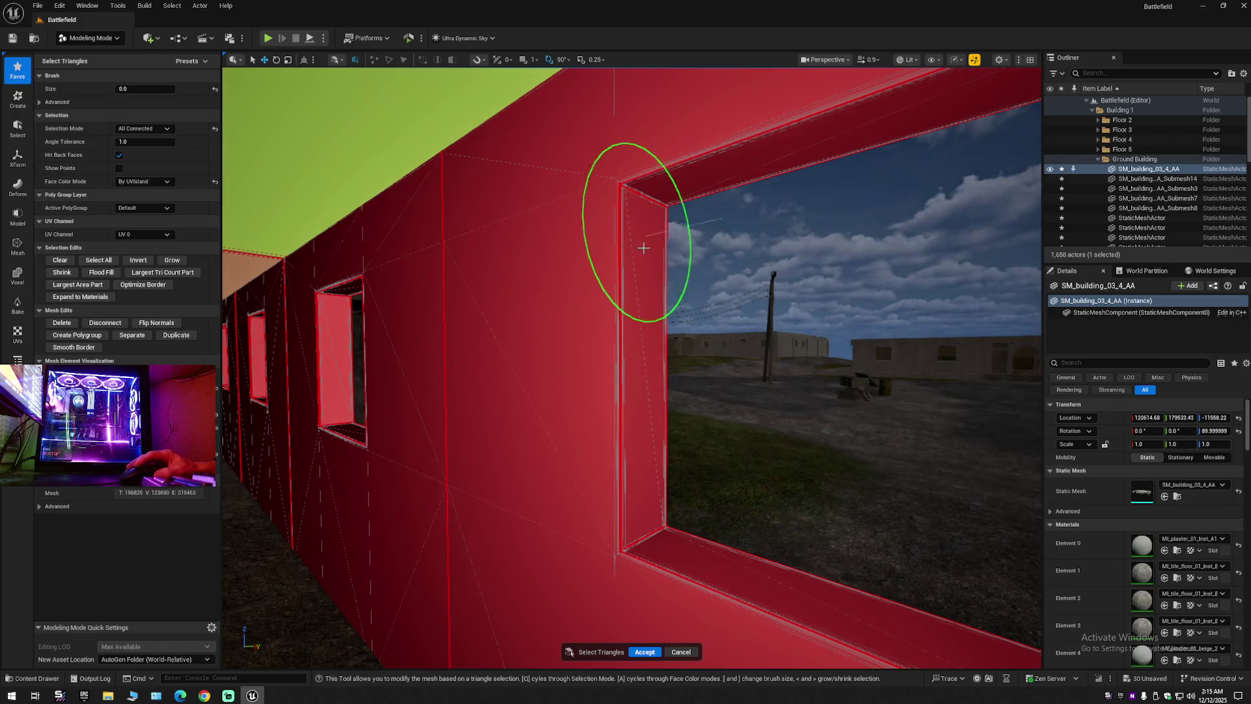
pyautogui.moveTo(642, 495)
pyautogui.mouseDown()
pyautogui.moveTo(670, 573)
pyautogui.moveTo(566, 423)
pyautogui.moveTo(677, 245)
pyautogui.mouseUp()
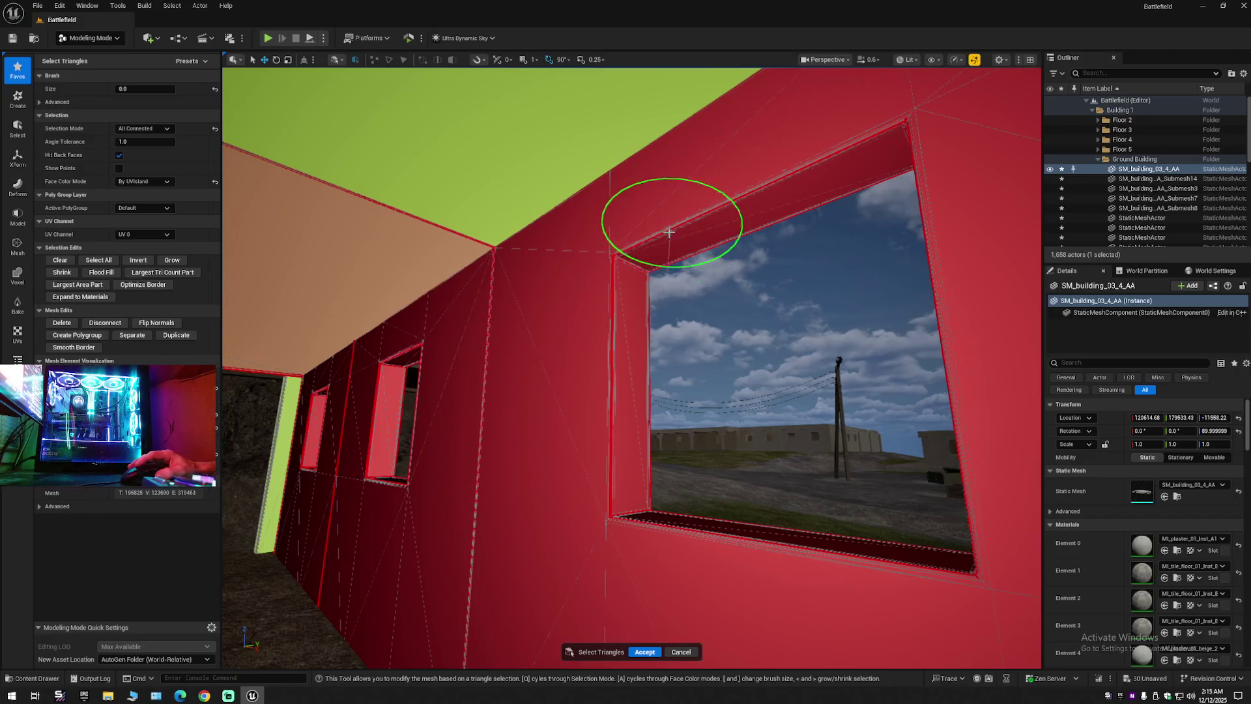
pyautogui.moveTo(667, 522)
pyautogui.mouseDown()
pyautogui.moveTo(488, 522)
pyautogui.moveTo(662, 502)
pyautogui.mouseUp()
pyautogui.moveTo(608, 461)
pyautogui.mouseDown()
pyautogui.moveTo(1041, 362)
pyautogui.moveTo(564, 301)
pyautogui.mouseUp()
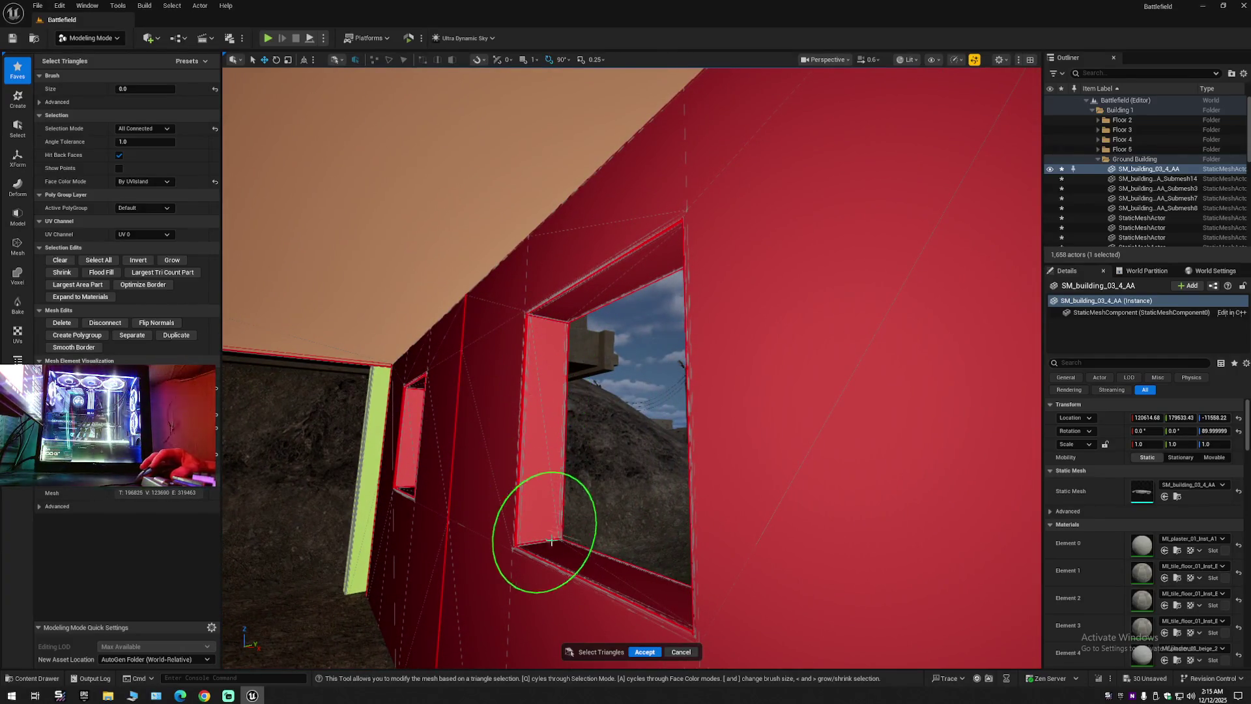
pyautogui.moveTo(558, 561); pyautogui.dragTo(621, 415)
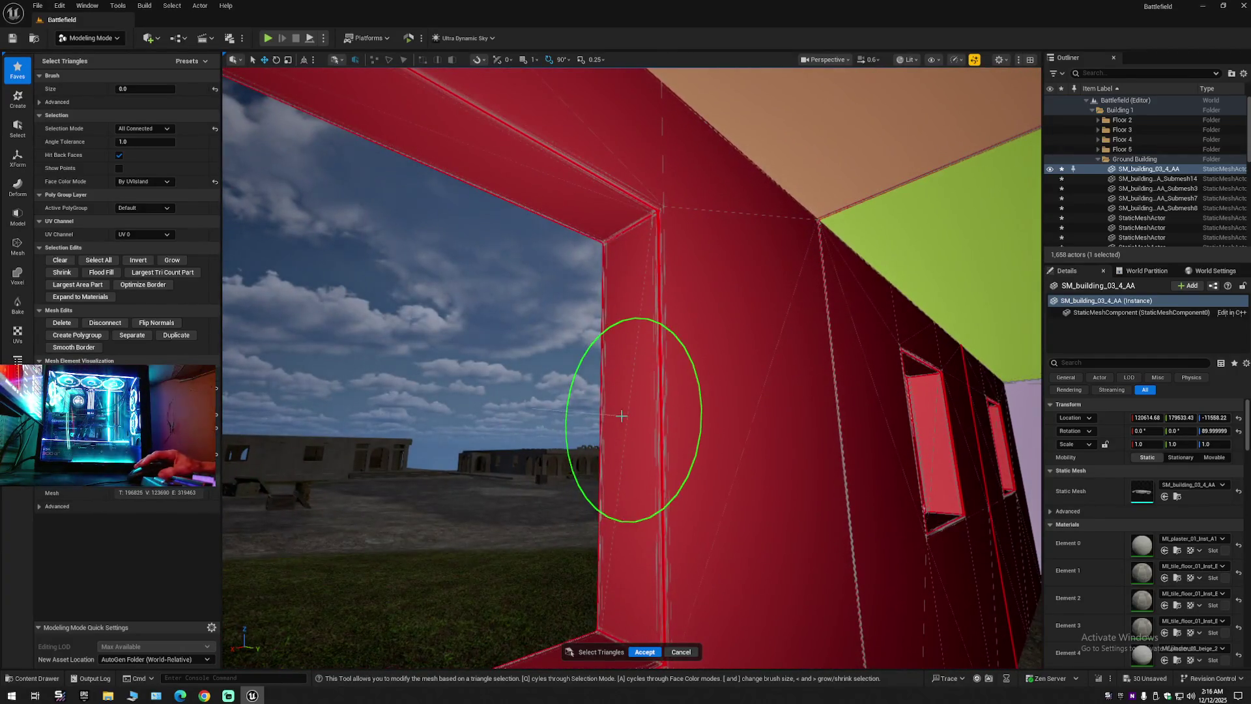
pyautogui.moveTo(593, 197); pyautogui.dragTo(642, 173)
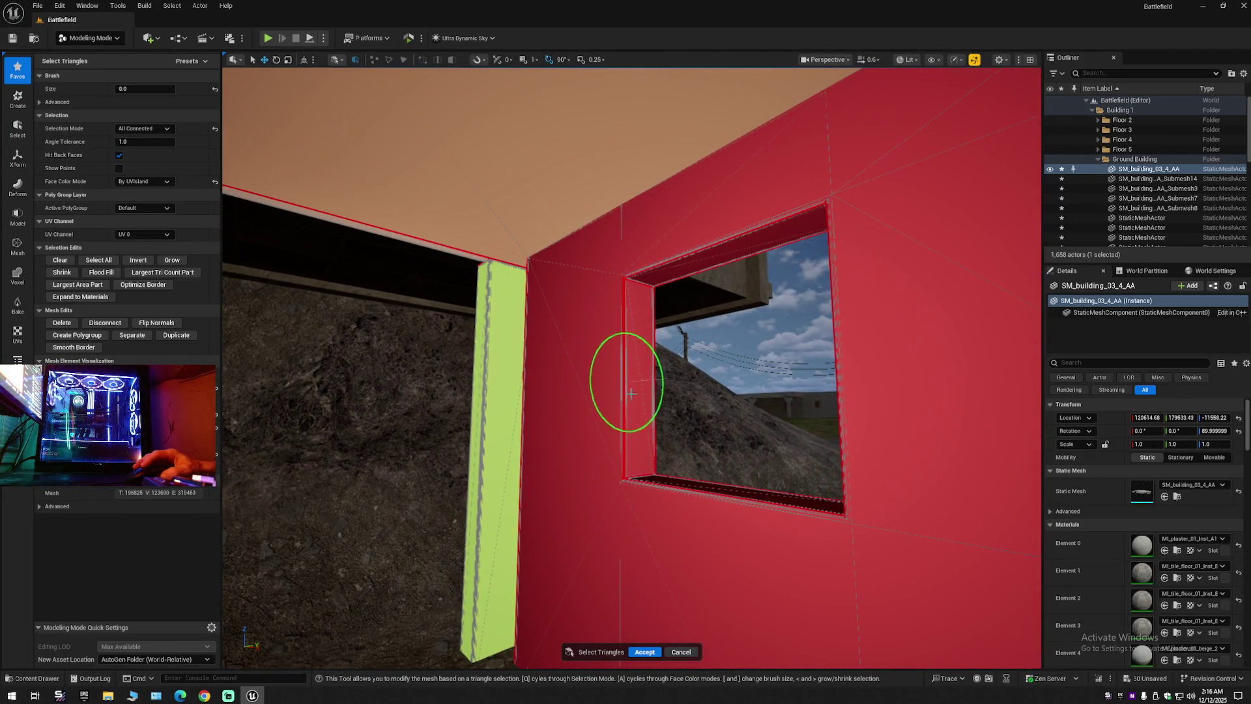
pyautogui.moveTo(662, 487)
pyautogui.mouseDown()
pyautogui.moveTo(389, 475)
pyautogui.moveTo(691, 420)
pyautogui.mouseUp()
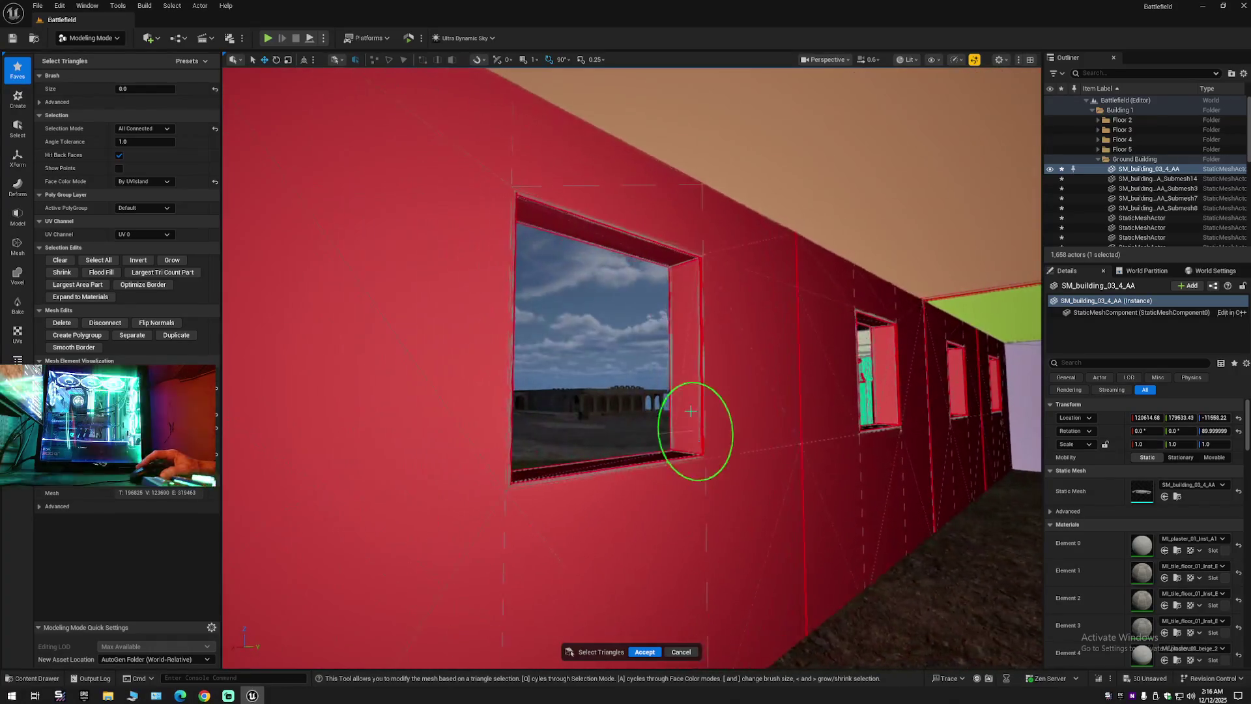
# Check the upper floor from outside, then accept the selection, leaving 164,021 triangles.
pyautogui.moveTo(702, 354)
pyautogui.mouseDown()
pyautogui.moveTo(698, 335)
pyautogui.moveTo(553, 322)
pyautogui.moveTo(748, 371)
pyautogui.mouseUp()
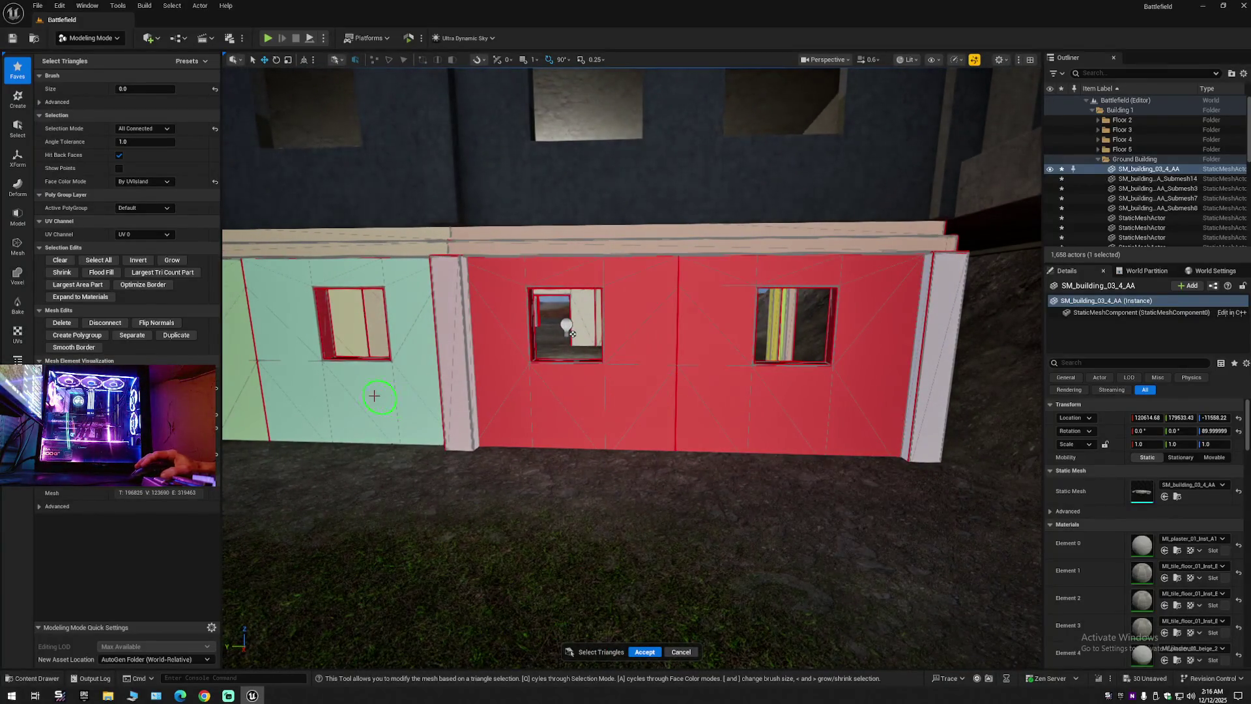
pyautogui.moveTo(247, 393)
pyautogui.mouseDown()
pyautogui.moveTo(438, 396)
pyautogui.moveTo(435, 457)
pyautogui.mouseUp()
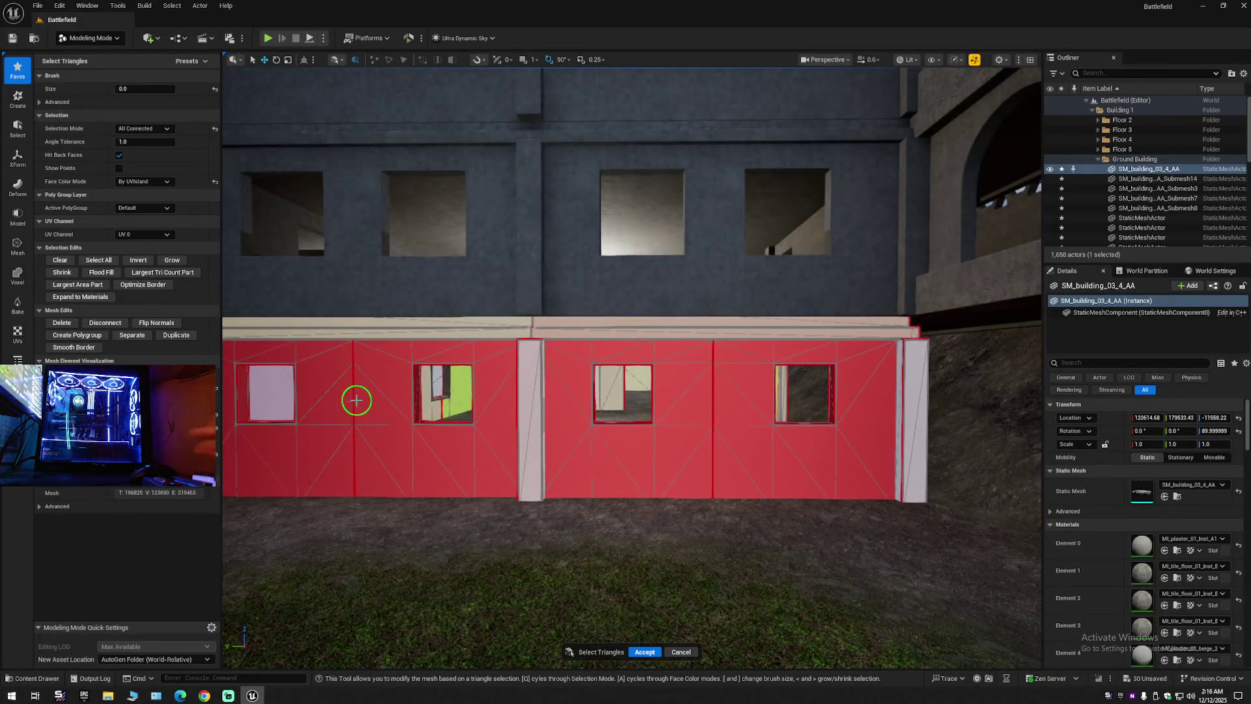
pyautogui.moveTo(354, 404)
pyautogui.mouseDown()
pyautogui.moveTo(398, 387)
pyautogui.moveTo(251, 415)
pyautogui.moveTo(332, 411)
pyautogui.moveTo(280, 413)
pyautogui.moveTo(329, 392)
pyautogui.moveTo(323, 355)
pyautogui.moveTo(224, 349)
pyautogui.mouseUp()
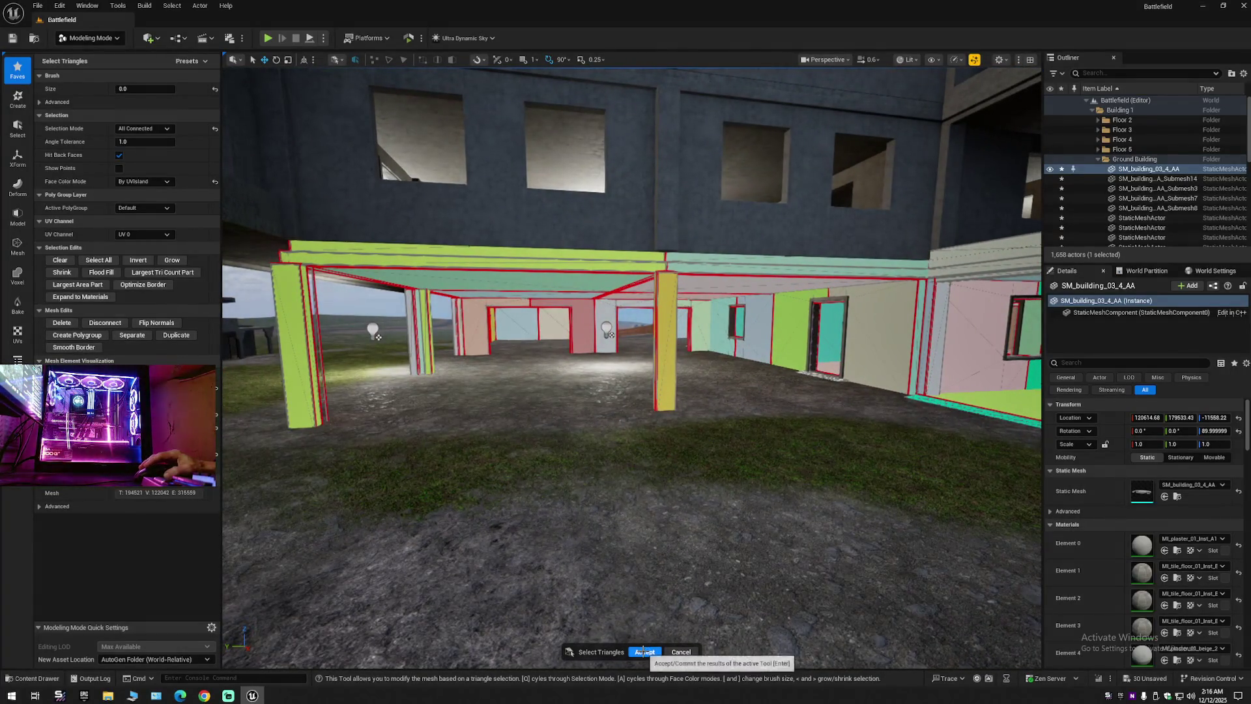
pyautogui.click(643, 651)
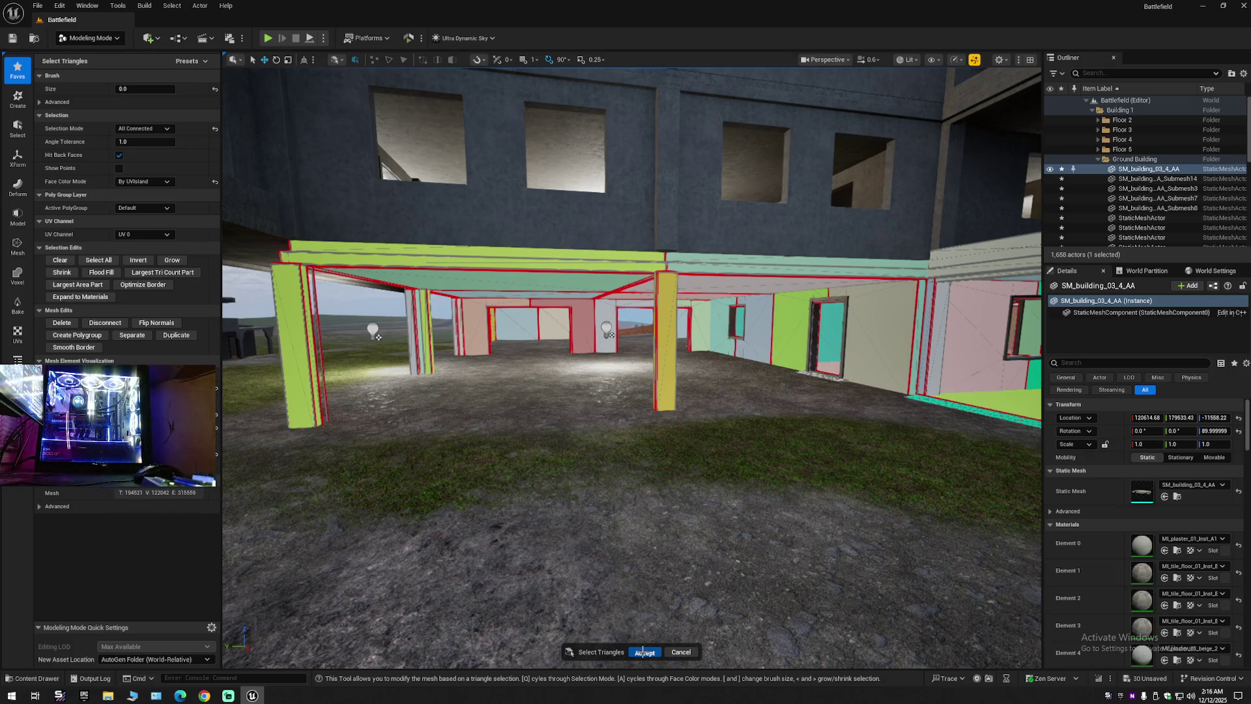
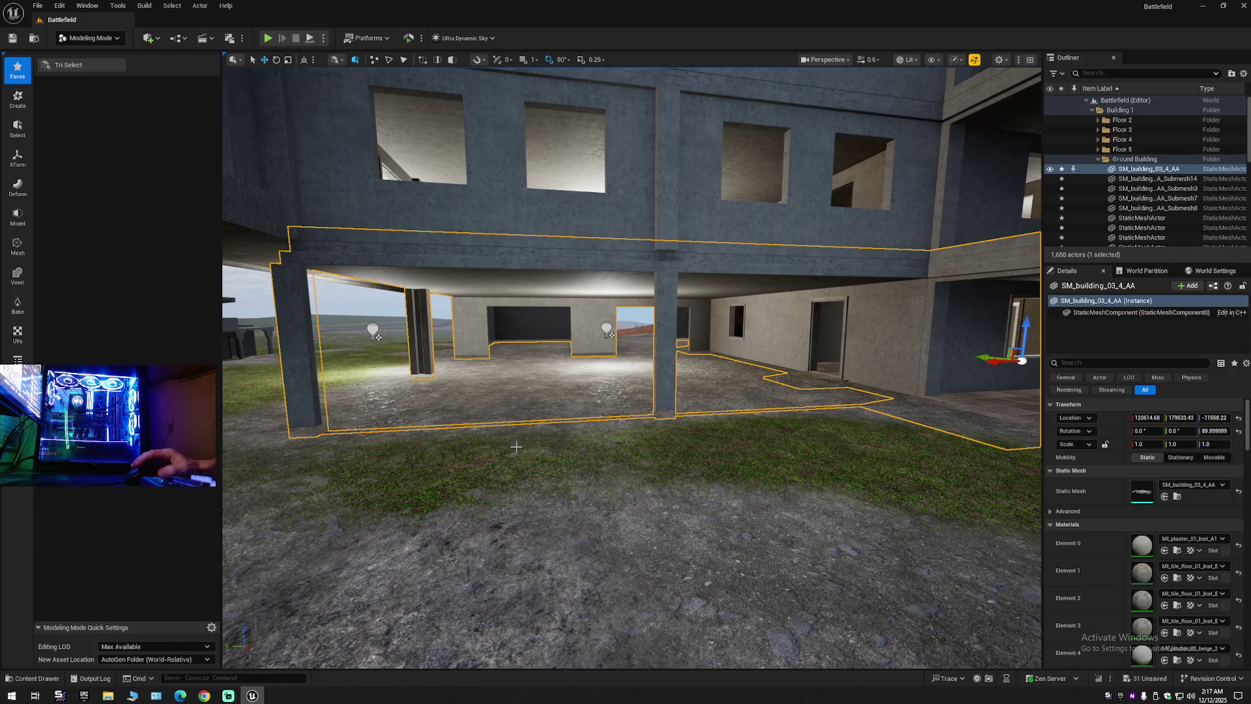
# Deselect the building mesh and collapse Battlefield (Editor) in the Outliner to its top-level folders.
pyautogui.click(1243, 73)
pyautogui.click(1086, 100)
pyautogui.click(1086, 100)
pyautogui.click(1086, 100)
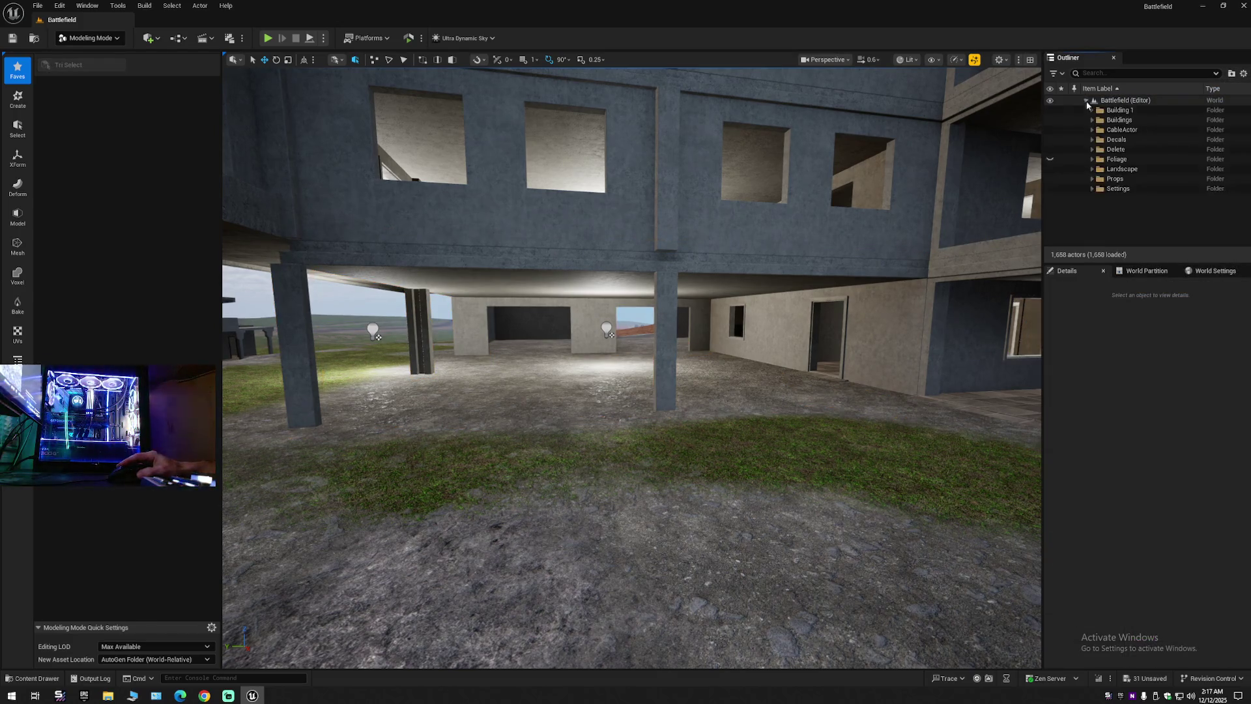
# Fly around the building and its stairs, then switch from Modeling Mode to Selection Mode.
pyautogui.press('s')
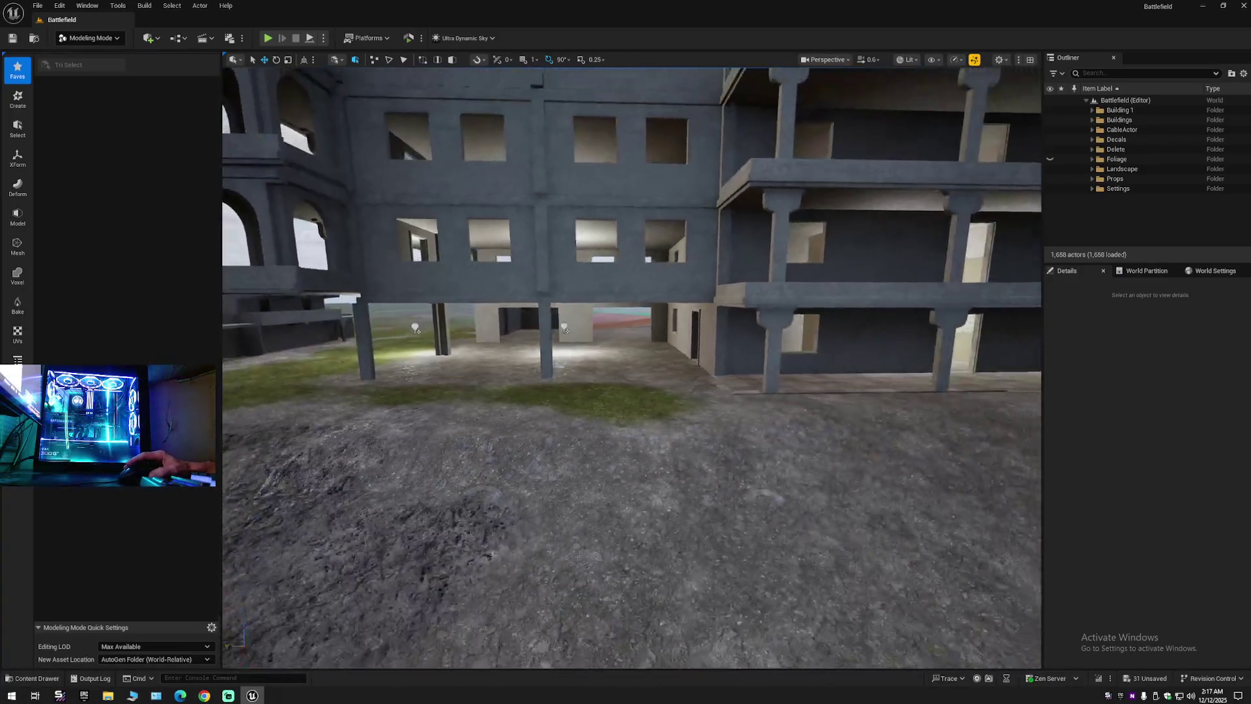
pyautogui.press('w')
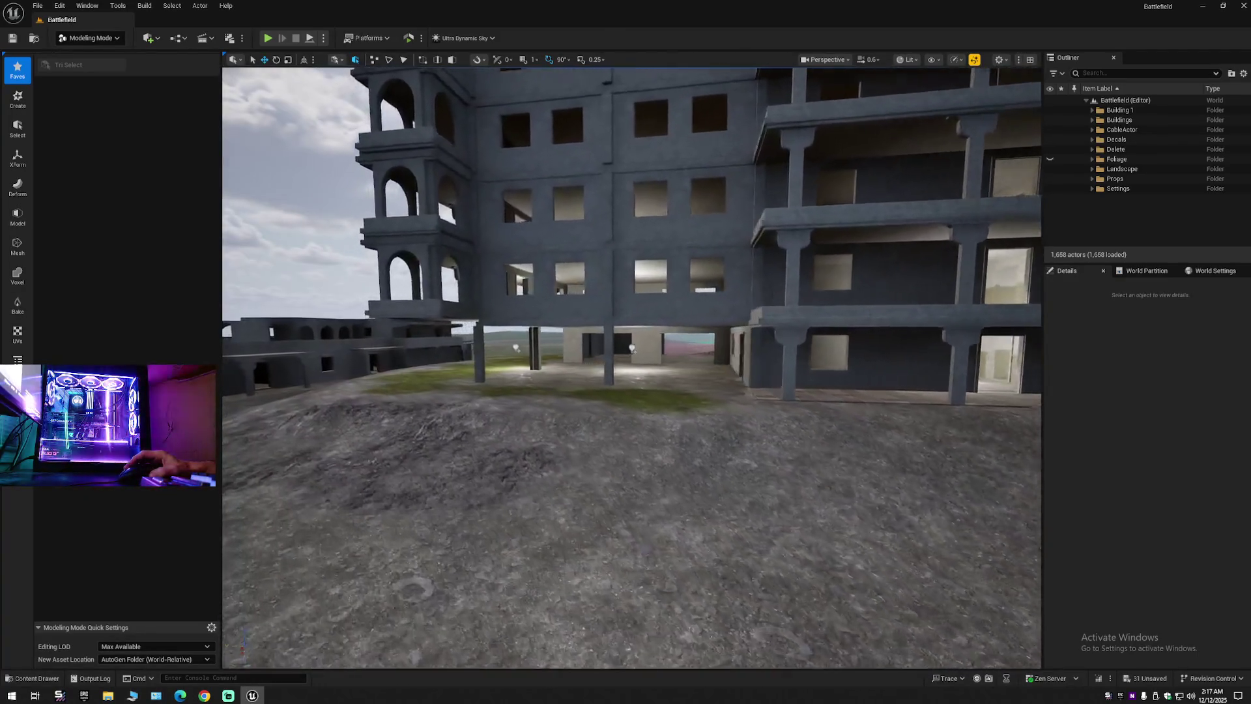
pyautogui.press('s')
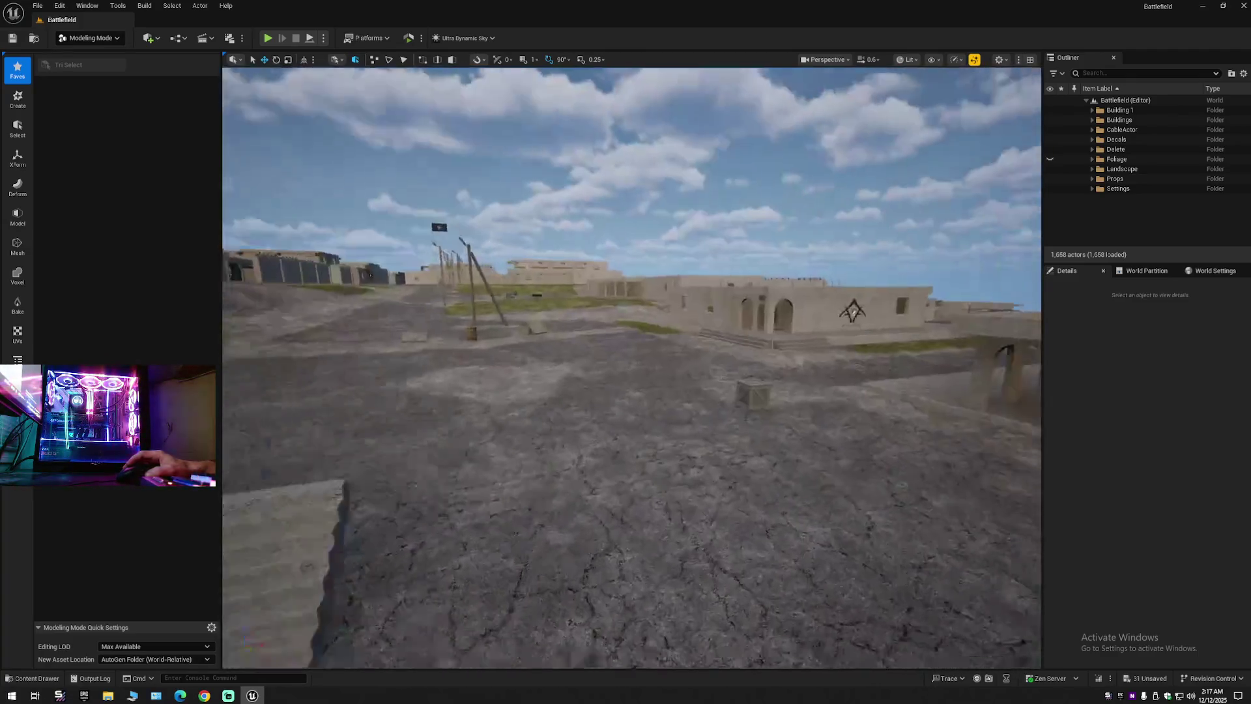
pyautogui.press('w')
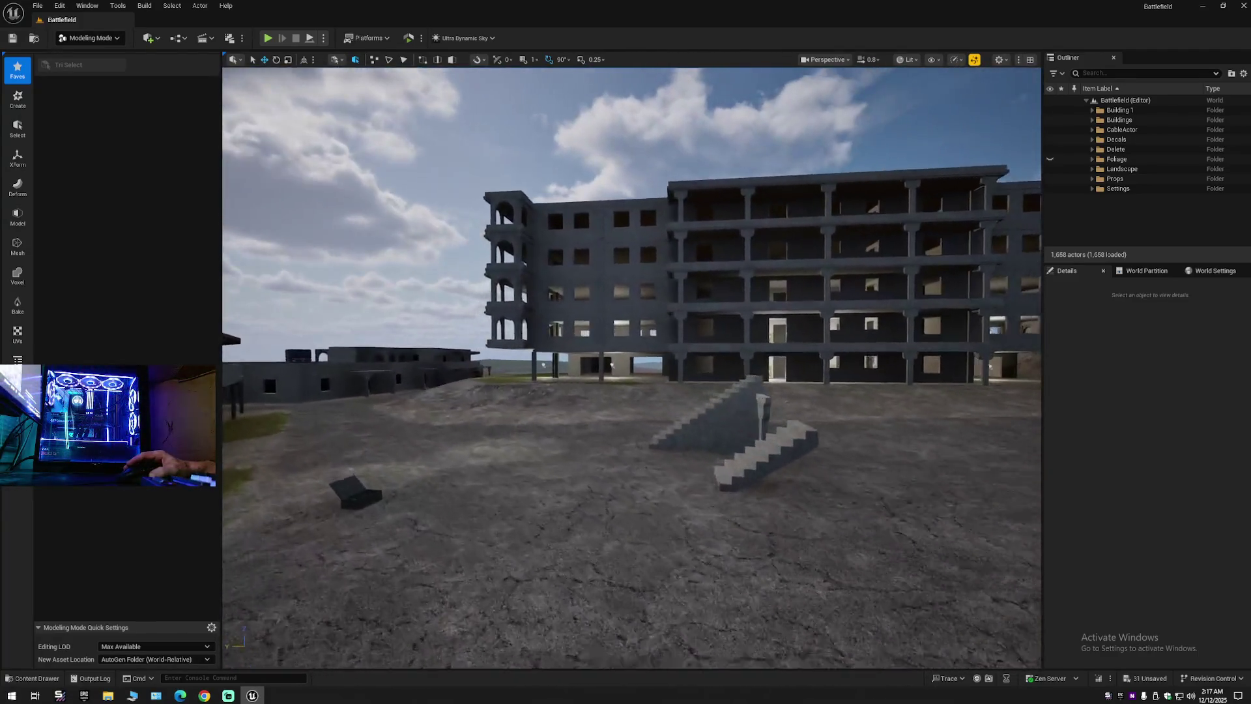
pyautogui.press('d')
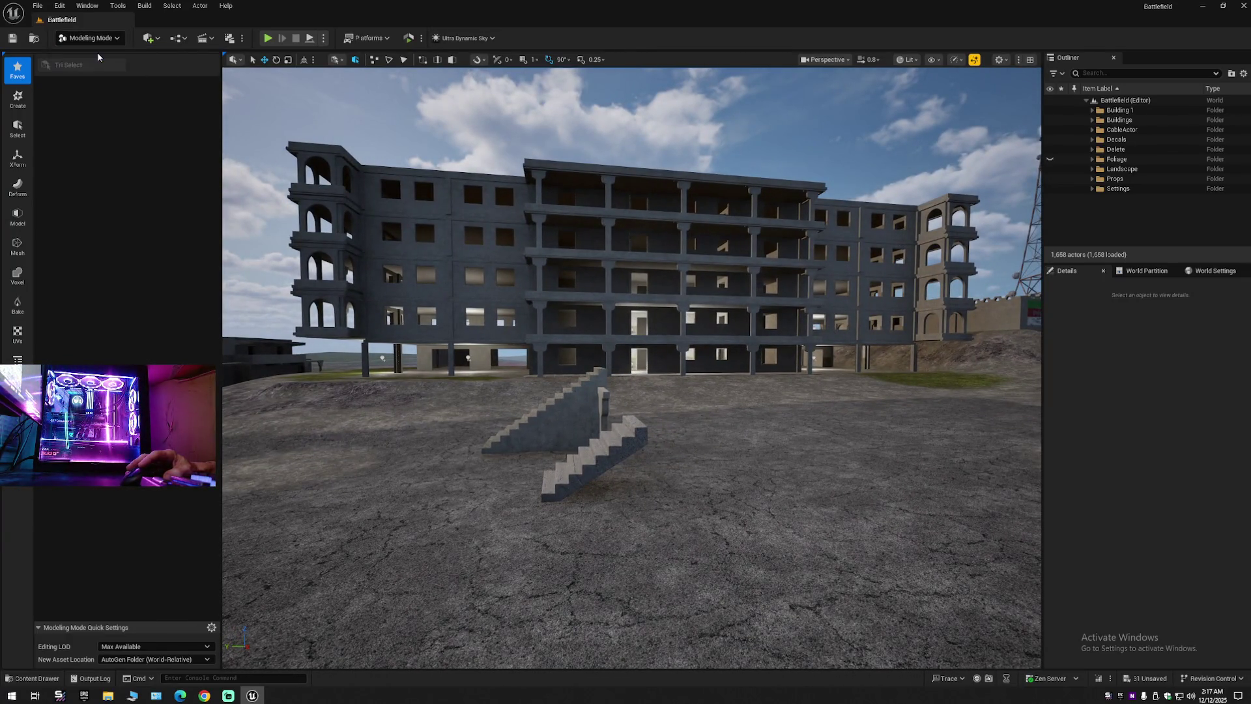
pyautogui.hotkey('shift', '1')
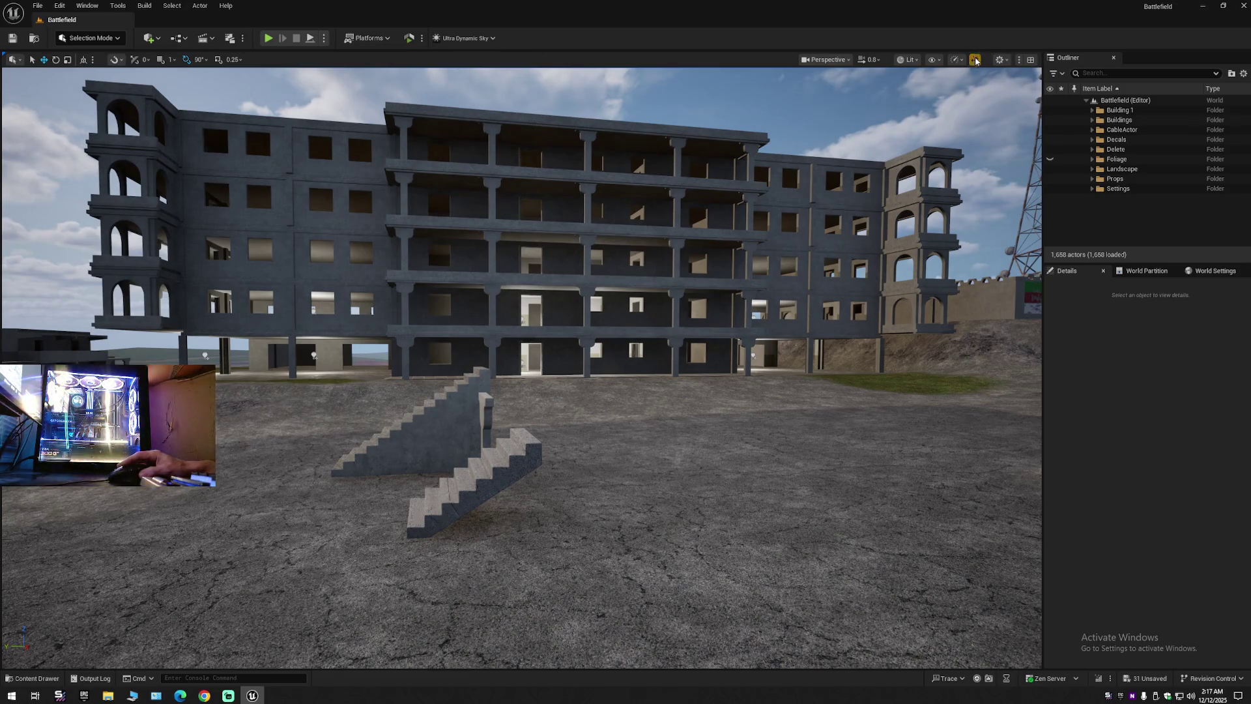
pyautogui.moveTo(744, 397)
pyautogui.mouseDown()
pyautogui.moveTo(804, 316)
pyautogui.moveTo(586, 322)
pyautogui.moveTo(690, 315)
pyautogui.moveTo(395, 379)
pyautogui.moveTo(515, 375)
pyautogui.moveTo(629, 471)
pyautogui.moveTo(482, 424)
pyautogui.moveTo(528, 420)
pyautogui.moveTo(430, 424)
pyautogui.moveTo(636, 389)
pyautogui.mouseUp()
pyautogui.scroll(-1, 586, 323)
pyautogui.scroll(1, 690, 315)
pyautogui.scroll(-1, 586, 339)
pyautogui.scroll(-1, 534, 443)
pyautogui.scroll(2, 514, 420)
pyautogui.scroll(-2, 452, 425)
pyautogui.scroll(2, 439, 425)
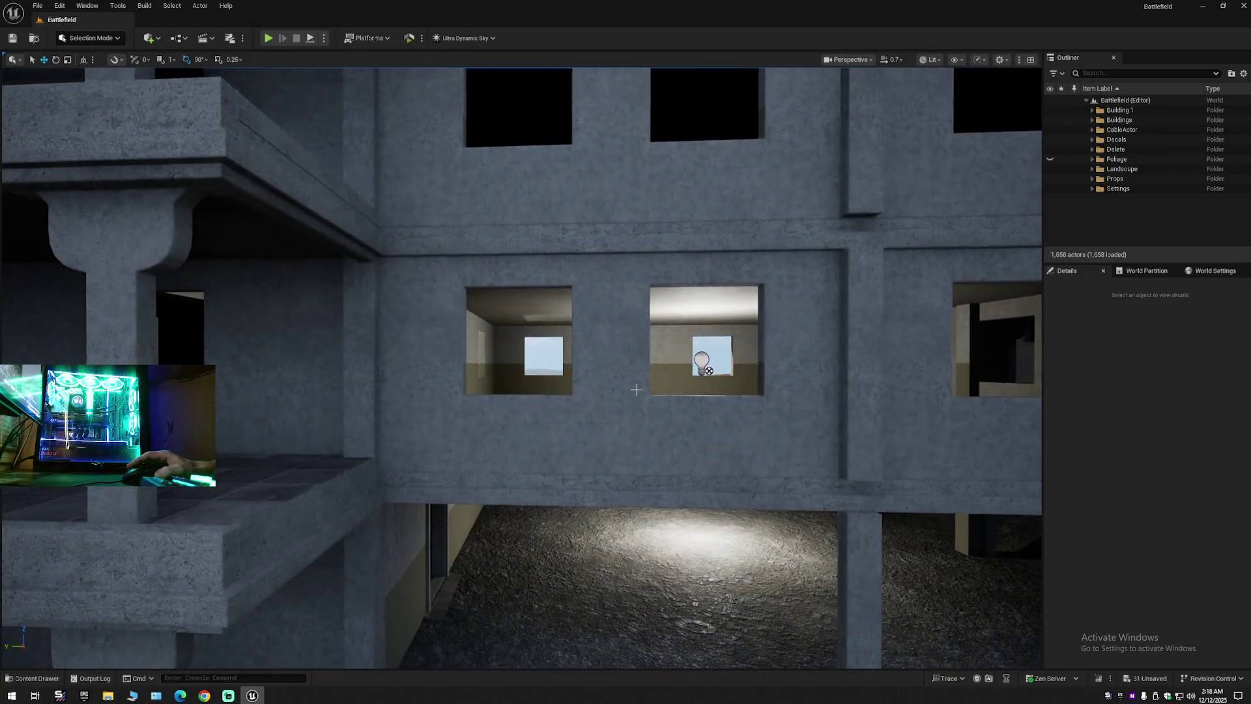
# Select the wall pieces around the right and left windows.
pyautogui.click(446, 354)
pyautogui.keyDown('ctrl'); pyautogui.click(552, 416); pyautogui.keyUp('ctrl')
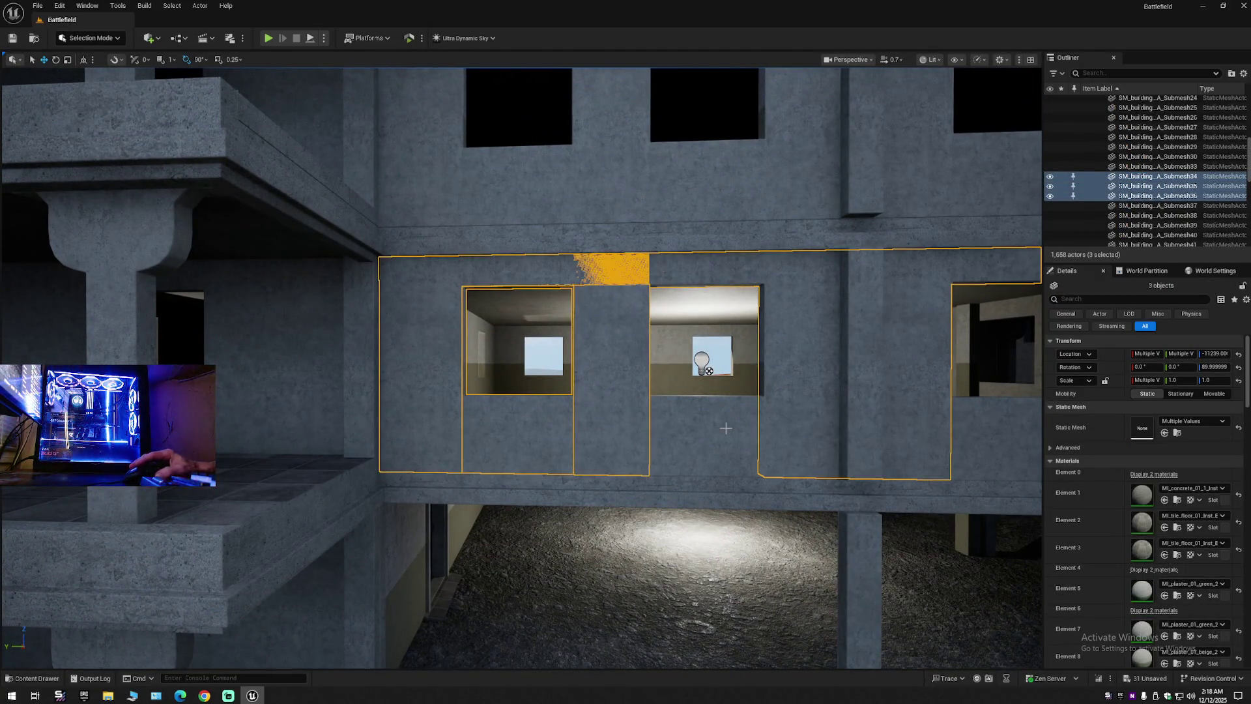
pyautogui.moveTo(756, 426); pyautogui.dragTo(703, 418)
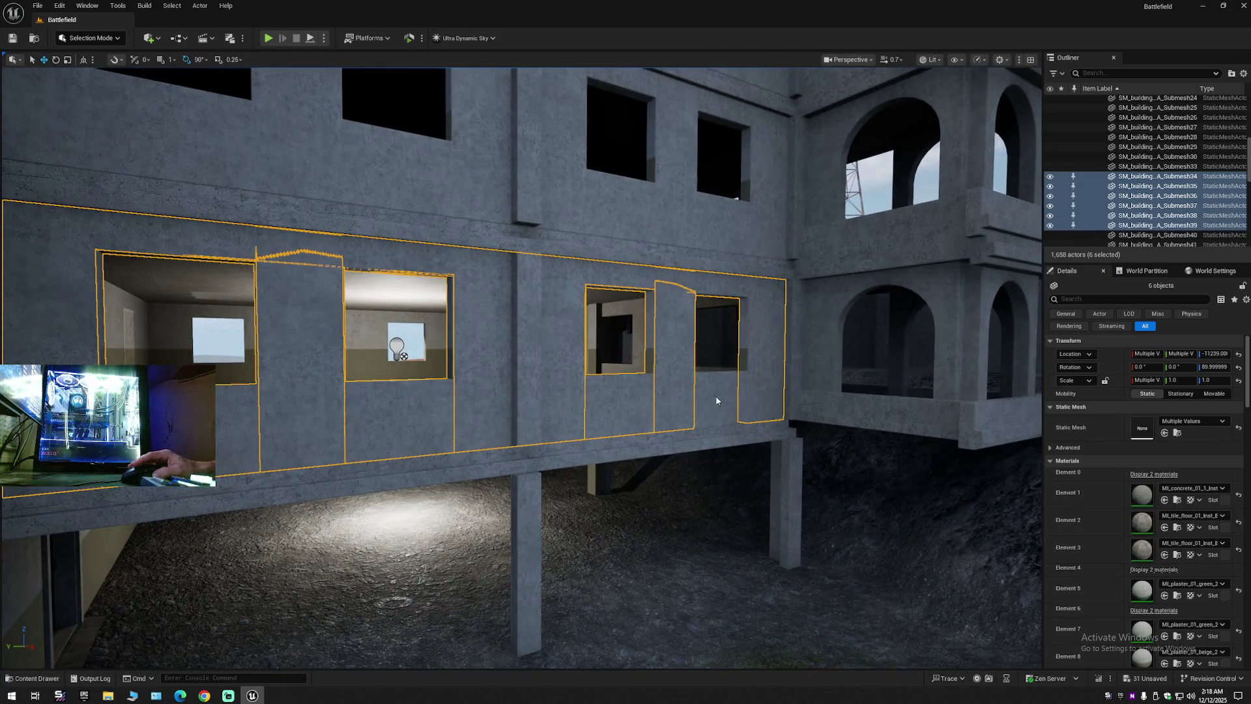
pyautogui.moveTo(617, 425)
pyautogui.mouseDown()
pyautogui.moveTo(861, 383)
pyautogui.moveTo(521, 391)
pyautogui.moveTo(653, 440)
pyautogui.moveTo(795, 417)
pyautogui.moveTo(730, 420)
pyautogui.mouseUp()
pyautogui.moveTo(624, 416)
pyautogui.mouseDown()
pyautogui.moveTo(556, 384)
pyautogui.moveTo(547, 319)
pyautogui.moveTo(550, 391)
pyautogui.mouseUp()
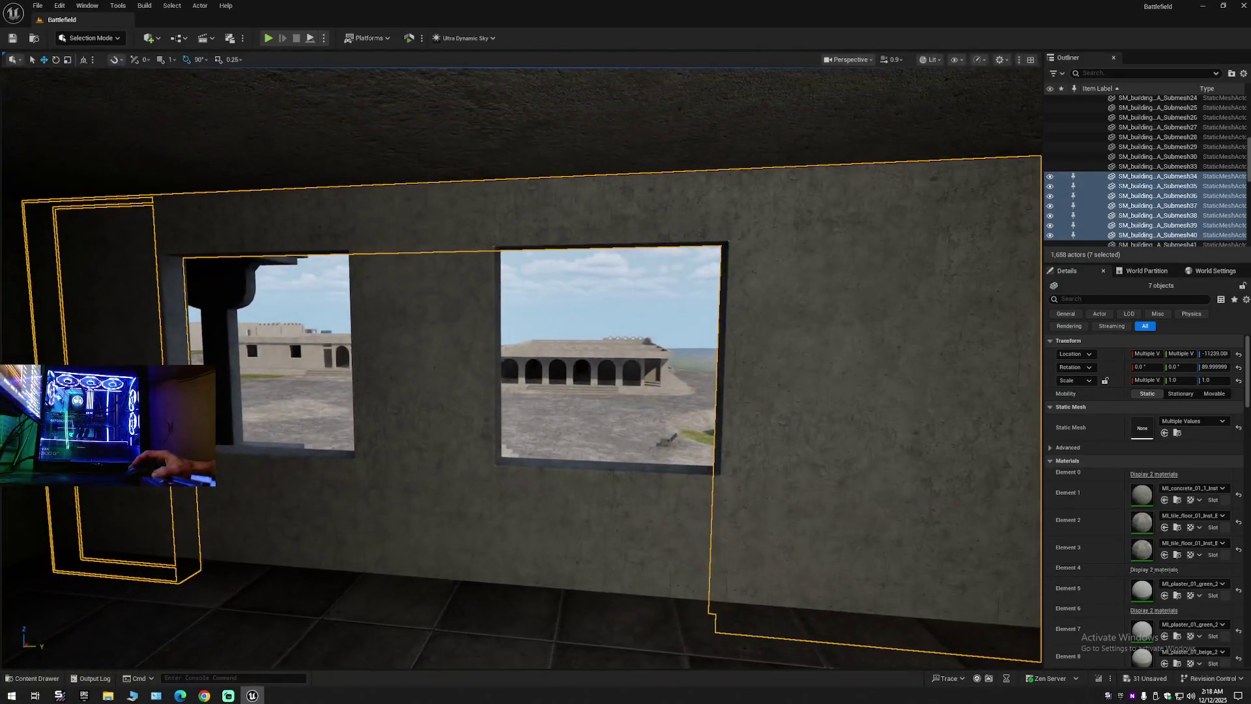
# Add the remaining window wall pieces beside the windows to the selection.
pyautogui.keyDown('ctrl'); pyautogui.click(294, 470); pyautogui.keyUp('ctrl')
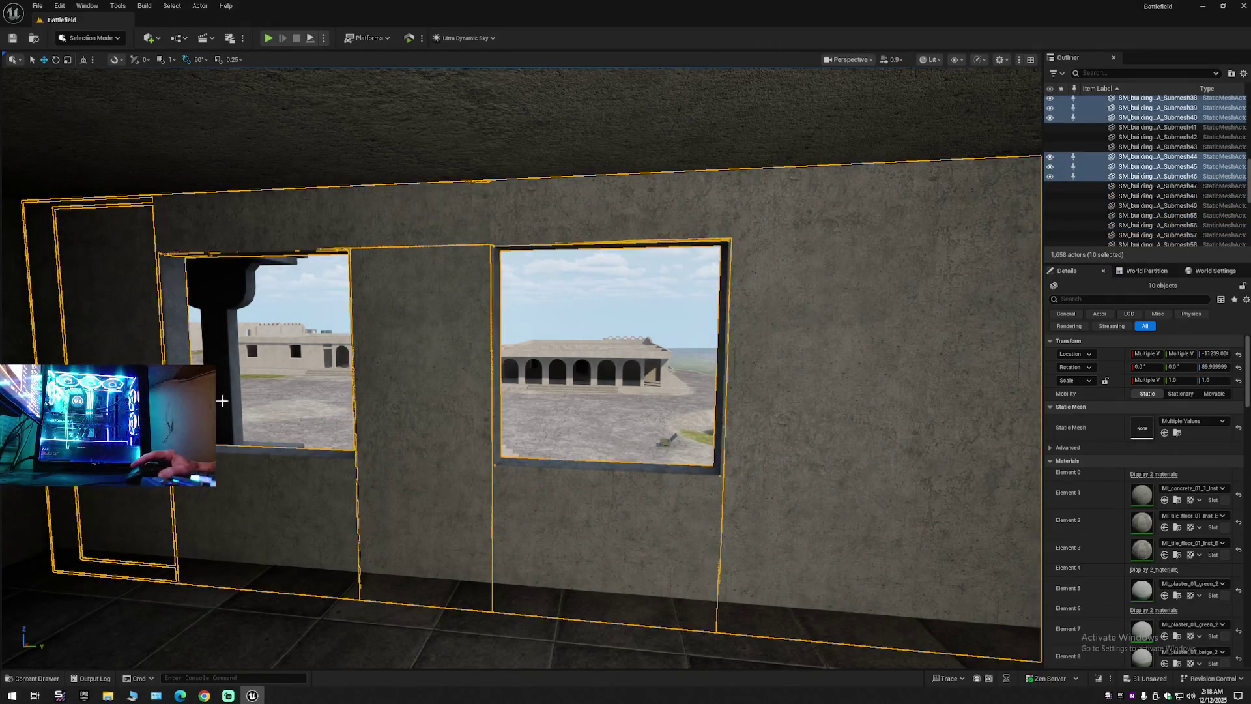
pyautogui.keyDown('ctrl'); pyautogui.click(334, 426); pyautogui.keyUp('ctrl')
pyautogui.moveTo(334, 426); pyautogui.dragTo(334, 426)
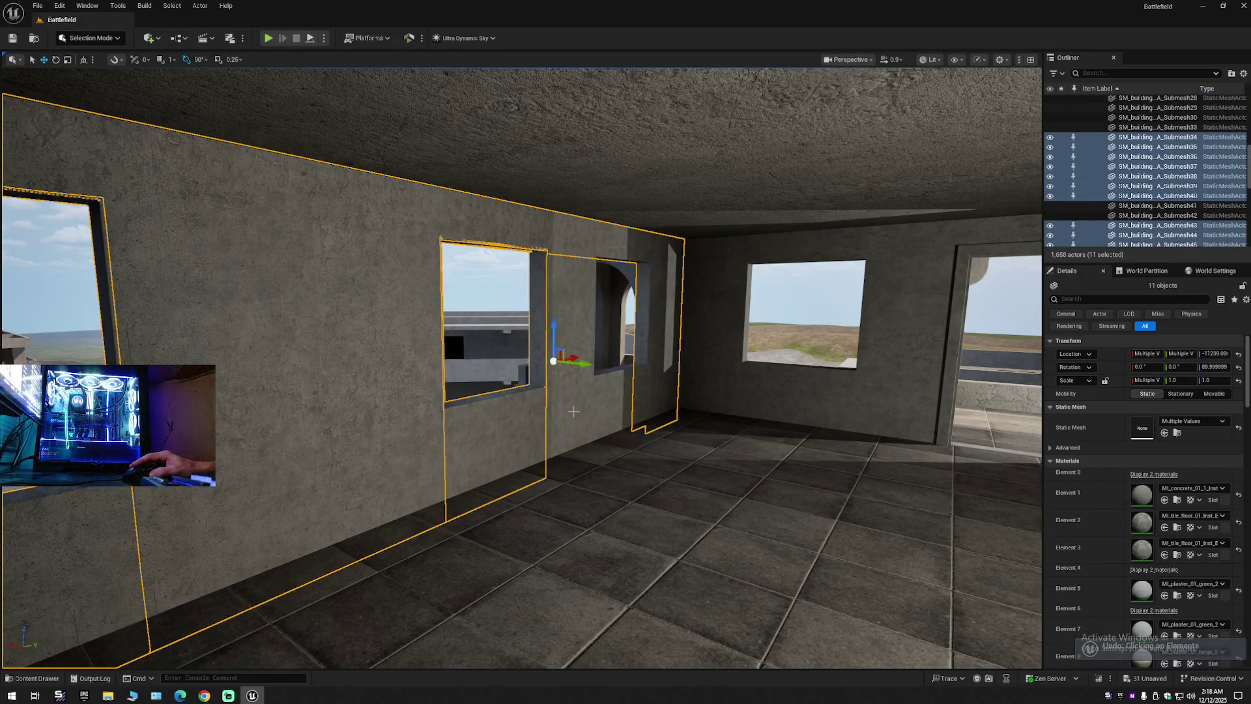
pyautogui.moveTo(331, 386)
pyautogui.mouseDown()
pyautogui.moveTo(313, 391)
pyautogui.moveTo(355, 390)
pyautogui.mouseUp()
pyautogui.keyDown('ctrl'); pyautogui.click(362, 387); pyautogui.keyUp('ctrl')
pyautogui.scroll(-1, 359, 389)
pyautogui.scroll(-1, 352, 390)
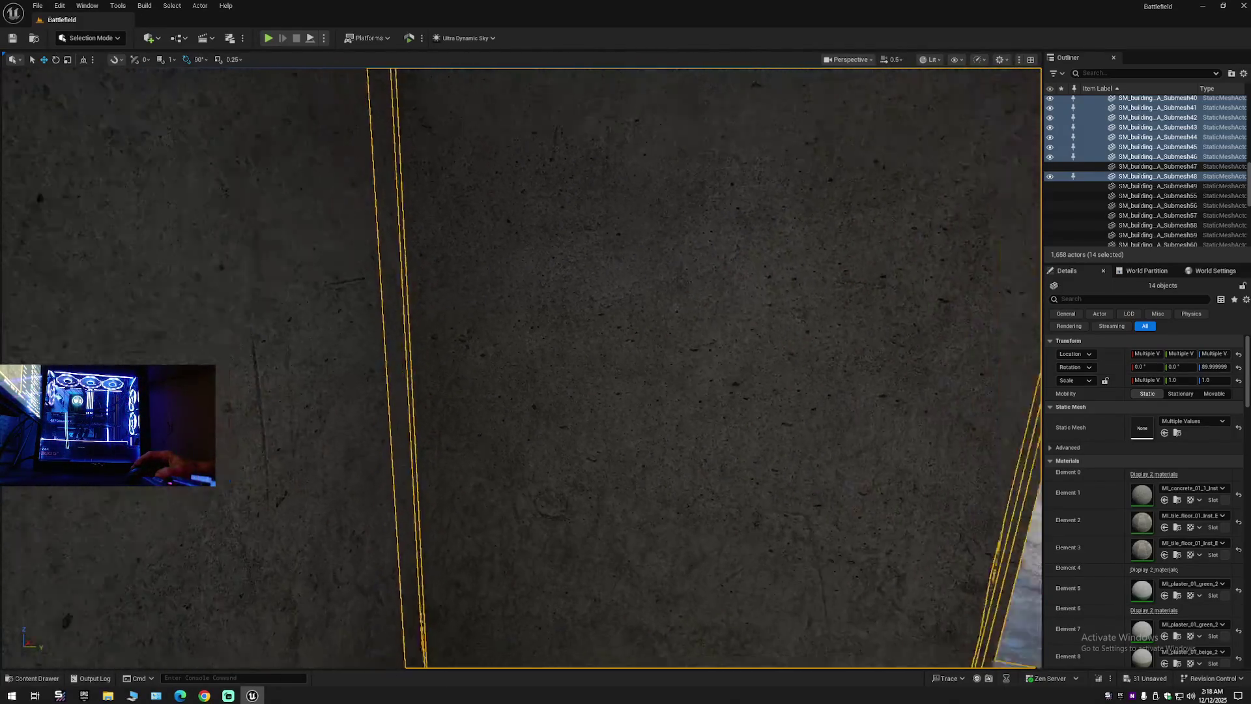
pyautogui.scroll(-5, 447, 410)
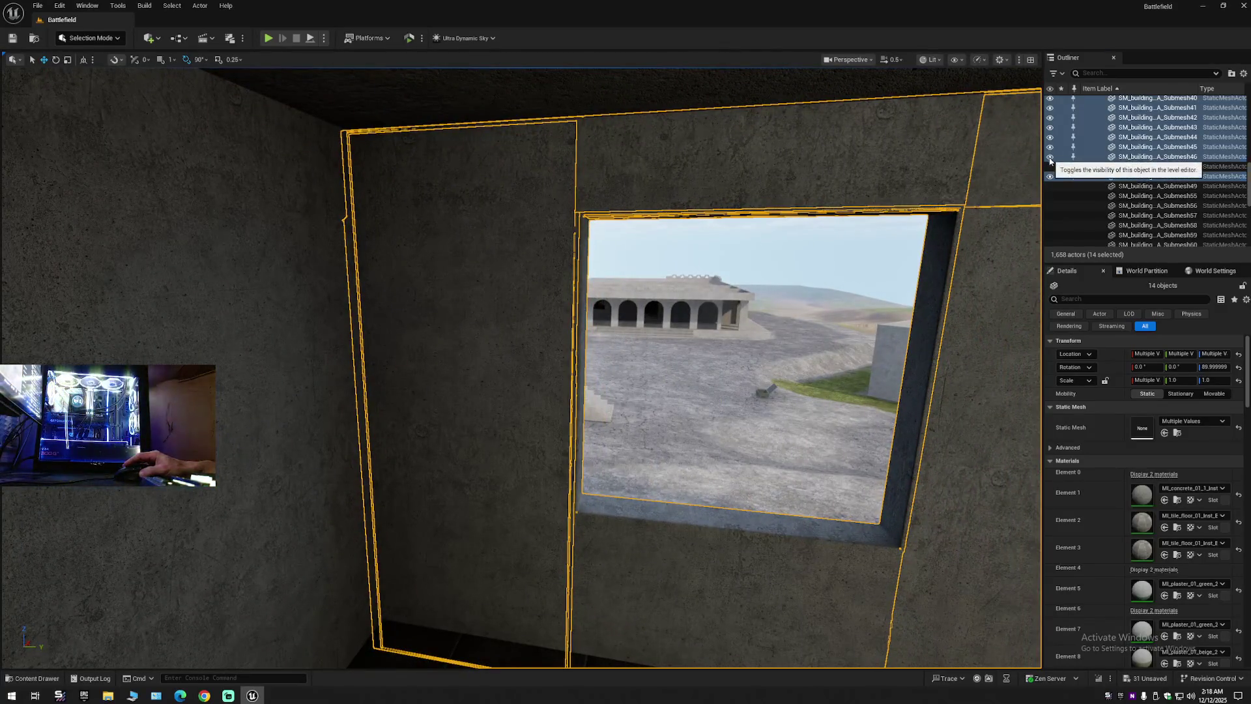
# Hide the selected upper-floor wall pieces with the Outliner's visibility eye.
pyautogui.click(1050, 160)
pyautogui.moveTo(456, 391); pyautogui.dragTo(486, 391)
pyautogui.moveTo(665, 279); pyautogui.dragTo(665, 278)
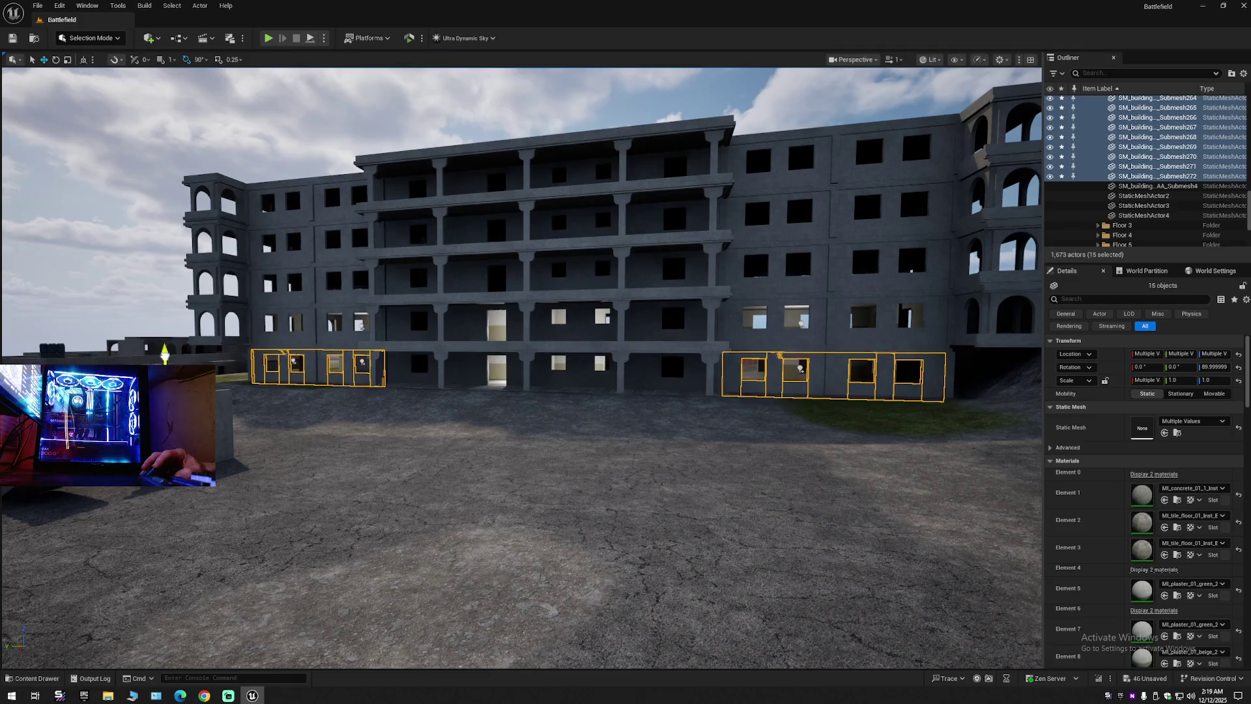
# Raise the copied wall pieces slightly with the gizmo's blue Z arrow.
pyautogui.moveTo(581, 407); pyautogui.dragTo(582, 368)
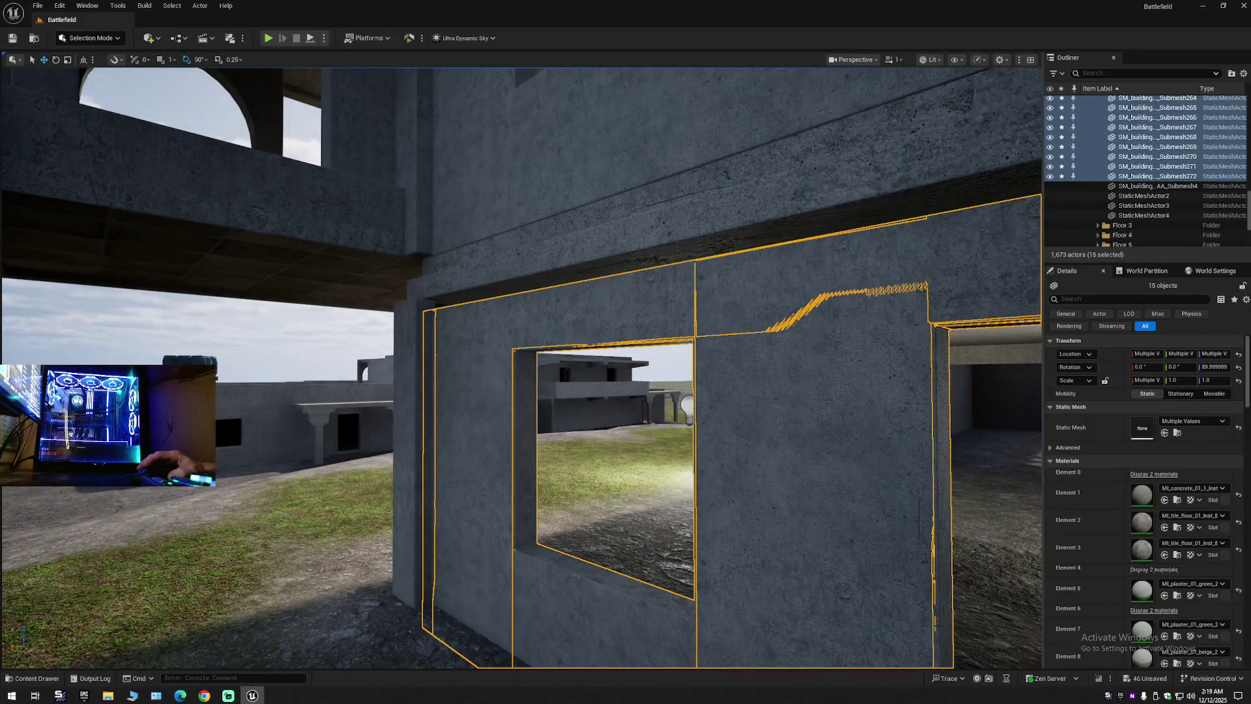
pyautogui.moveTo(486, 373); pyautogui.dragTo(485, 363)
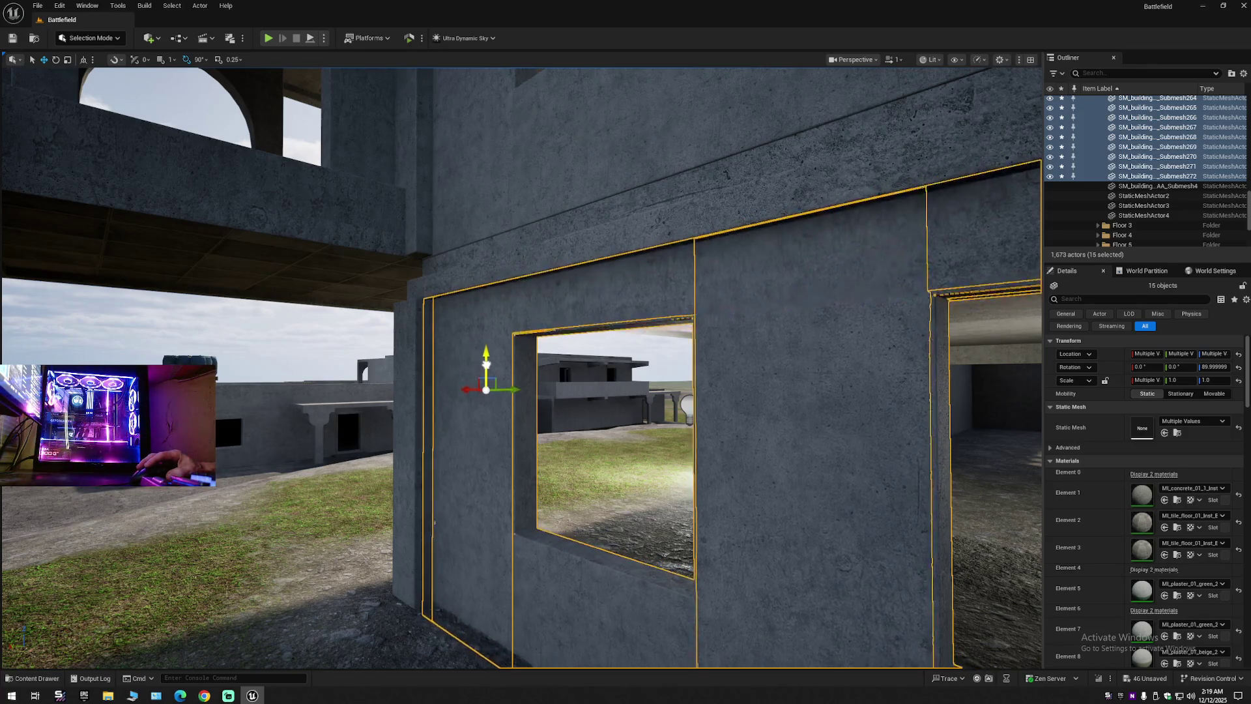
pyautogui.moveTo(428, 378); pyautogui.dragTo(428, 378)
# Undo the accidental selection of SM_building_03_4_AA and add the left wall piece instead.
pyautogui.moveTo(688, 394); pyautogui.dragTo(687, 393)
pyautogui.keyDown('ctrl'); pyautogui.click(596, 398); pyautogui.keyUp('ctrl')
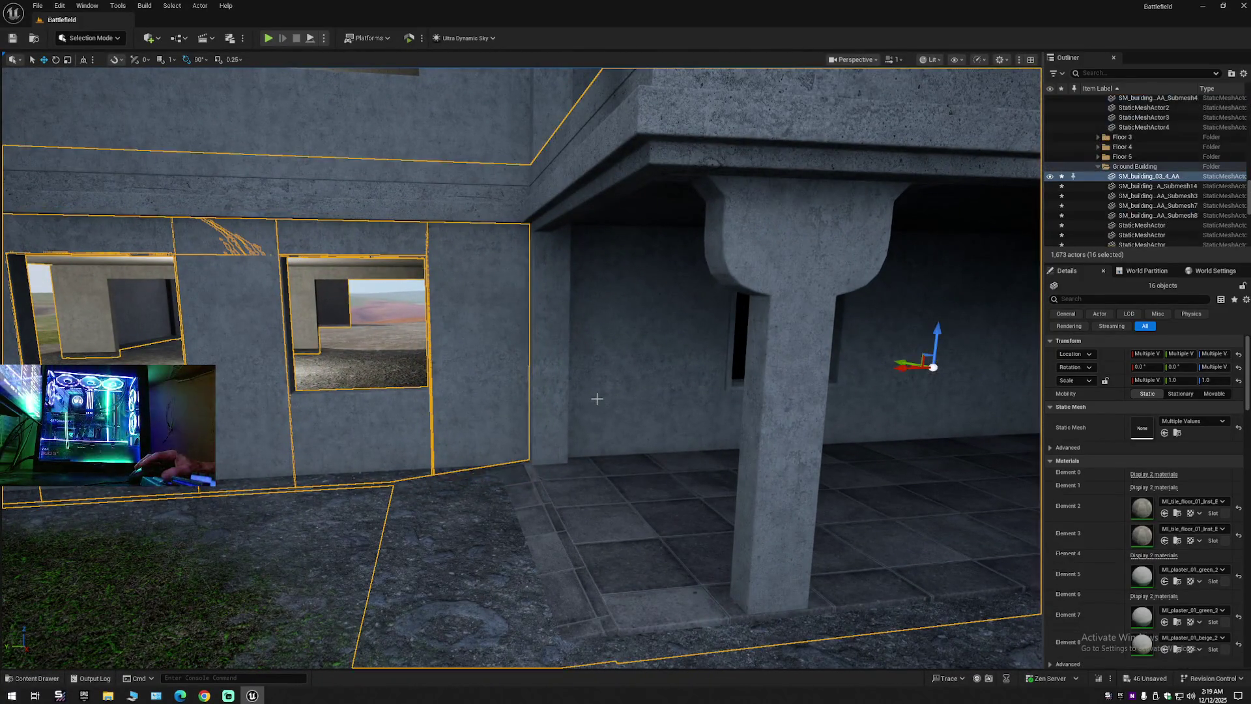
pyautogui.moveTo(597, 398); pyautogui.dragTo(595, 399)
pyautogui.hotkey('ctrl', 'z')
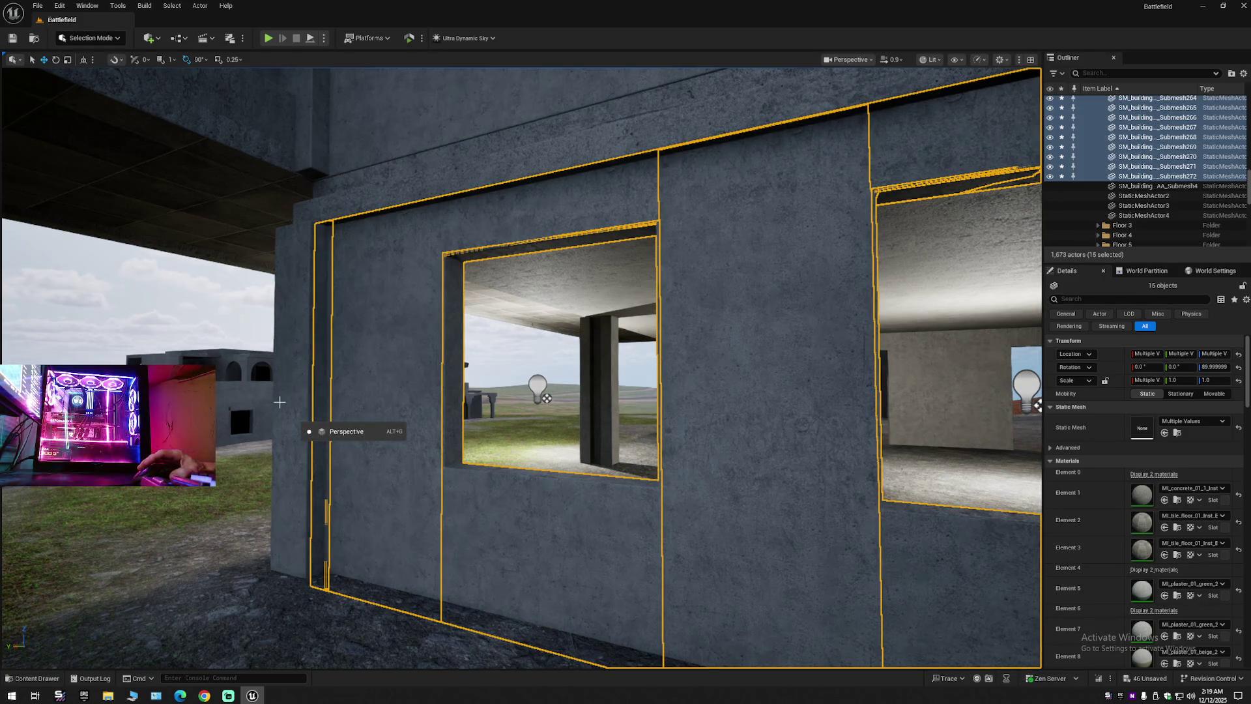
pyautogui.moveTo(279, 402); pyautogui.dragTo(278, 402)
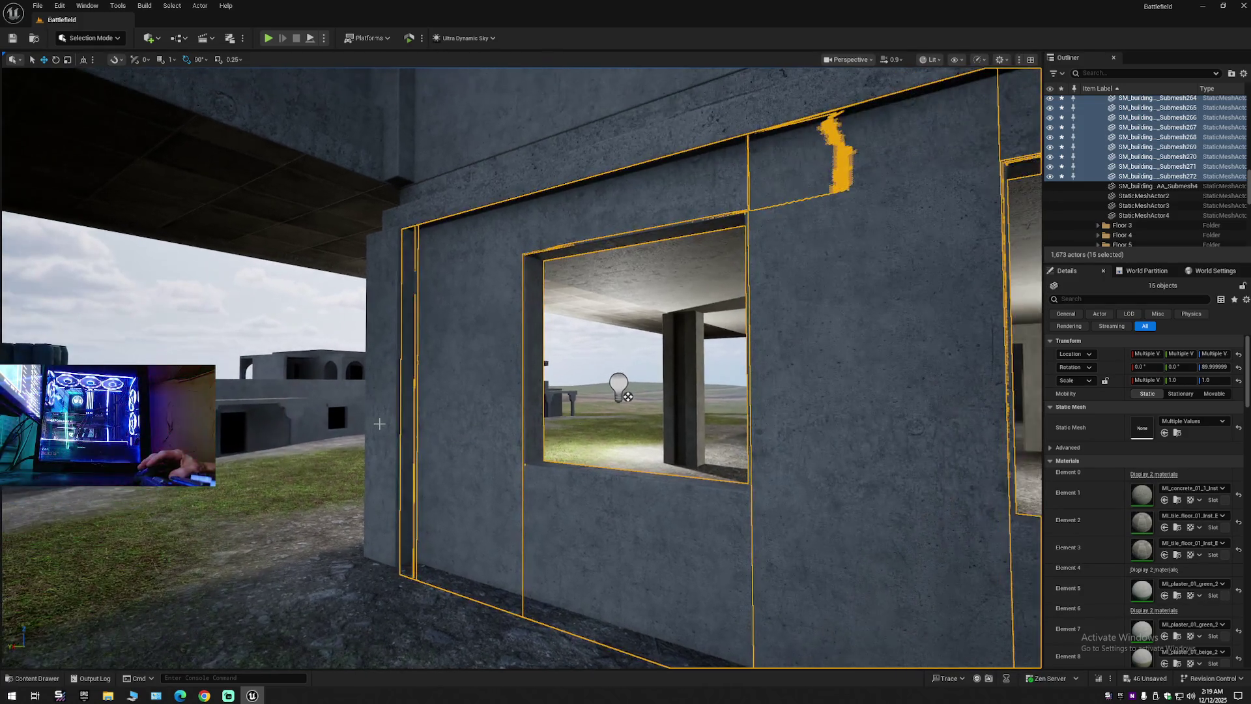
pyautogui.keyDown('ctrl'); pyautogui.click(381, 430); pyautogui.keyUp('ctrl')
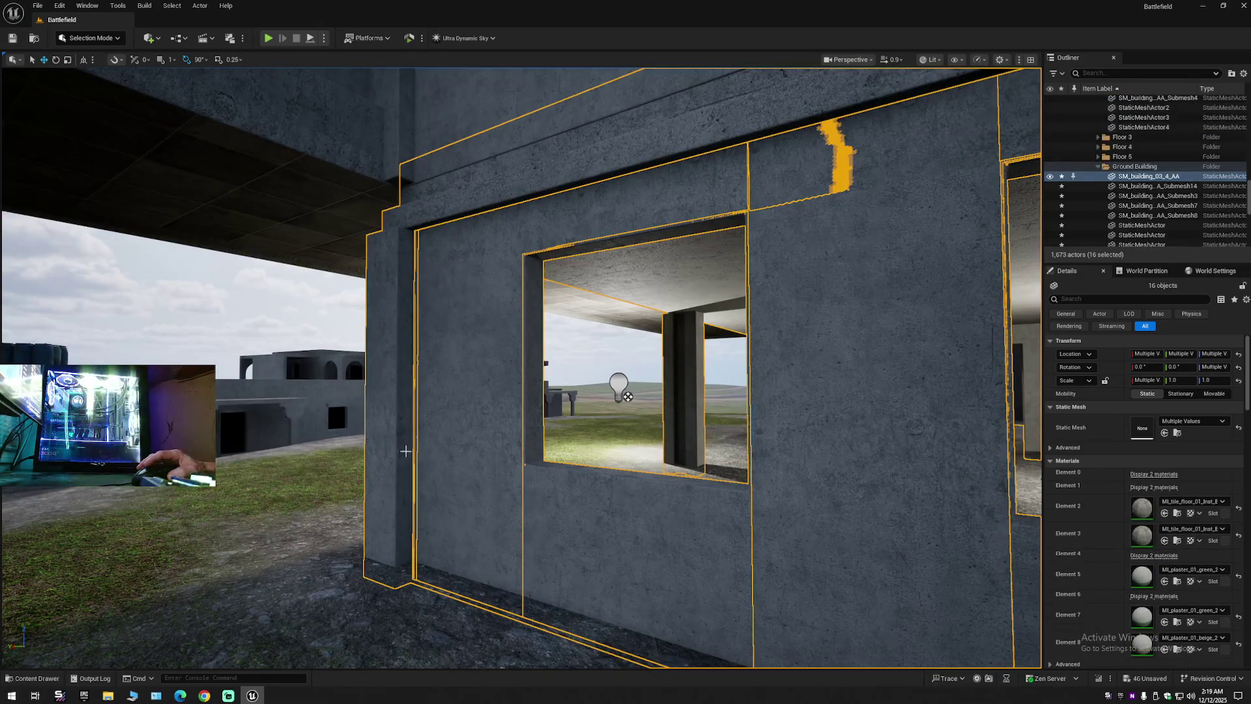
pyautogui.moveTo(446, 474); pyautogui.dragTo(446, 475)
pyautogui.scroll(2, 446, 474)
pyautogui.scroll(-1, 446, 475)
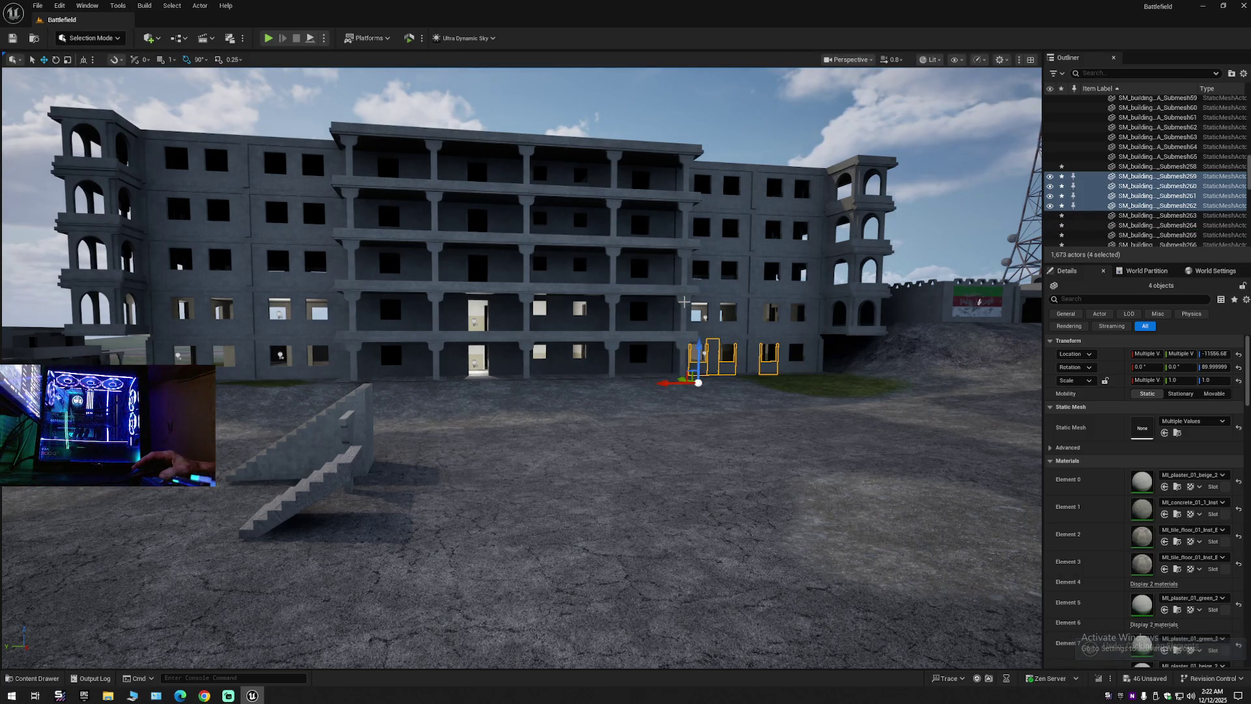
# Undo the extra selections and delete the fifteen copied ground-floor wall pieces.
pyautogui.keyDown('ctrl'); pyautogui.click(683, 302); pyautogui.keyUp('ctrl')
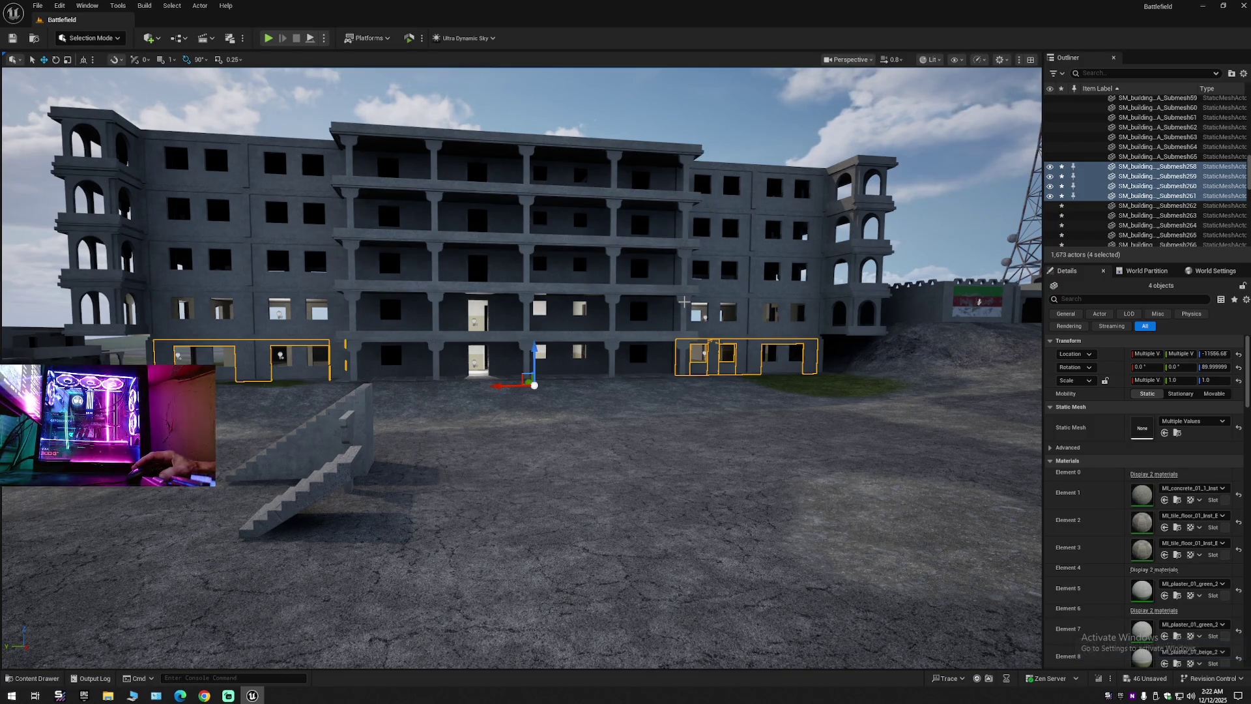
pyautogui.hotkey('ctrl', 'z')
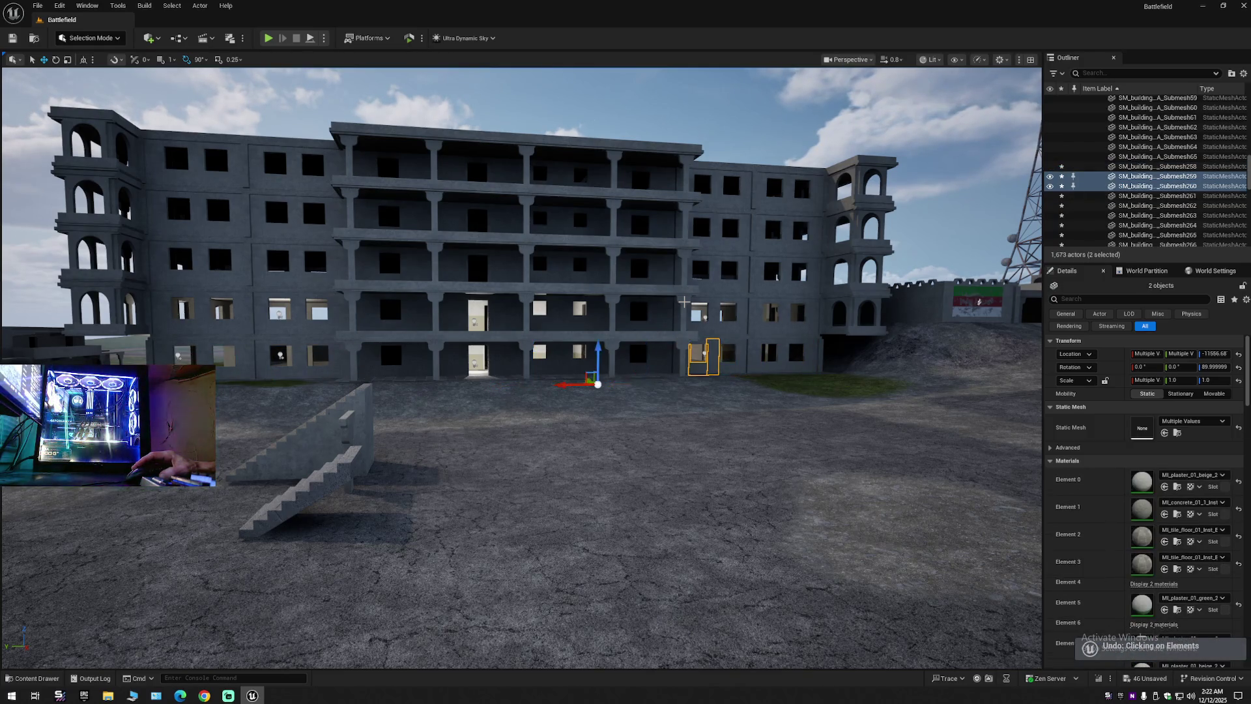
pyautogui.hotkey('ctrl', 'z')
pyautogui.hotkey('ctrl', 'z')
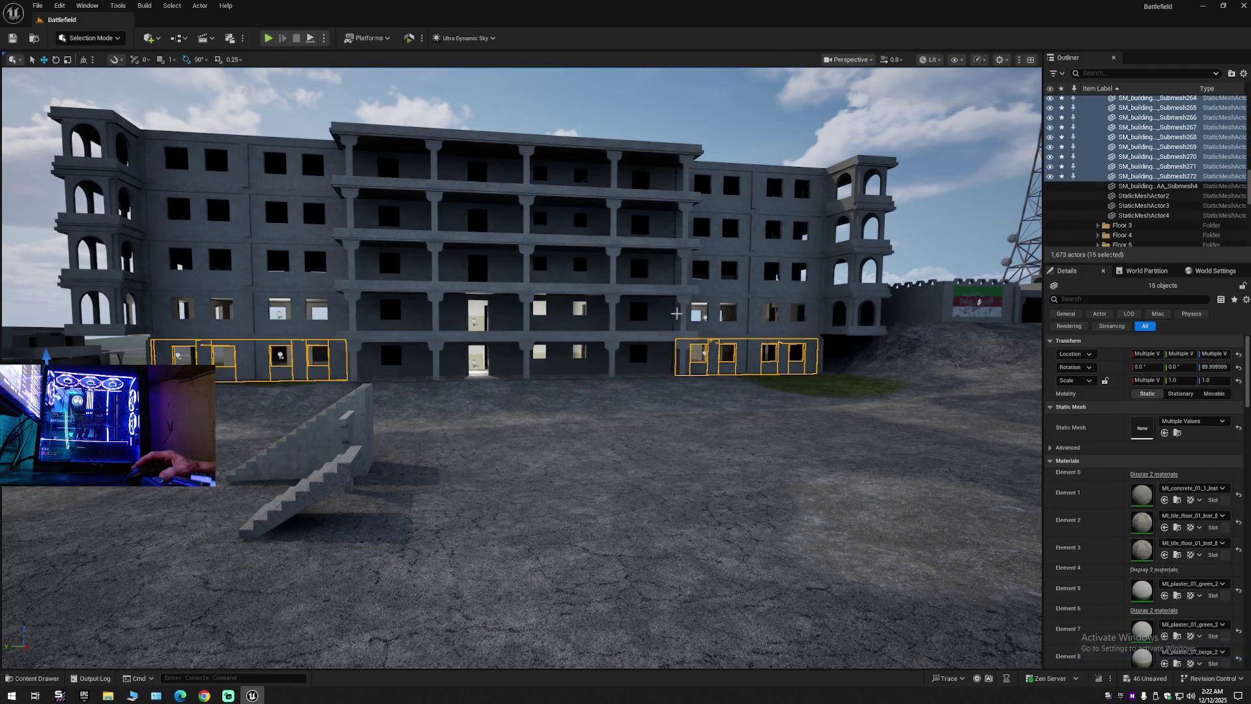
pyautogui.press('w')
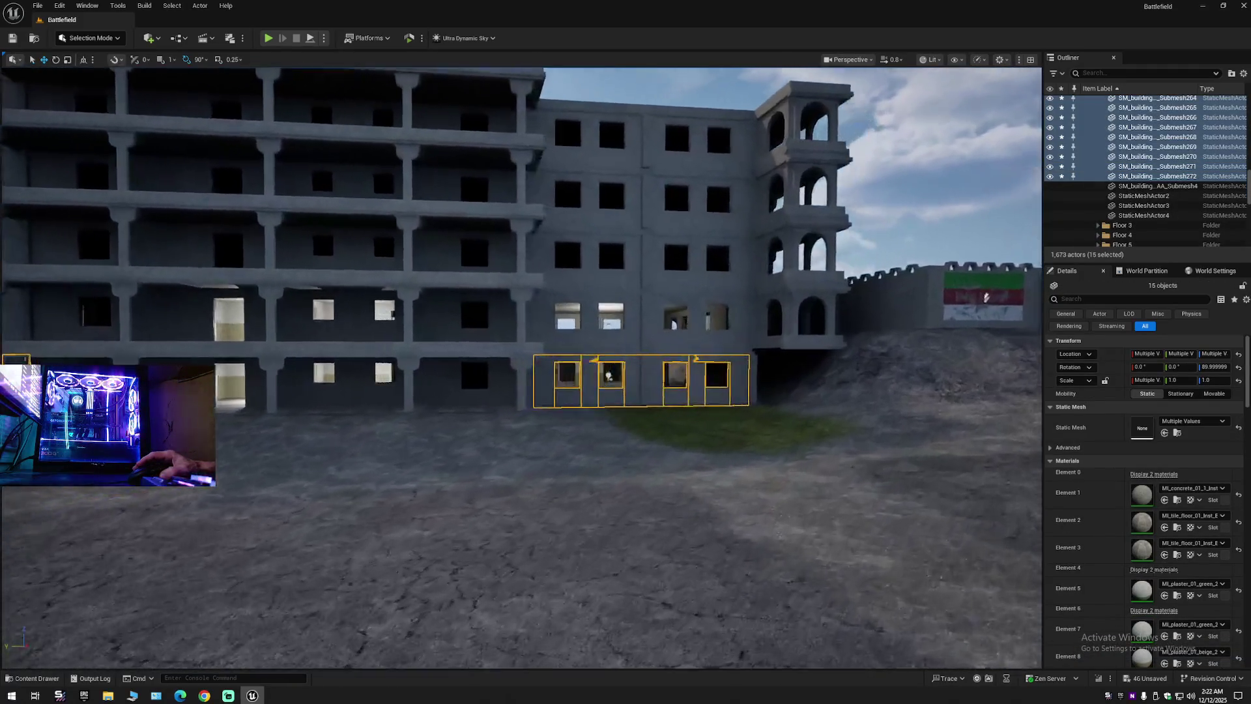
pyautogui.press('s')
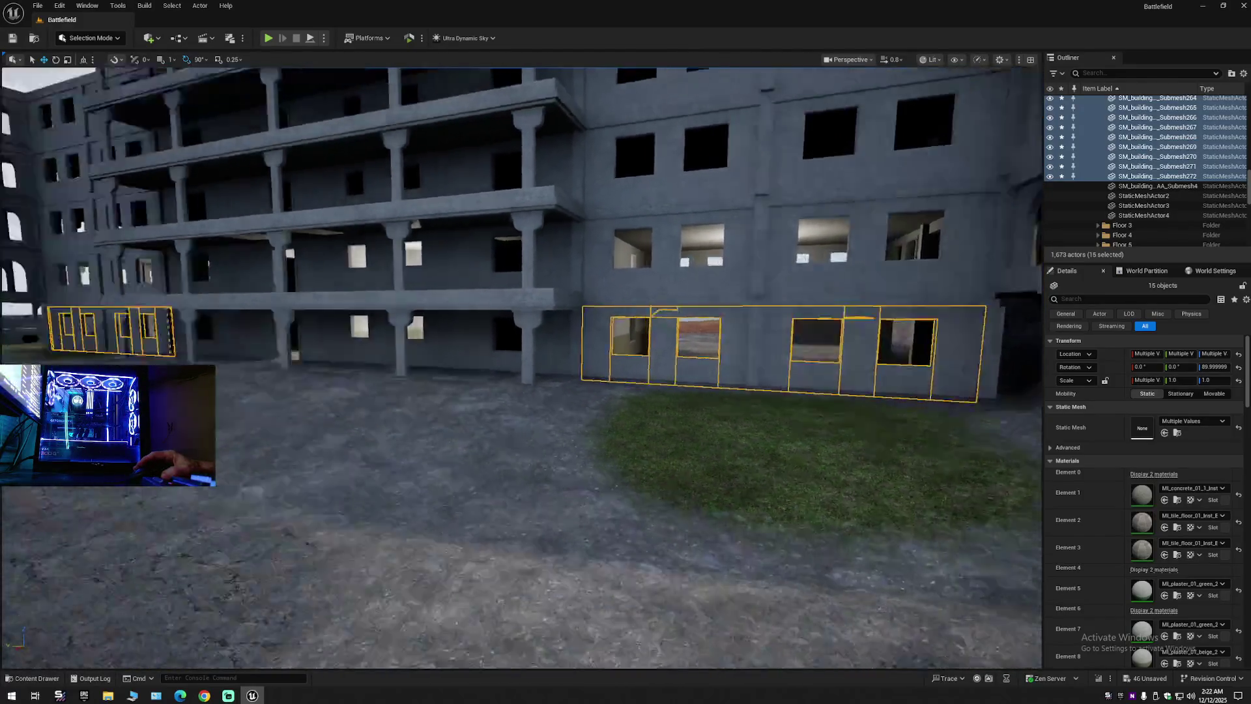
pyautogui.press('a')
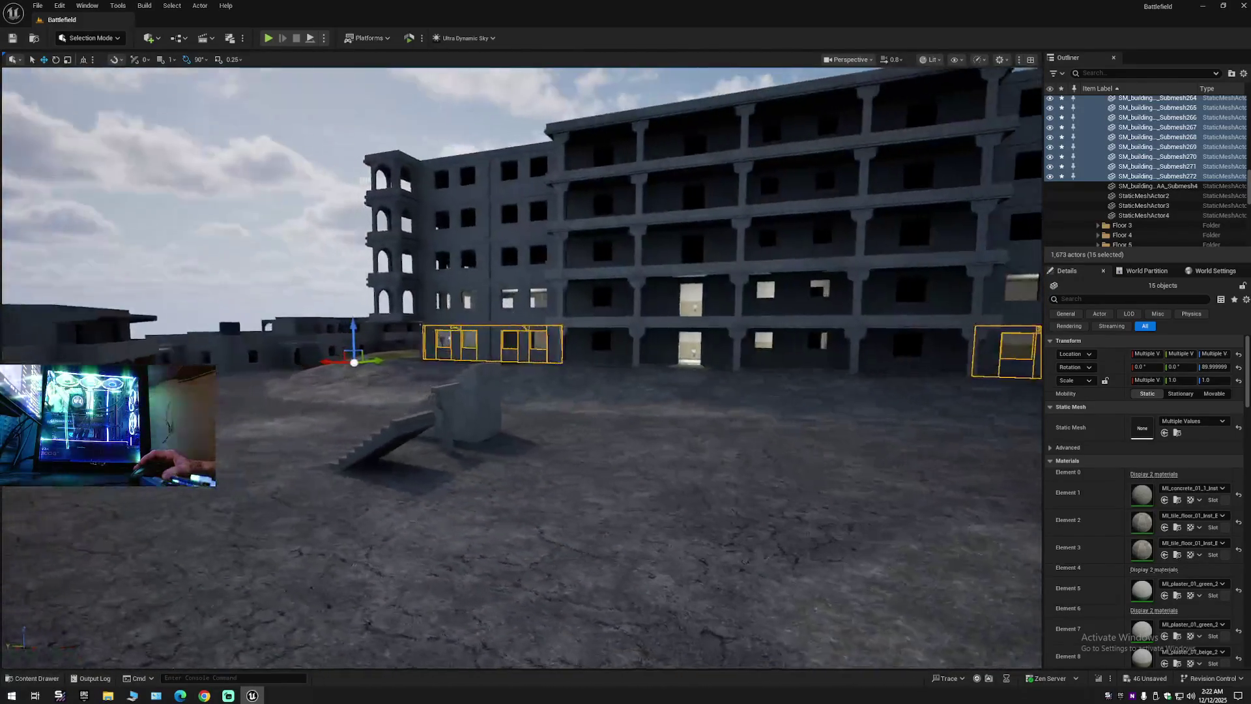
pyautogui.press('Escape')
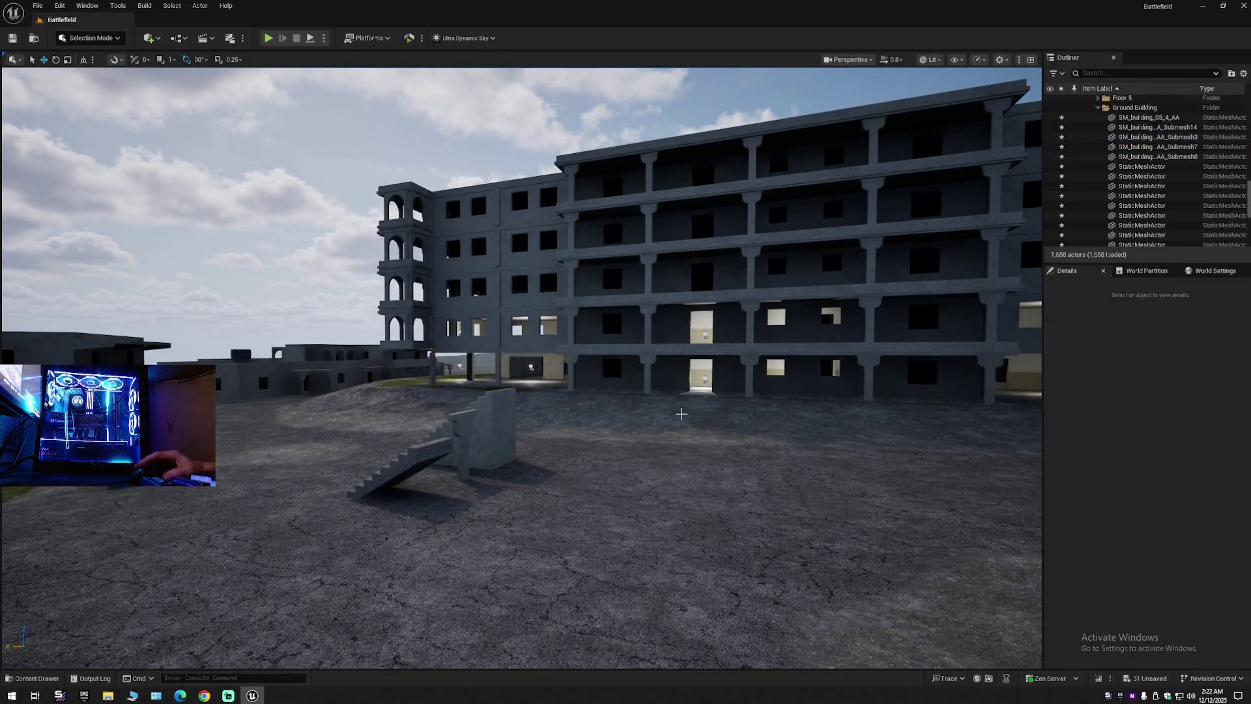
# Collapse the Outliner to top-level folders and unhide the Foliage folder's trees and grass.
pyautogui.press('d')
pyautogui.press('a')
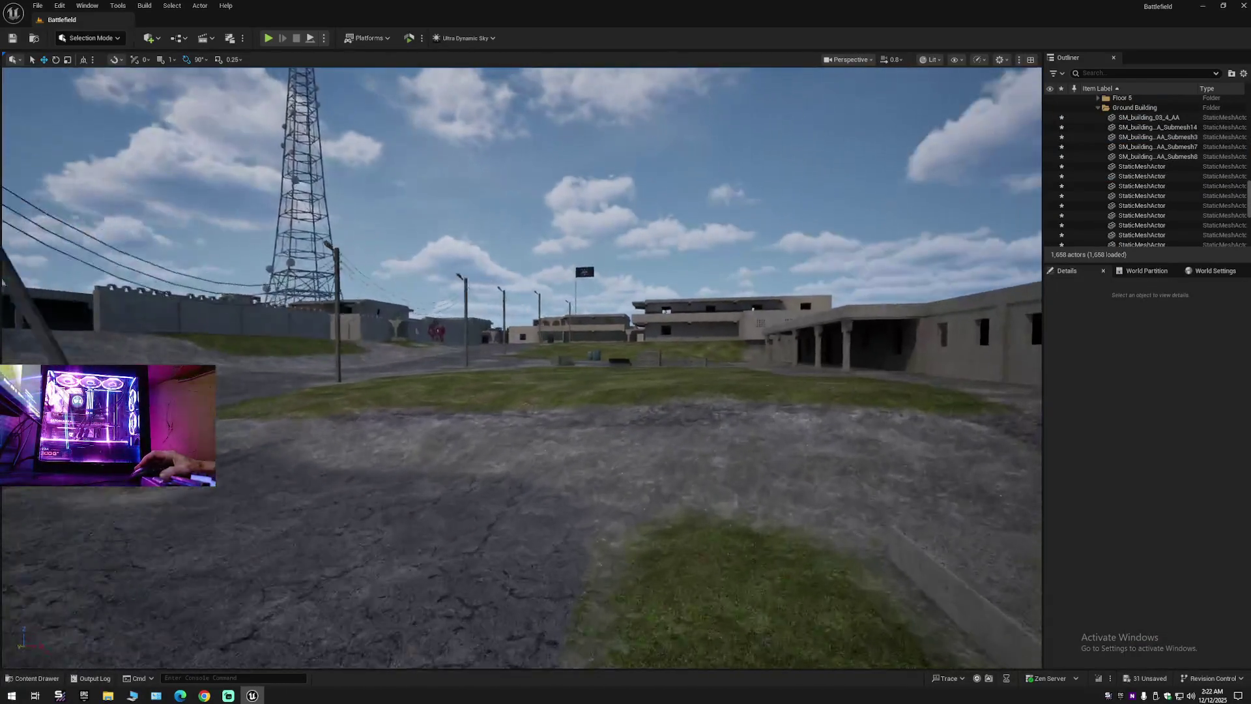
pyautogui.press('a')
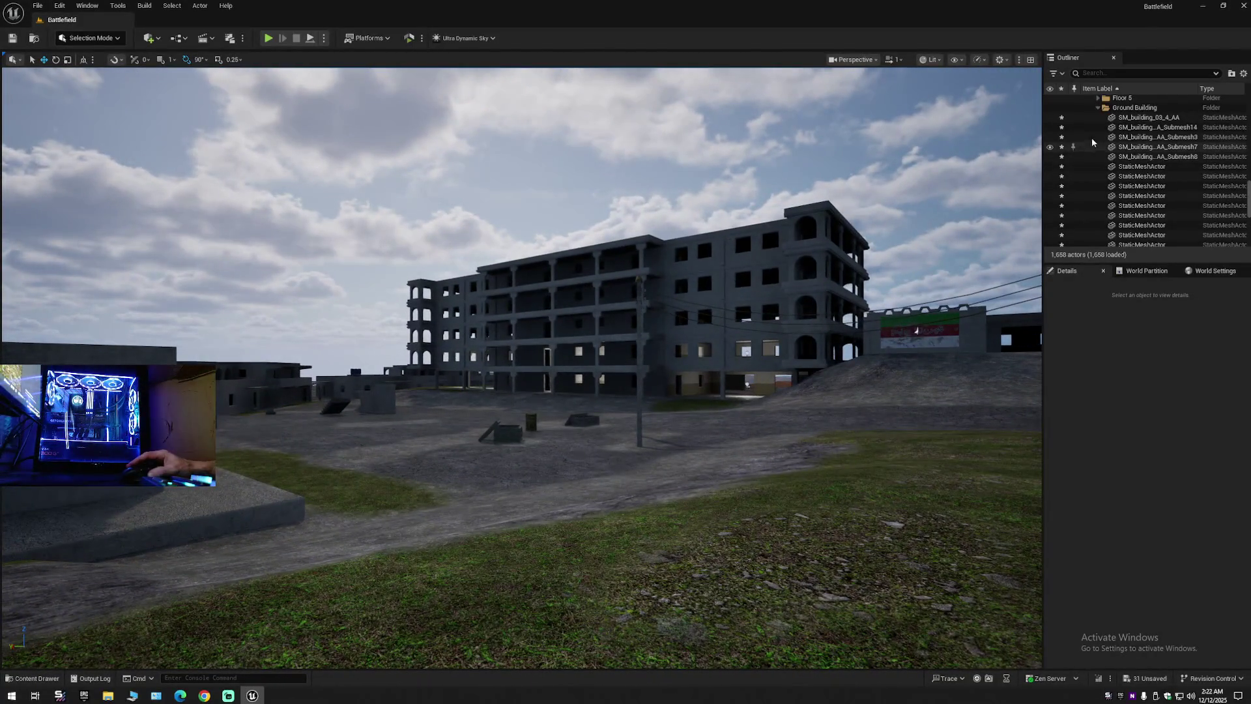
pyautogui.click(1244, 73)
pyautogui.click(1160, 121)
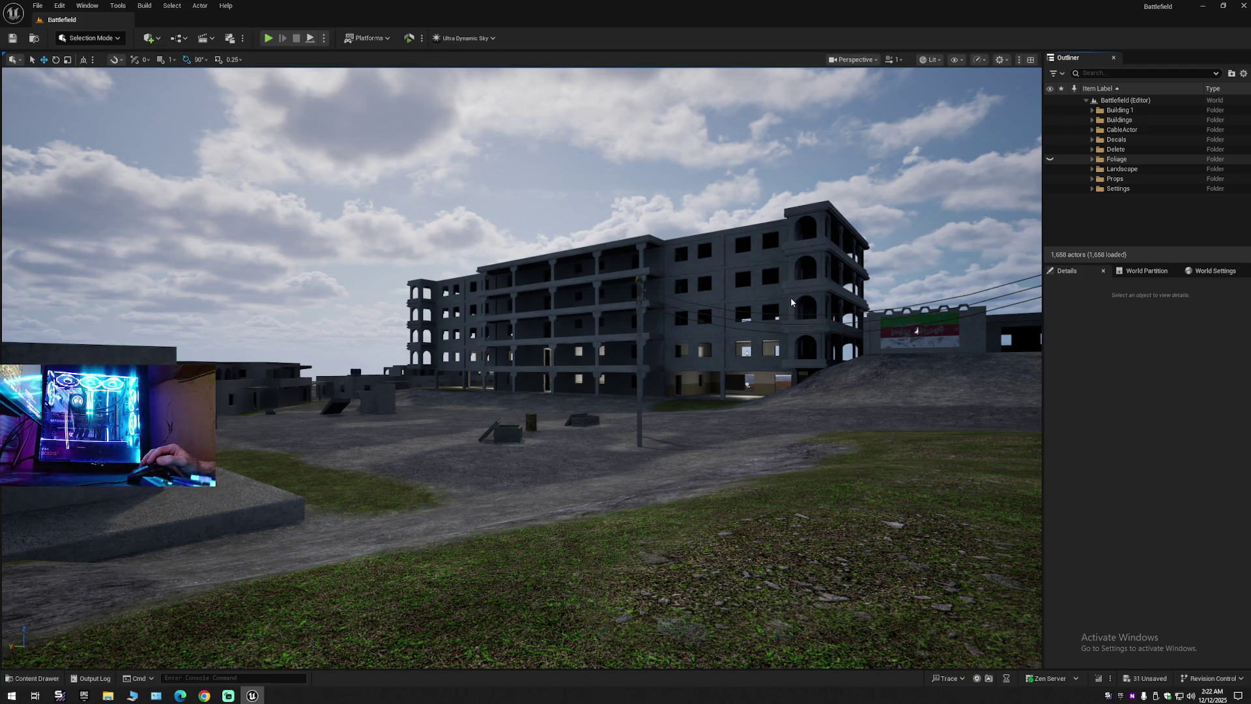
pyautogui.hotkey('ctrl', 'h')
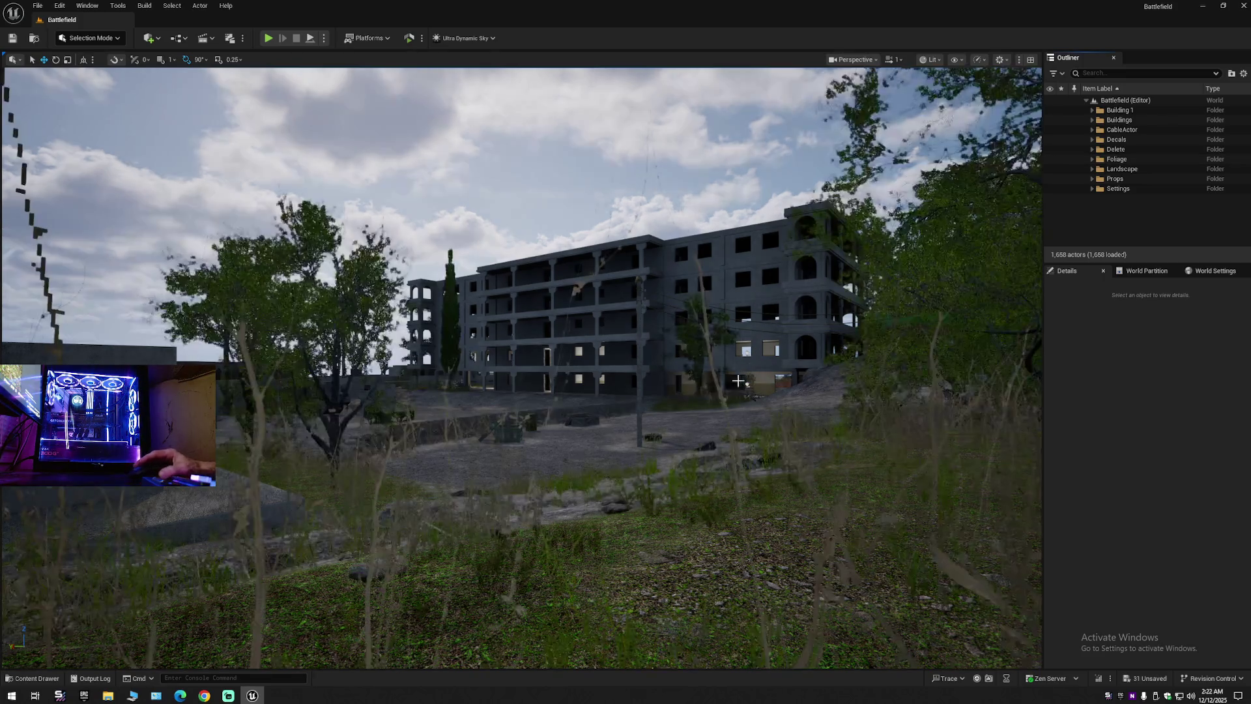
# Fly the camera around and under the building's overhang to its ground-floor walls.
pyautogui.moveTo(735, 385)
pyautogui.mouseDown()
pyautogui.moveTo(738, 332)
pyautogui.moveTo(671, 334)
pyautogui.moveTo(681, 287)
pyautogui.moveTo(782, 287)
pyautogui.moveTo(678, 289)
pyautogui.moveTo(723, 290)
pyautogui.moveTo(781, 254)
pyautogui.moveTo(804, 469)
pyautogui.moveTo(799, 404)
pyautogui.mouseUp()
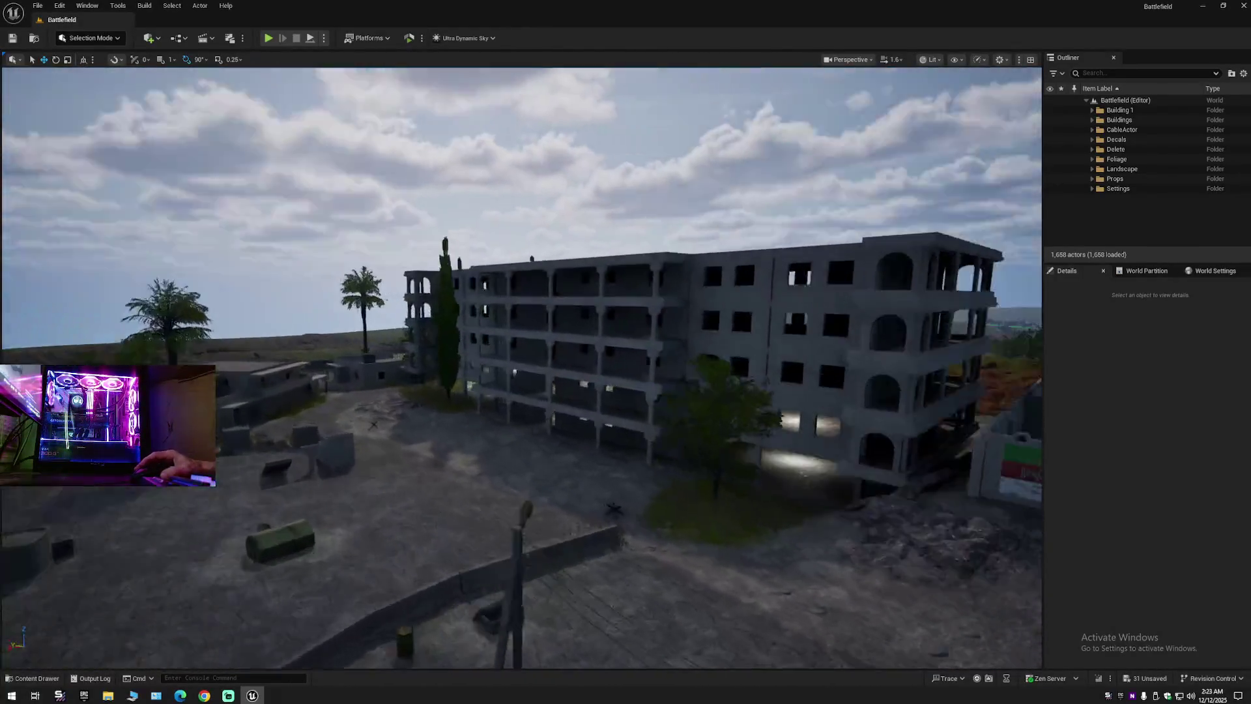
pyautogui.press('w')
pyautogui.scroll(-1, 522, 368)
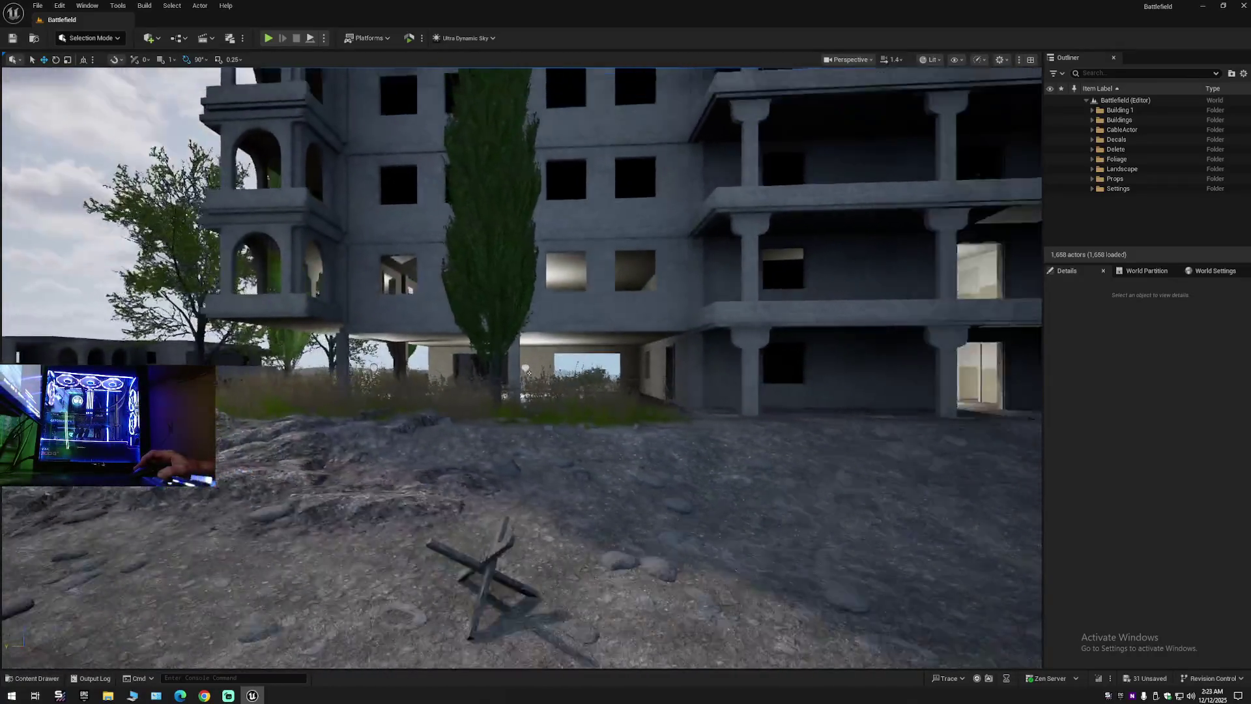
pyautogui.press('s')
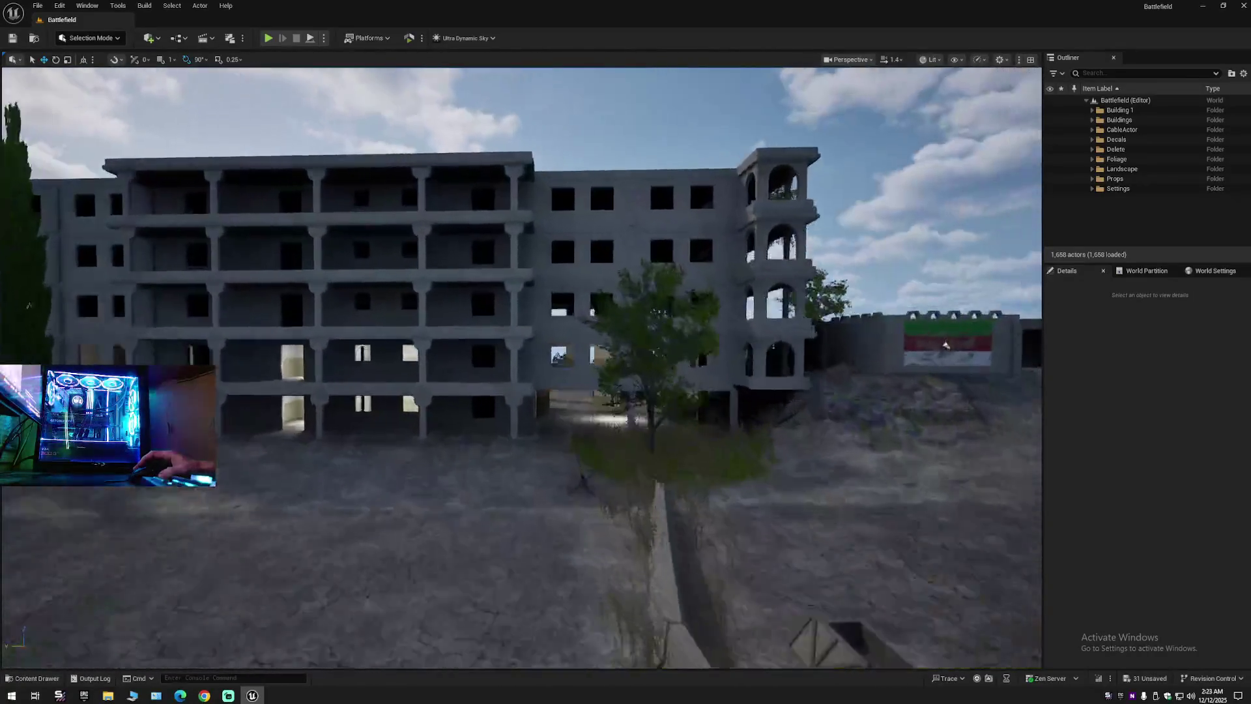
pyautogui.press('w')
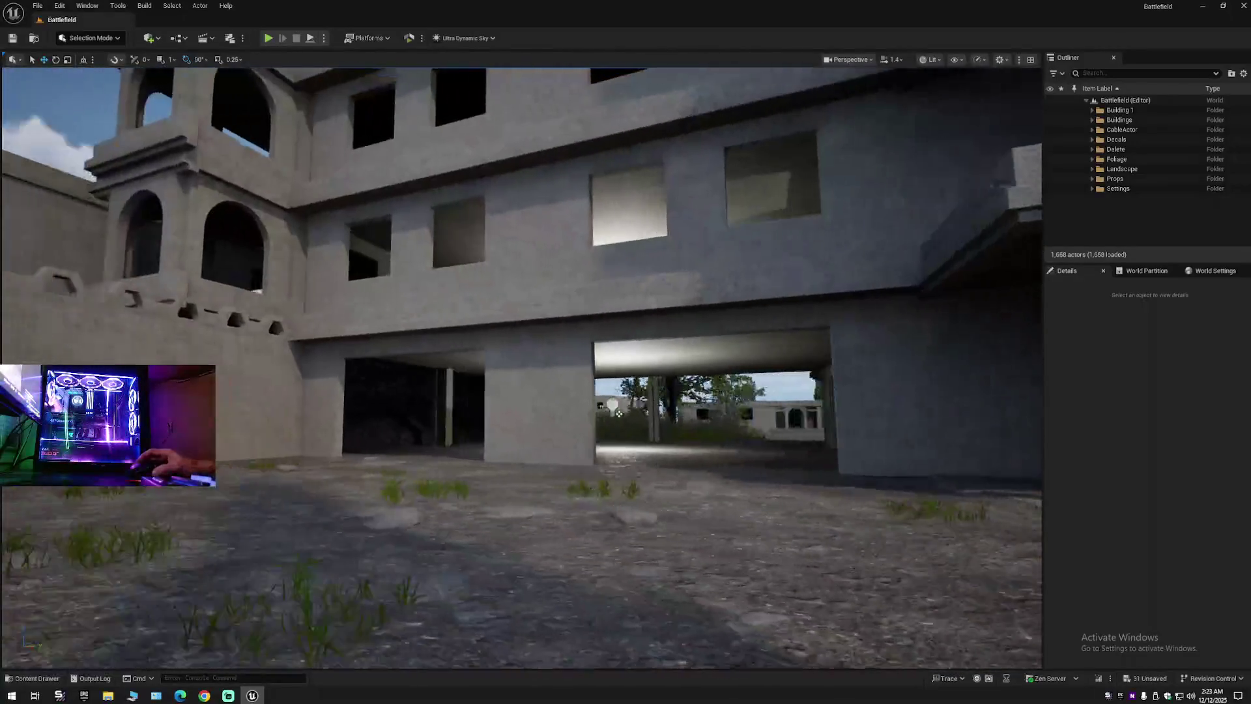
pyautogui.press('s')
pyautogui.press('w')
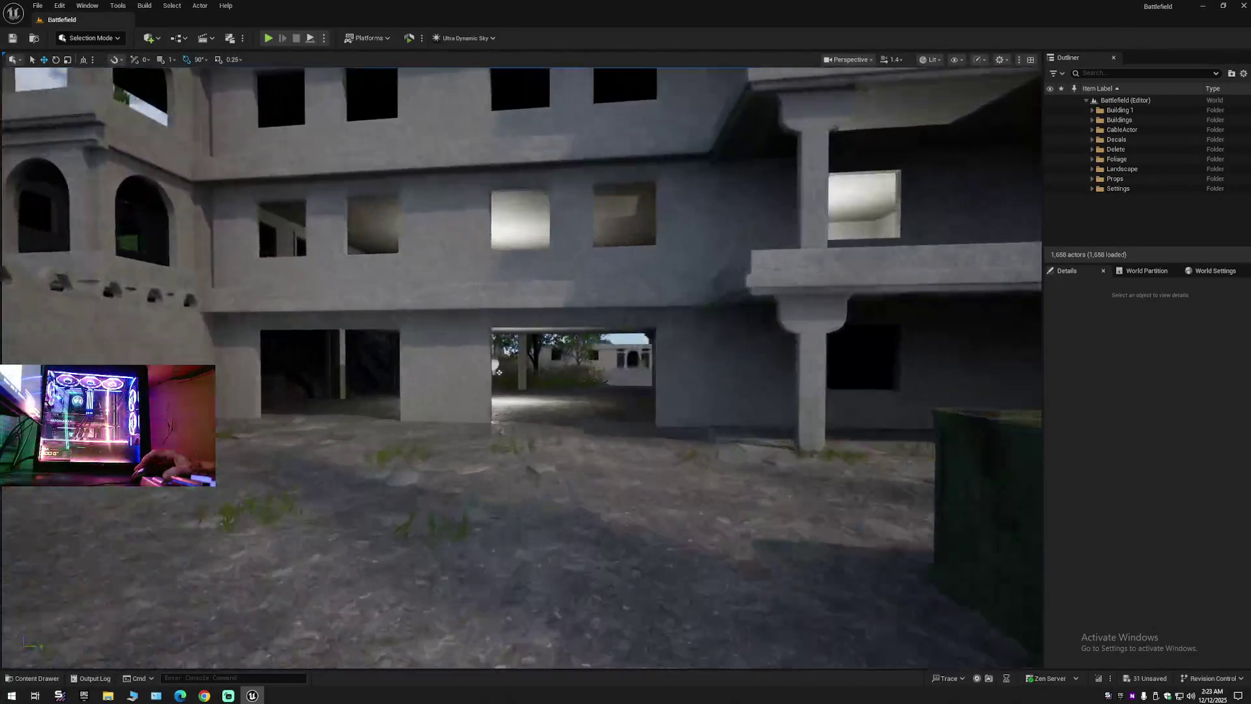
pyautogui.press('s')
pyautogui.press('a')
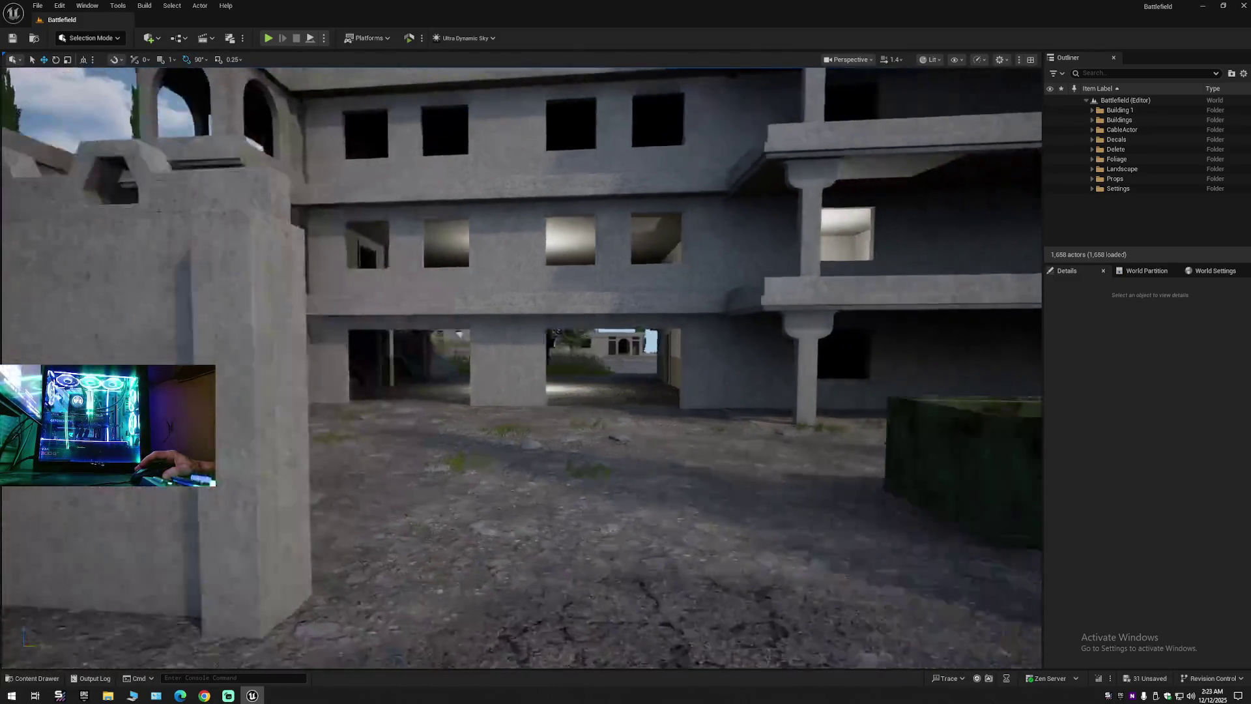
pyautogui.press('s')
pyautogui.press('e')
pyautogui.press('s')
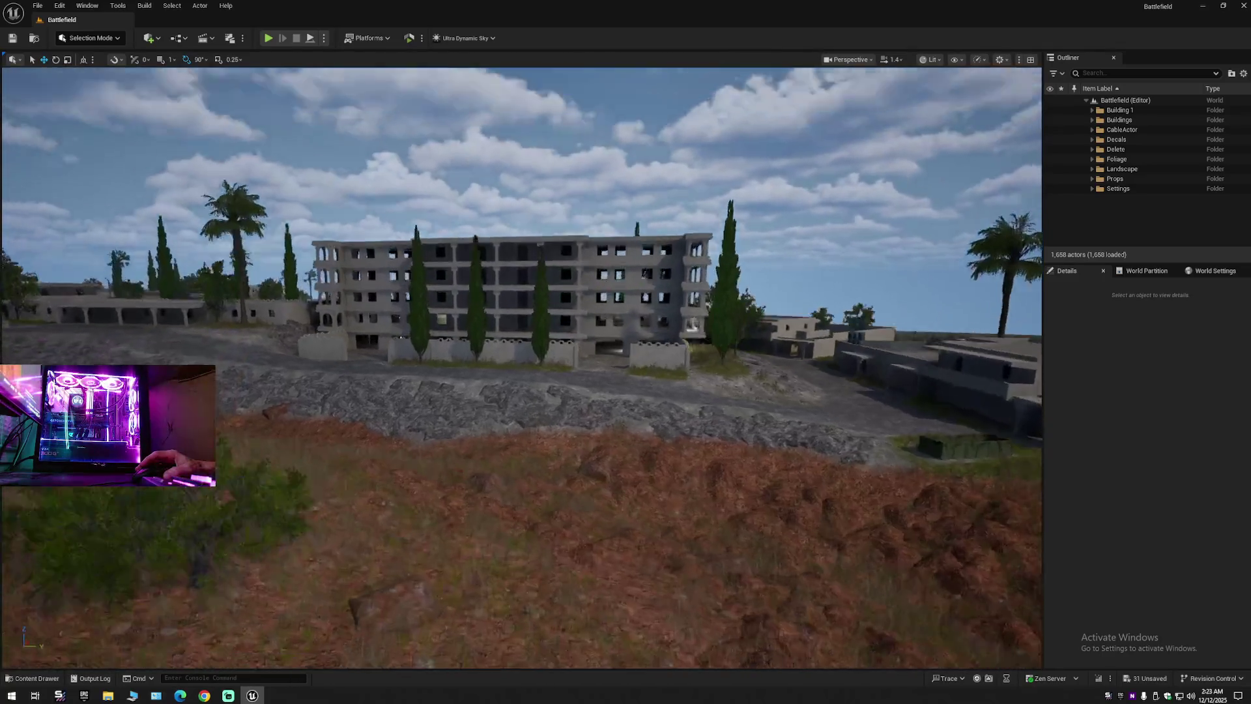
pyautogui.press('w')
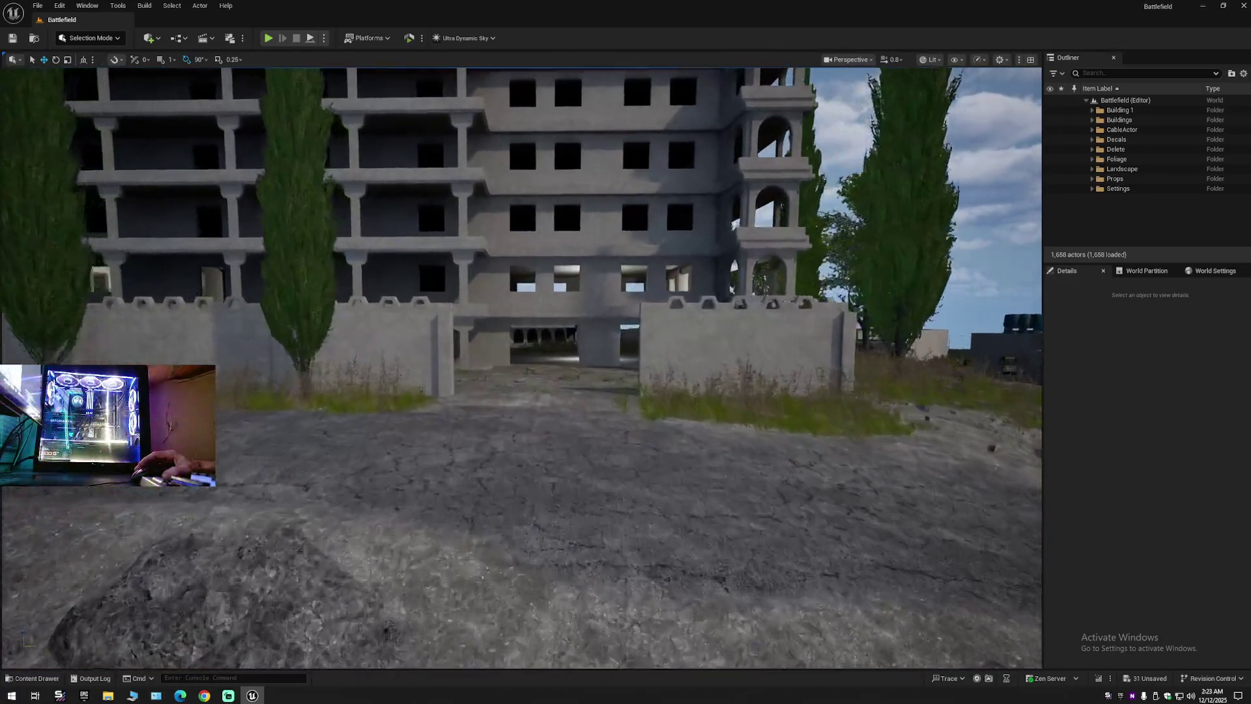
pyautogui.press('w')
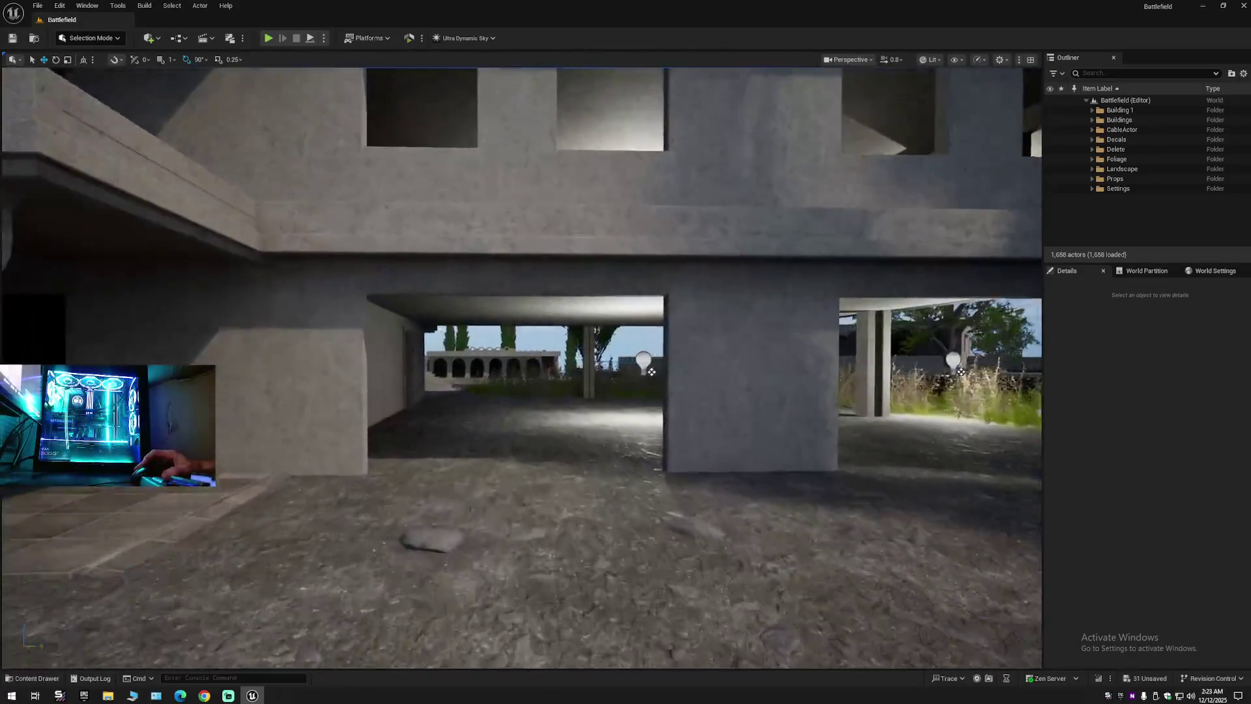
pyautogui.press('w')
pyautogui.scroll(-1, 521, 365)
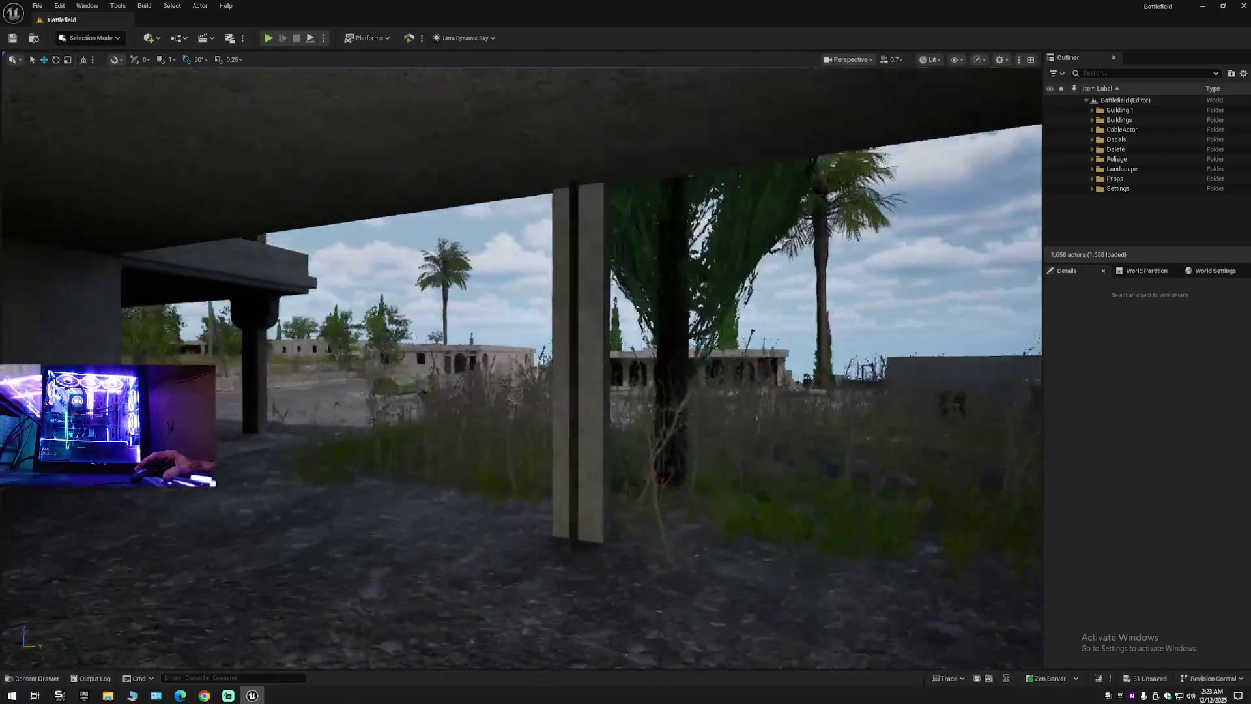
pyautogui.press('w')
pyautogui.press('w')
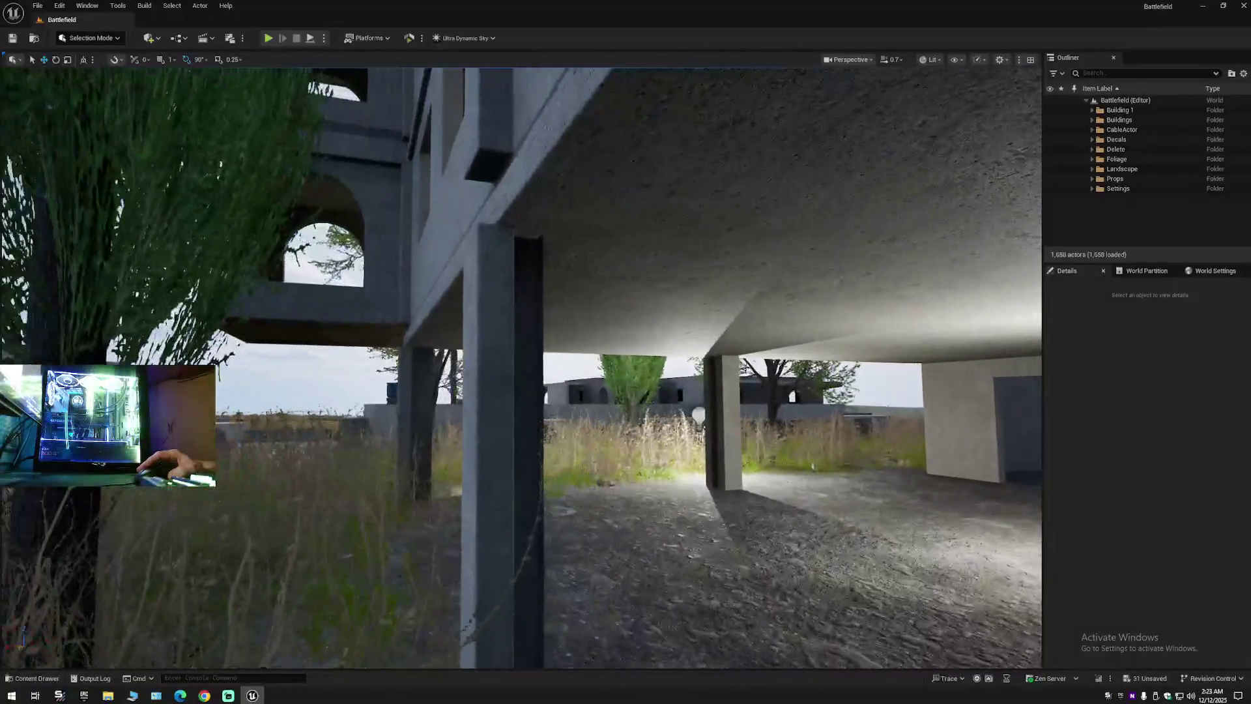
pyautogui.press('w')
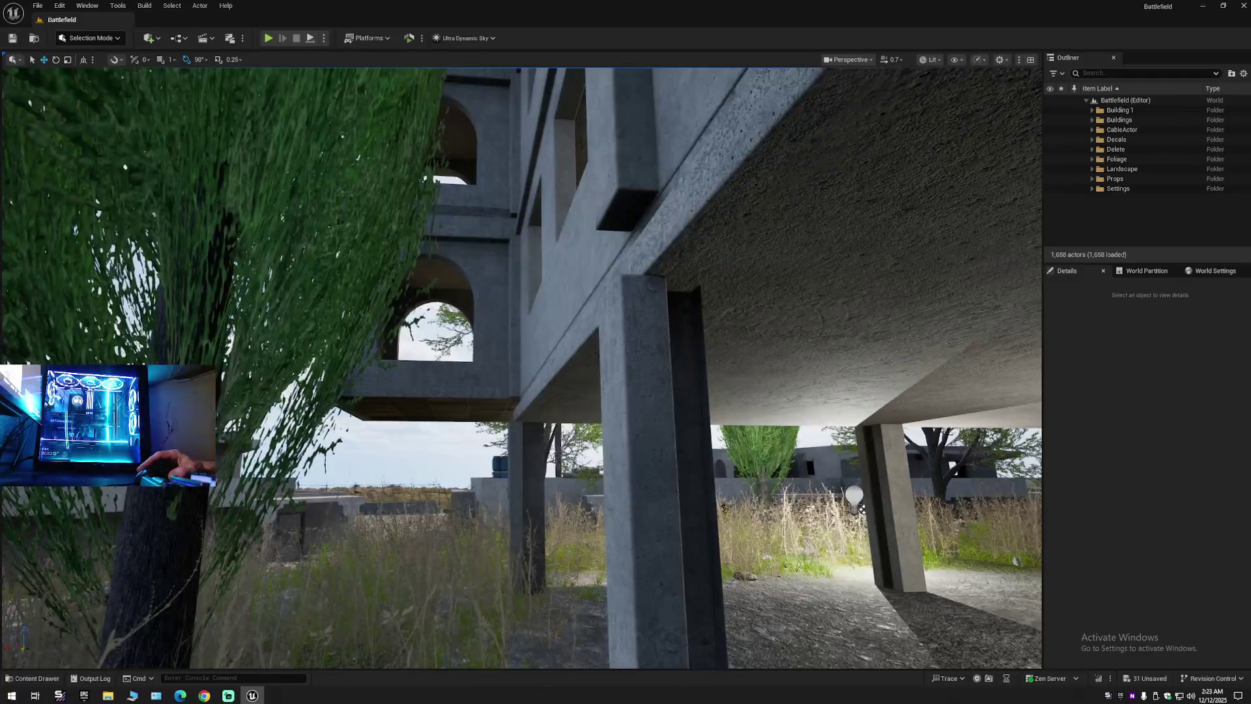
pyautogui.press('w')
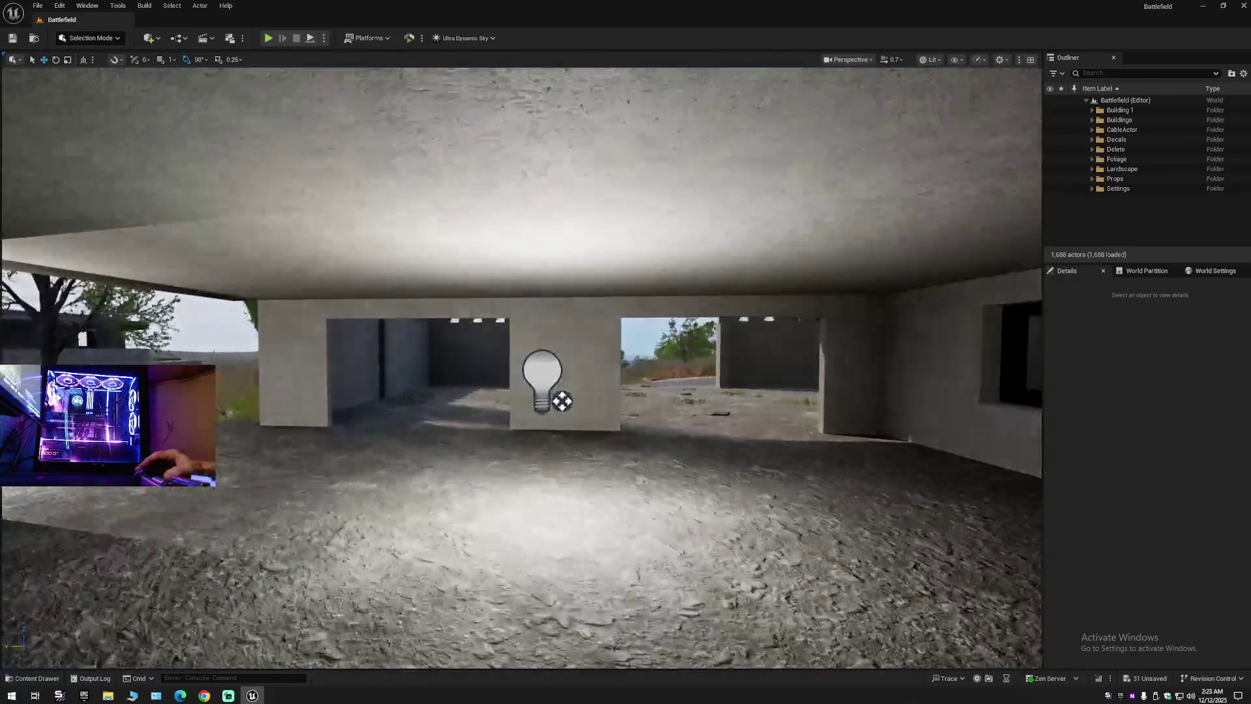
pyautogui.press('w')
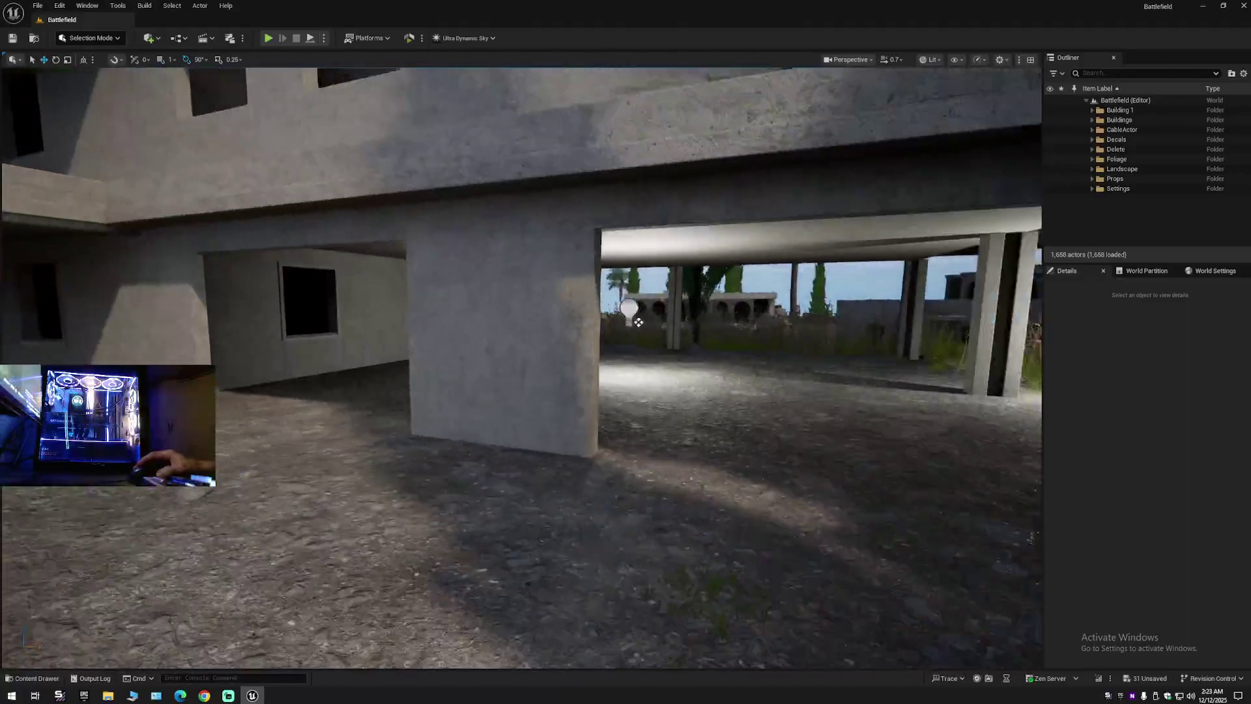
pyautogui.press('w')
# Select SM_building_03_4_AA, switch to Modeling Mode, and Tri Select its front pillar-and-wall piece.
pyautogui.click(552, 333)
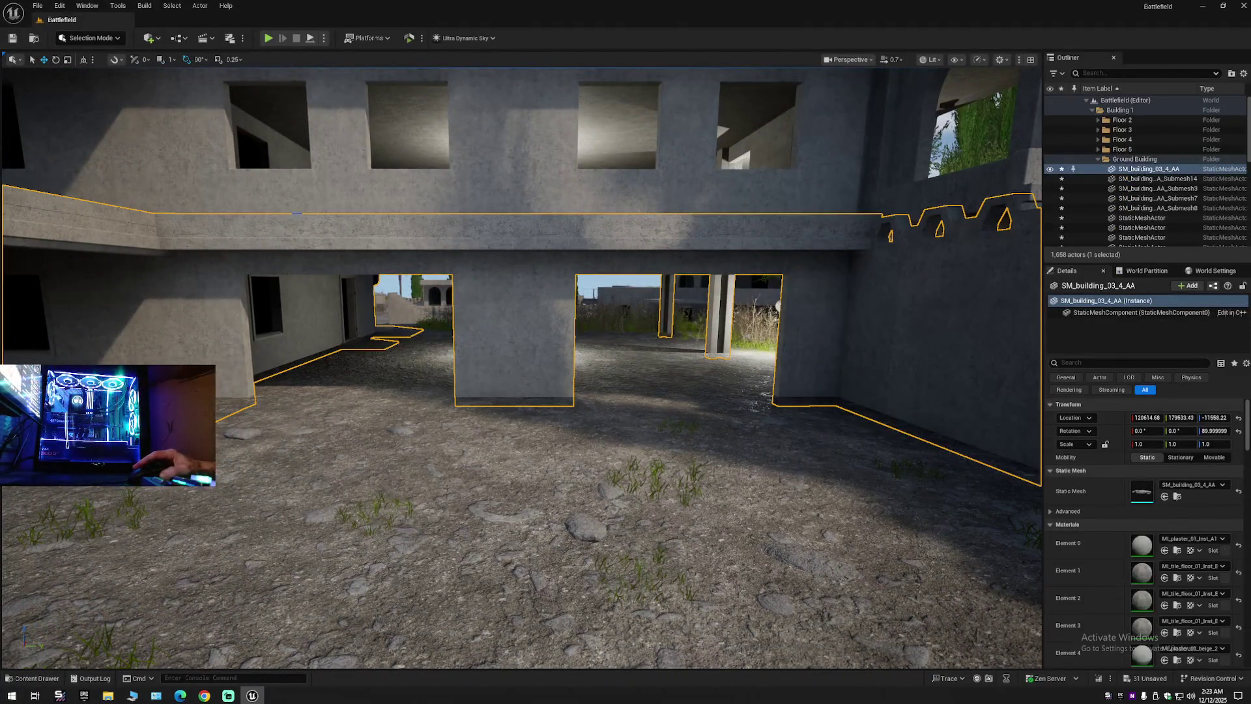
pyautogui.click(86, 40)
pyautogui.click(92, 96)
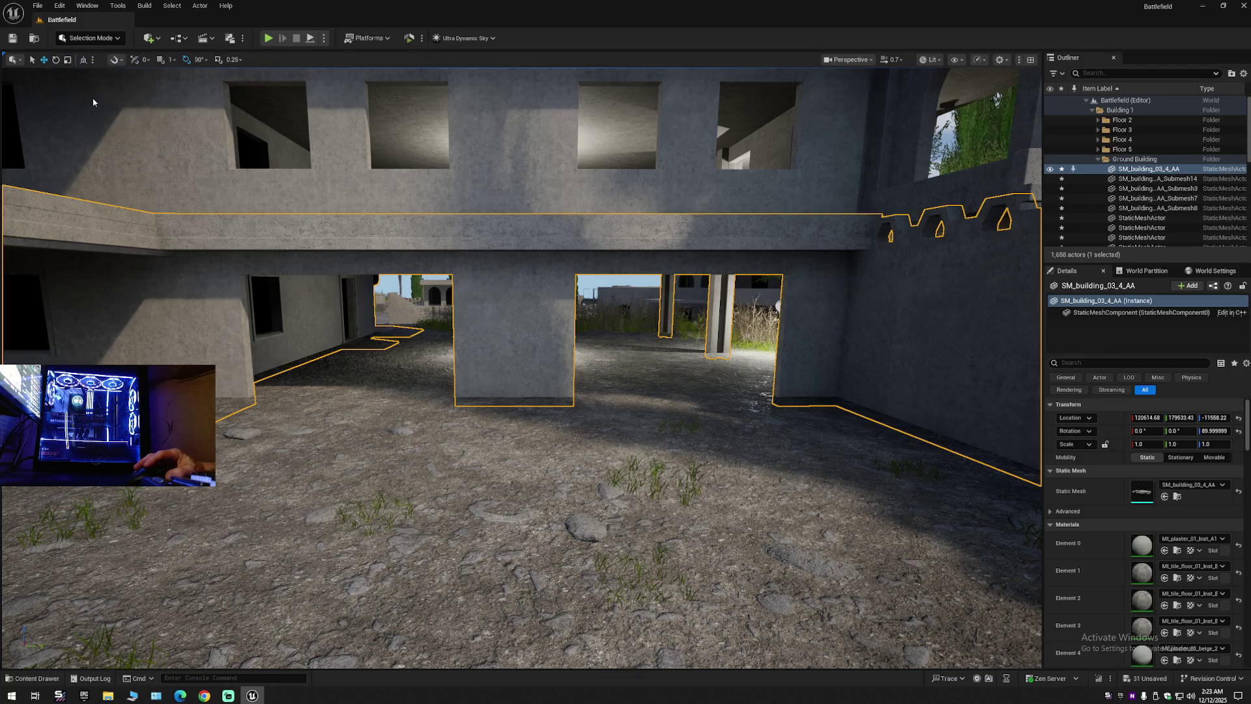
pyautogui.click(17, 68)
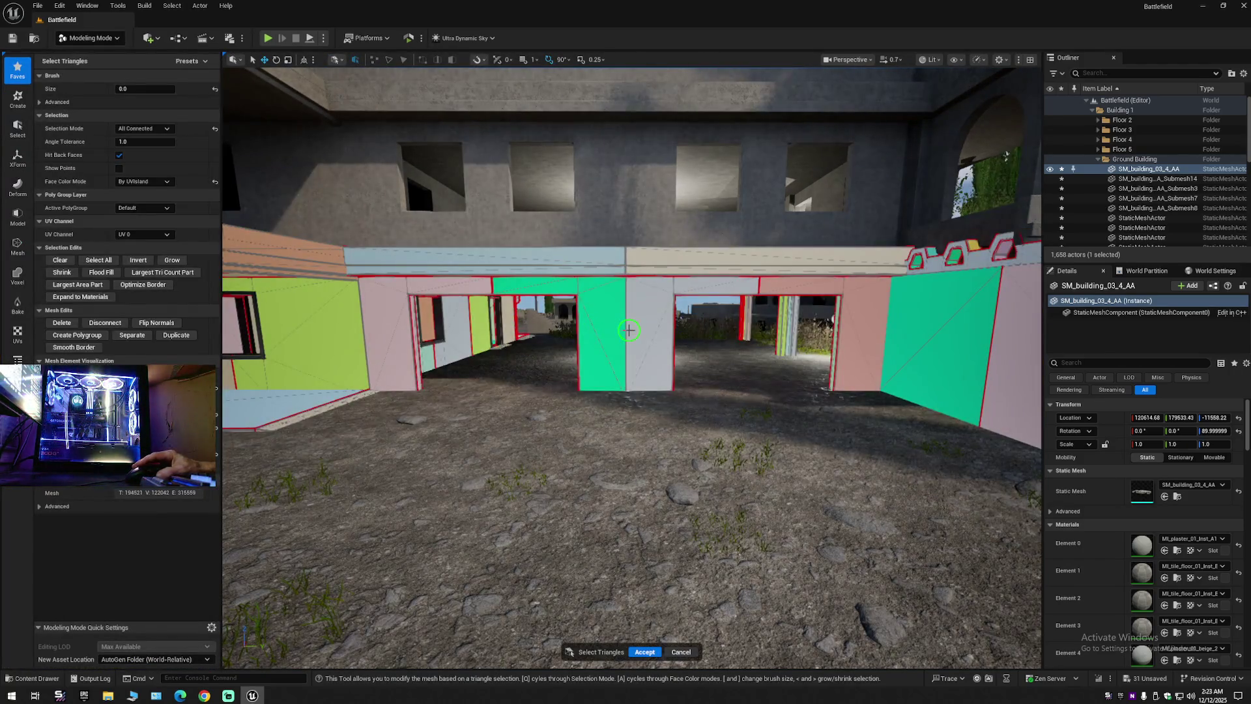
pyautogui.click(629, 331)
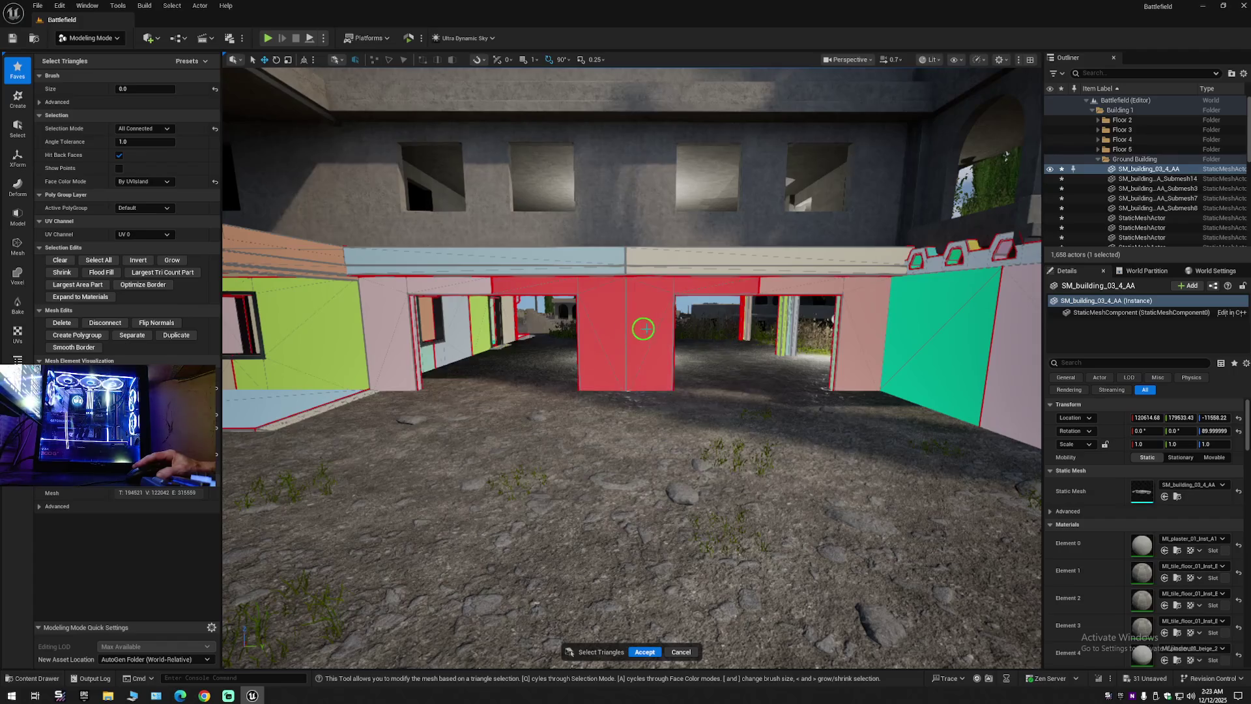
# Add the pillar-and-beam piece, beam face and pillar side face to the triangle selection.
pyautogui.scroll(5, 660, 343)
pyautogui.click(463, 279)
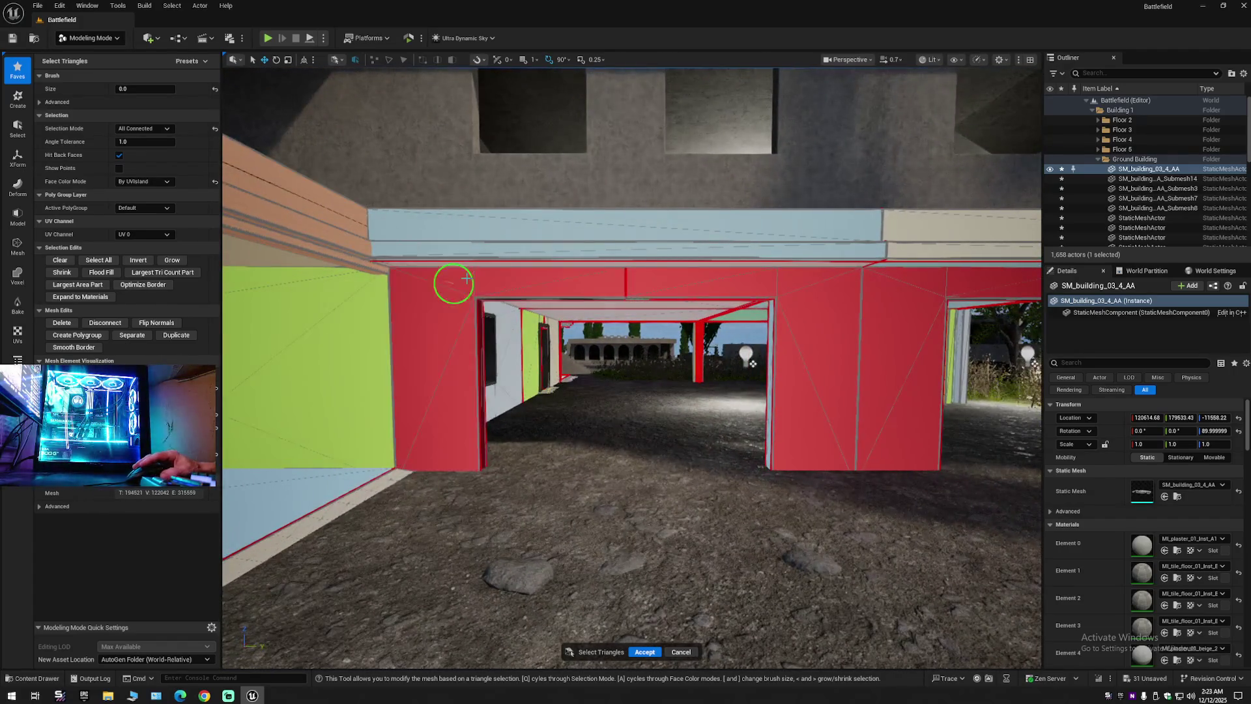
pyautogui.scroll(5, 499, 286)
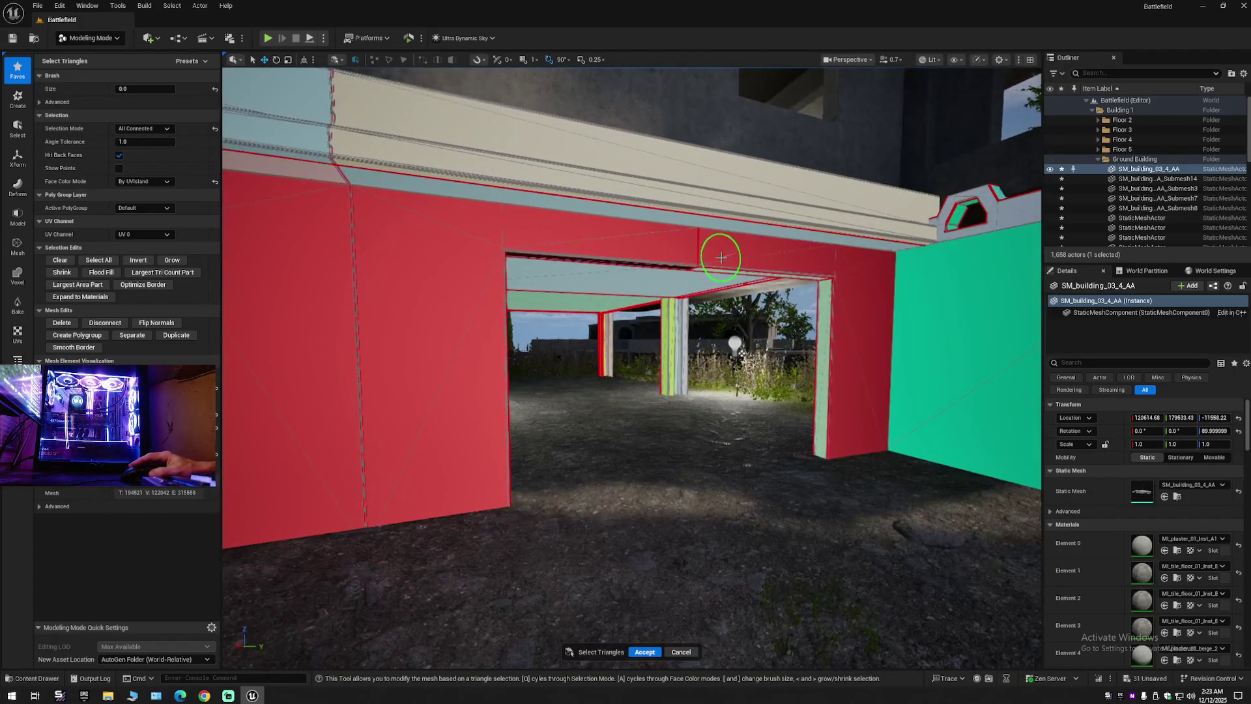
pyautogui.scroll(5, 814, 277)
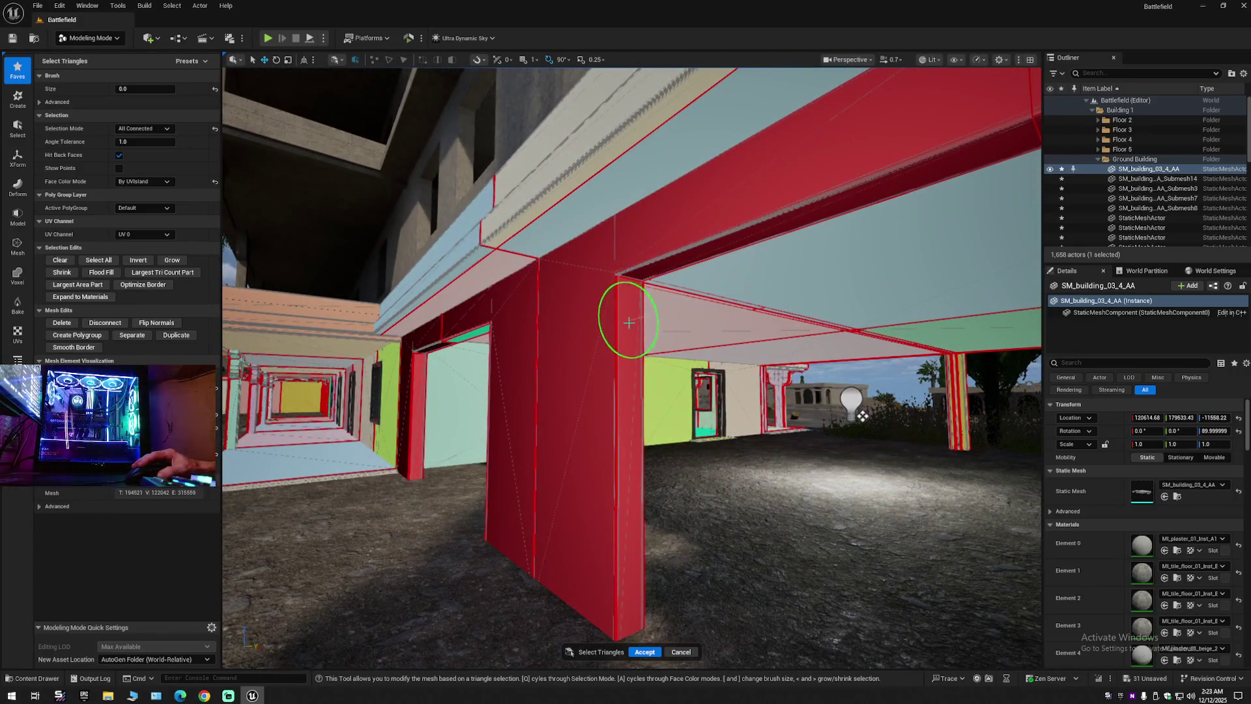
pyautogui.scroll(5, 629, 322)
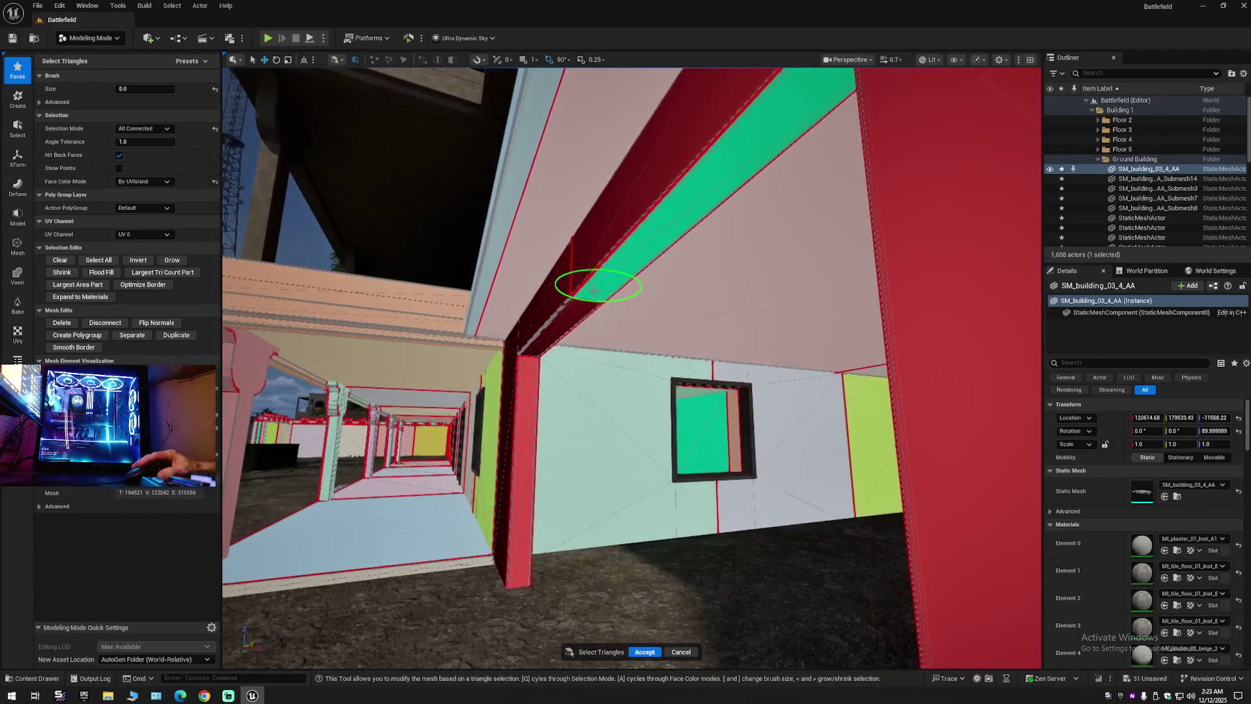
pyautogui.click(595, 287)
pyautogui.scroll(5, 526, 397)
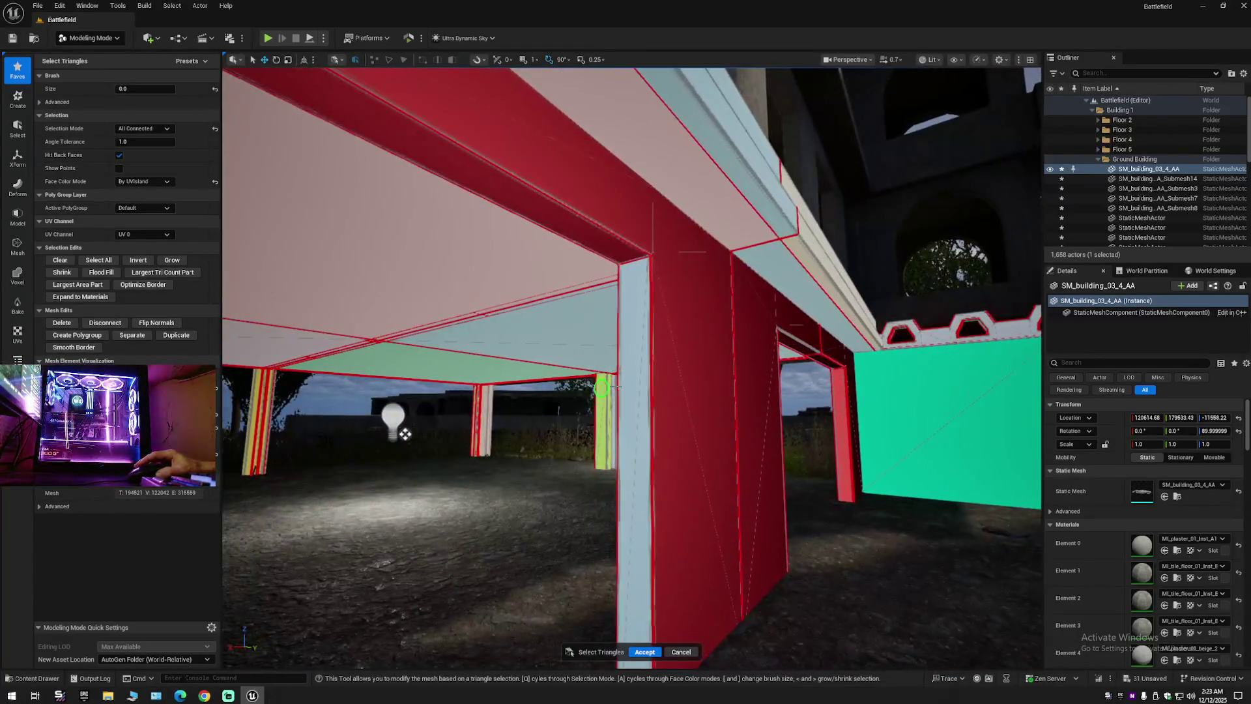
pyautogui.scroll(-10, 632, 384)
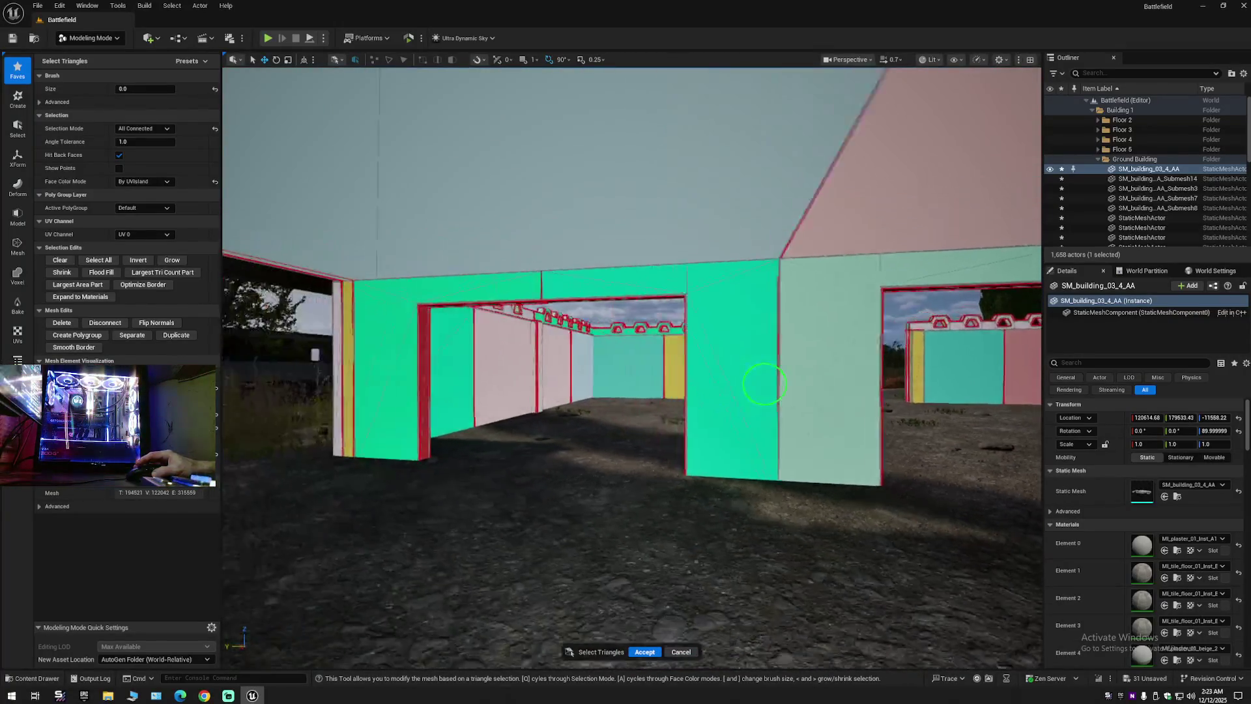
pyautogui.click(800, 345)
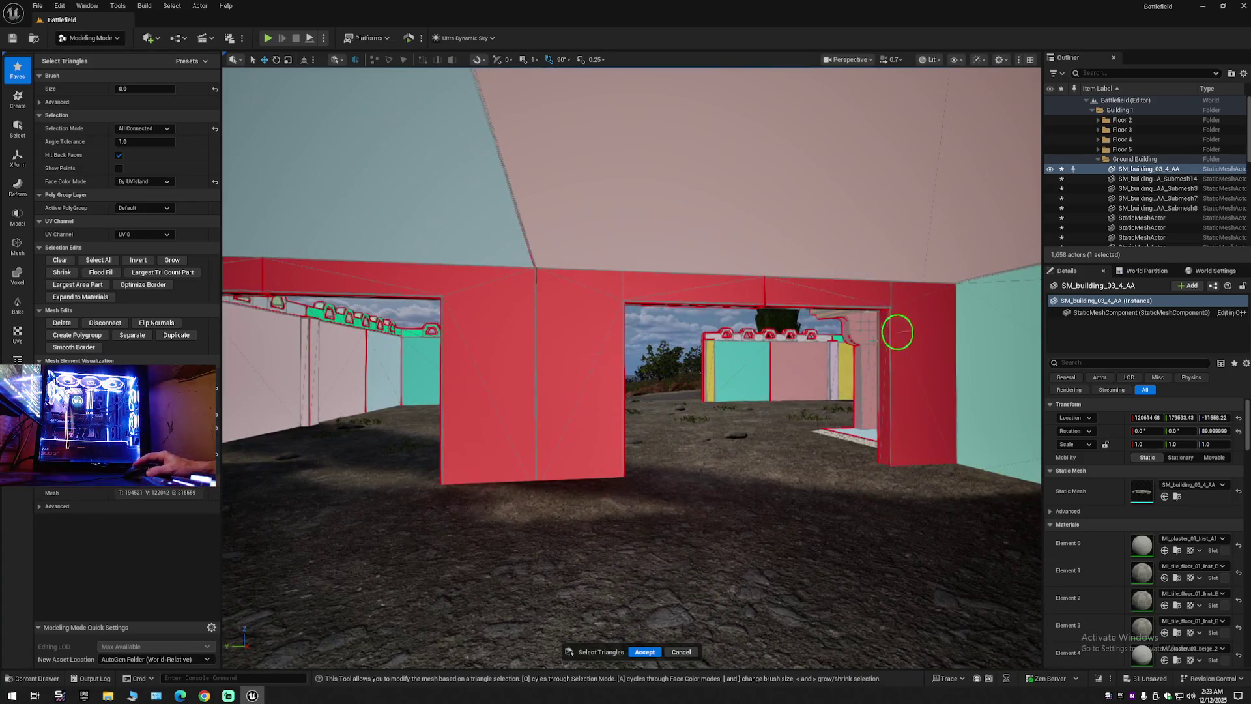
# Set Face Color Mode to By UVIsland and view the columns under the ceiling.
pyautogui.press('a')
pyautogui.scroll(5, 771, 372)
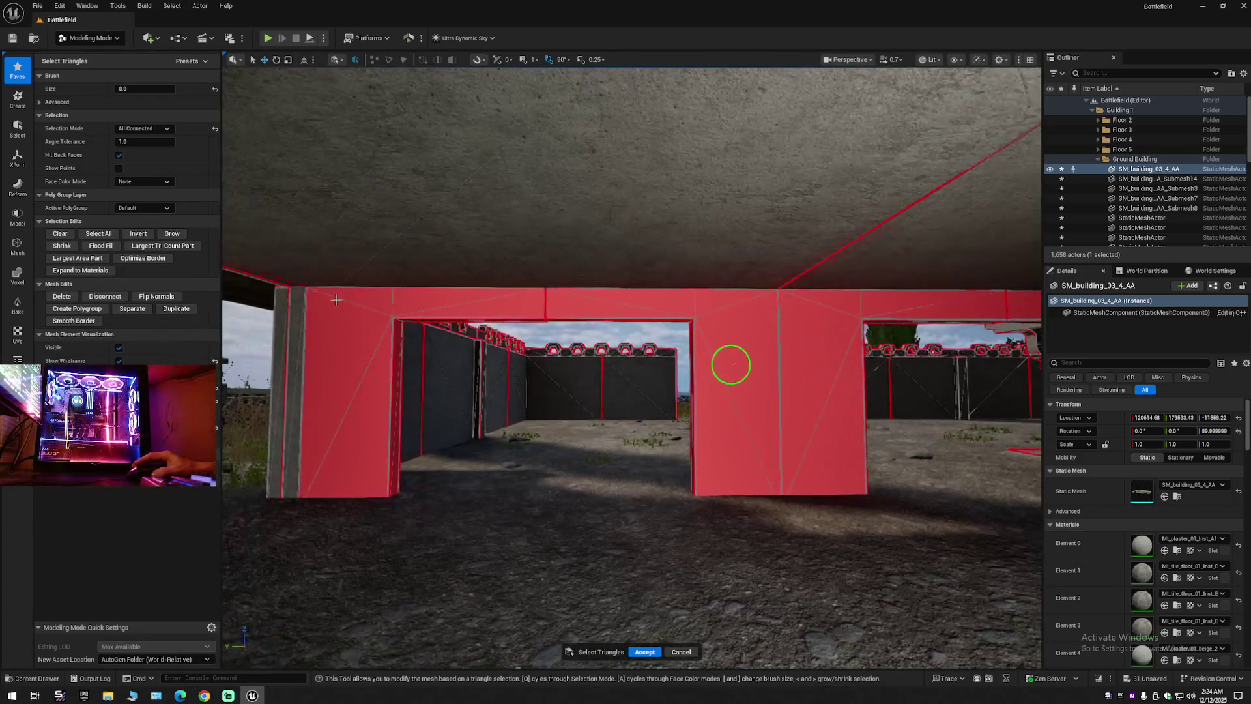
pyautogui.click(140, 218)
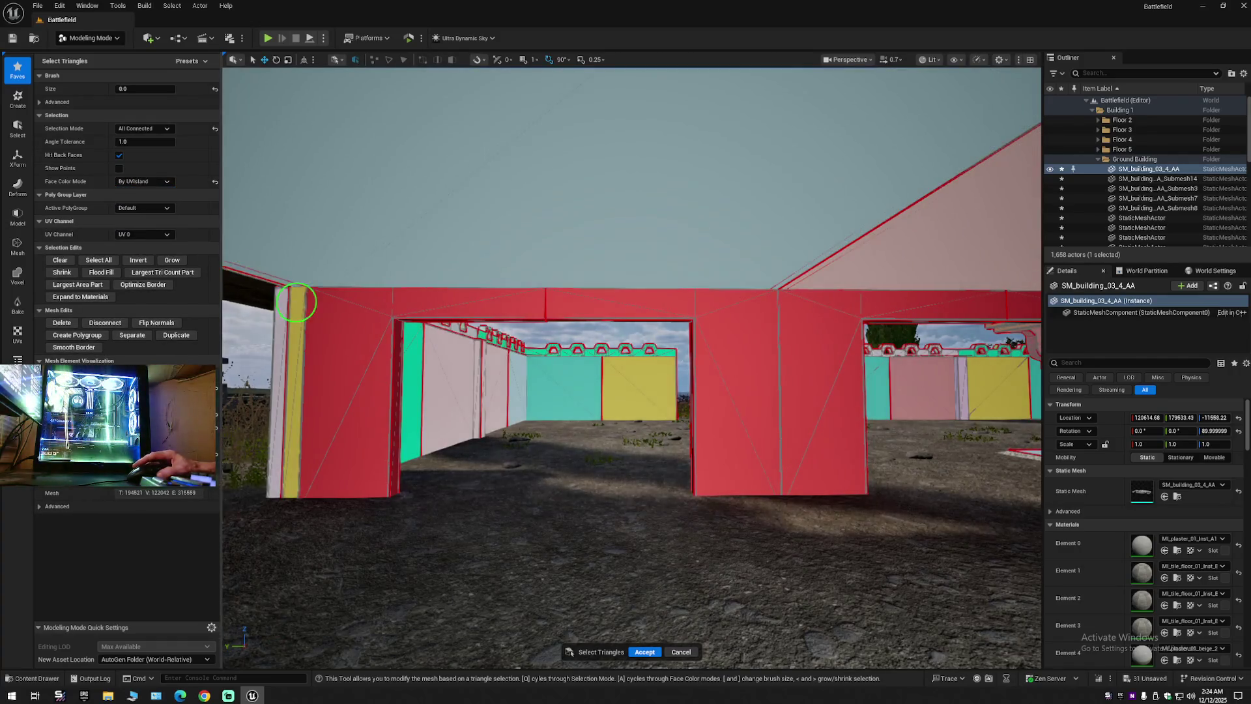
pyautogui.scroll(5, 296, 302)
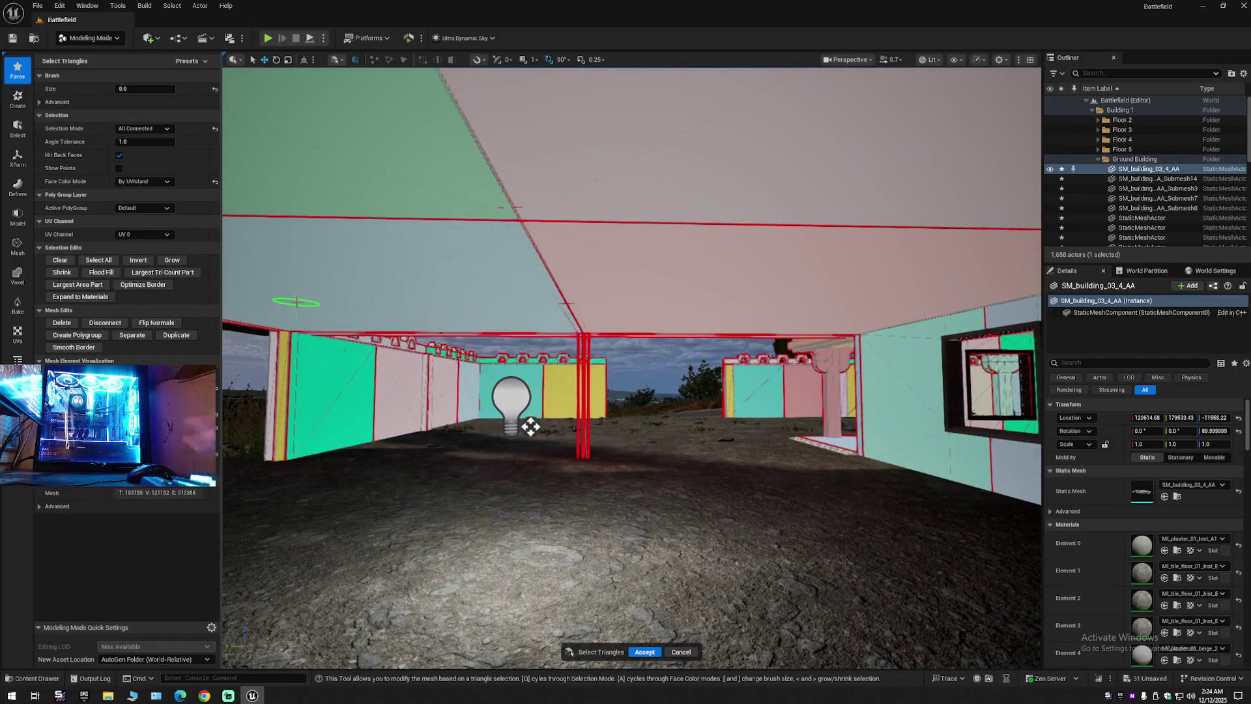
pyautogui.scroll(10, 298, 303)
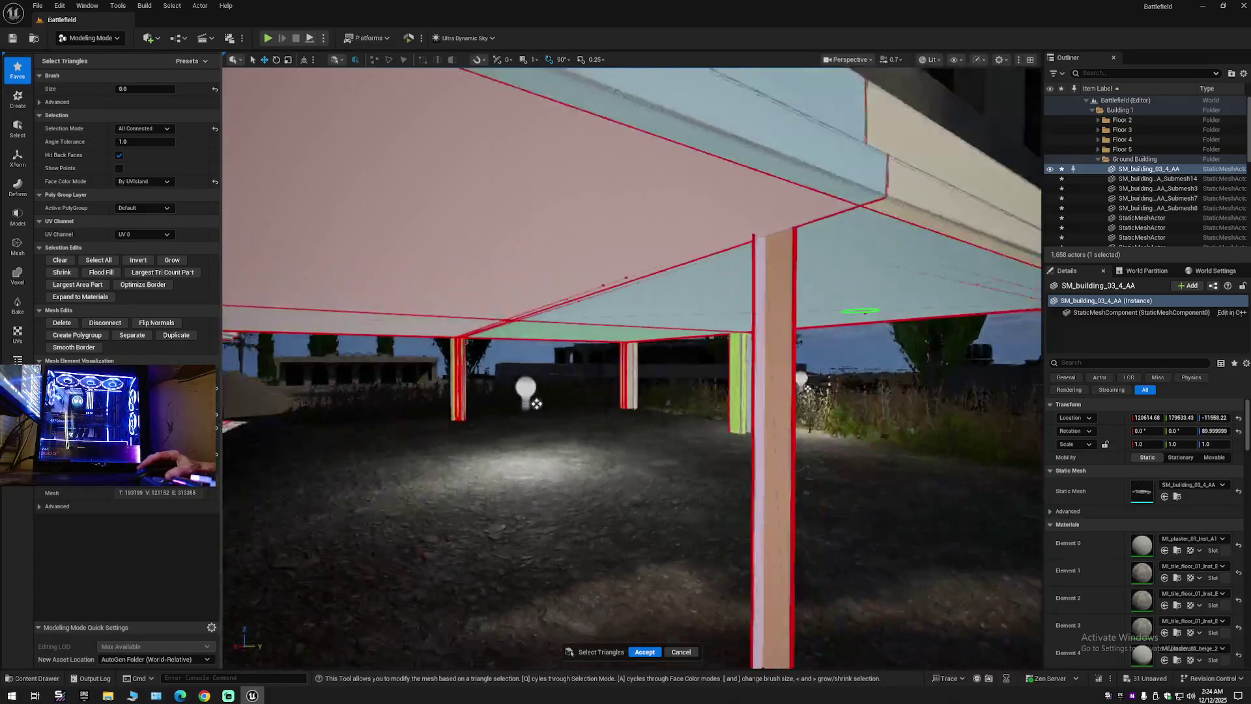
pyautogui.scroll(5, 935, 287)
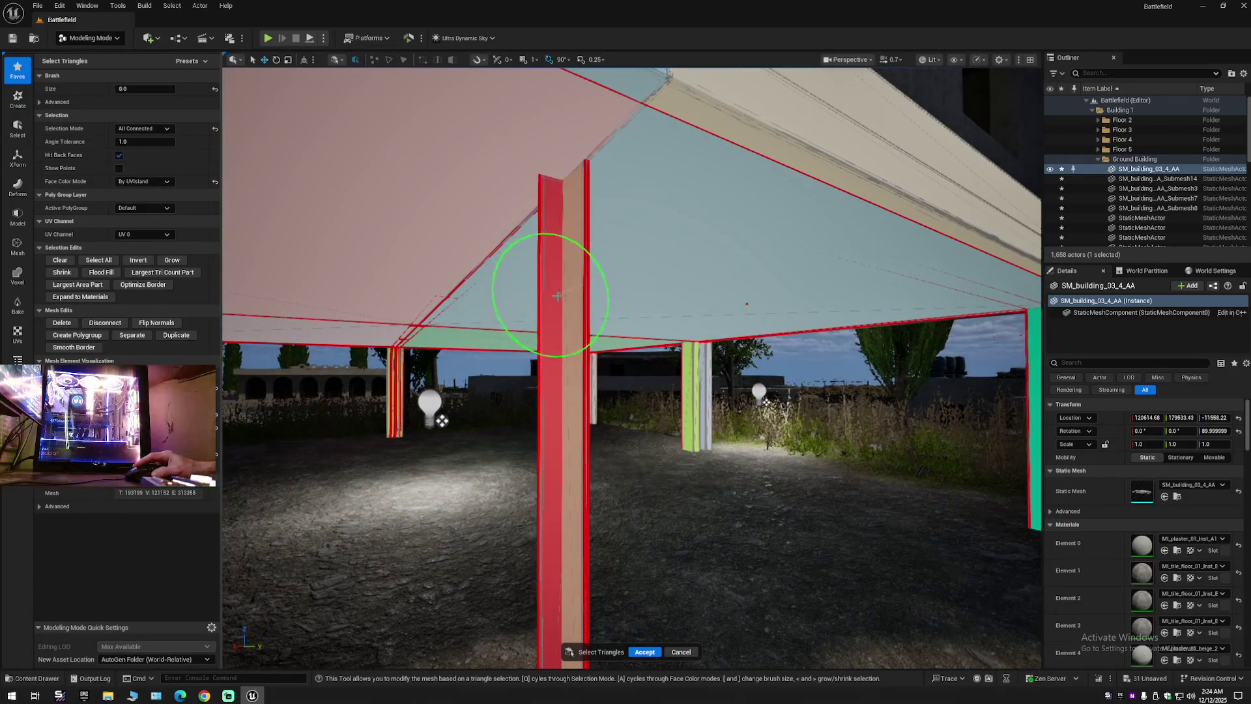
pyautogui.moveTo(566, 299)
pyautogui.mouseDown()
pyautogui.moveTo(930, 237)
pyautogui.moveTo(809, 224)
pyautogui.moveTo(599, 261)
pyautogui.moveTo(572, 290)
pyautogui.mouseUp()
pyautogui.scroll(-8, 572, 289)
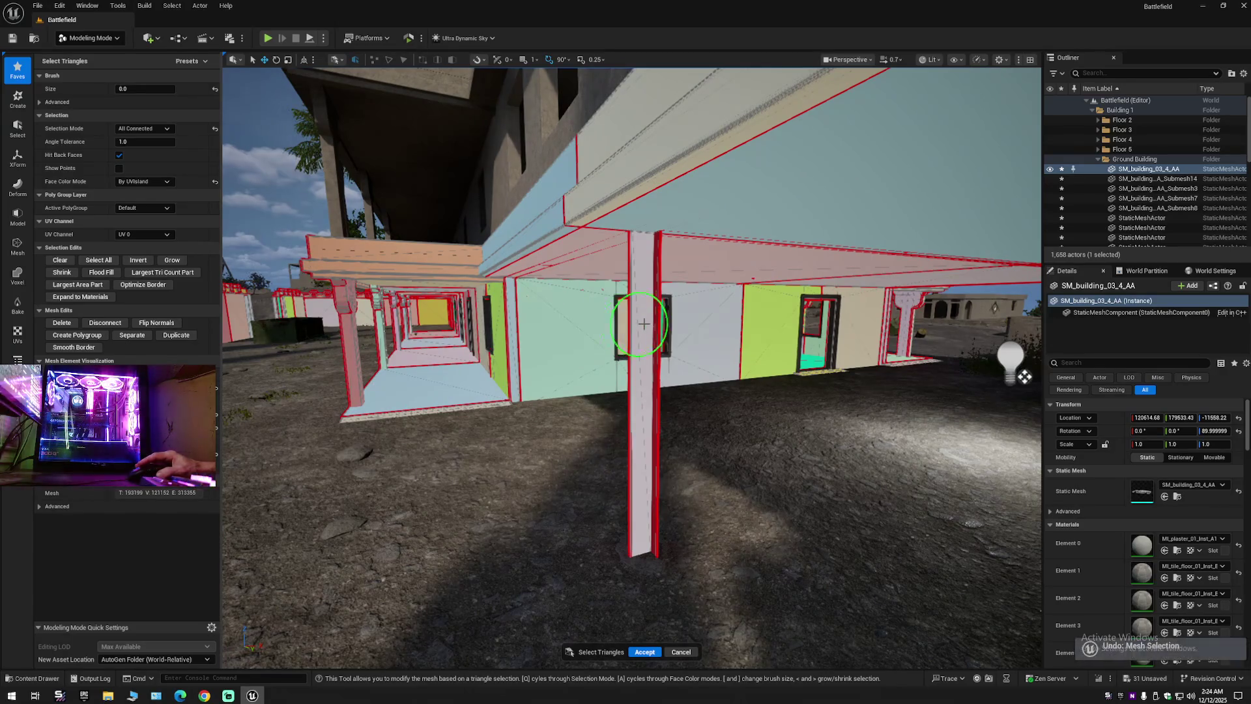
pyautogui.moveTo(645, 355)
pyautogui.mouseDown()
pyautogui.moveTo(519, 293)
pyautogui.moveTo(595, 357)
pyautogui.moveTo(671, 377)
pyautogui.moveTo(612, 378)
pyautogui.moveTo(648, 355)
pyautogui.moveTo(573, 449)
pyautogui.moveTo(675, 443)
pyautogui.moveTo(798, 381)
pyautogui.moveTo(590, 325)
pyautogui.mouseUp()
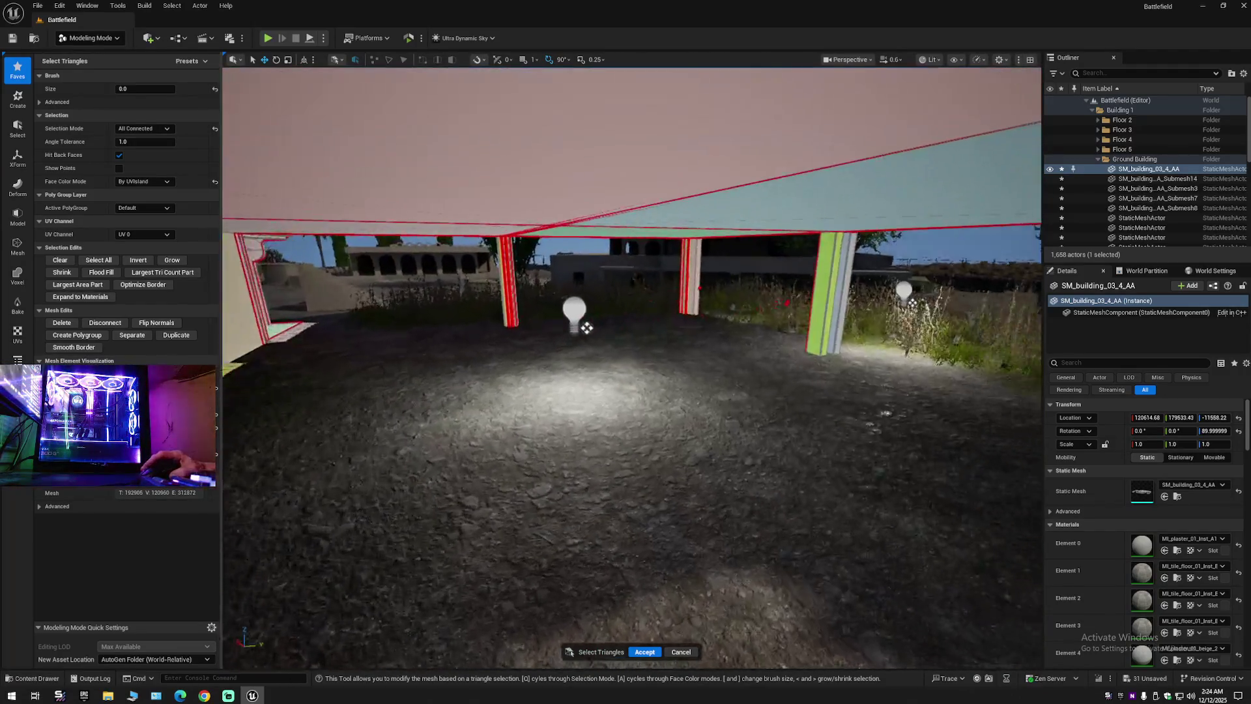
pyautogui.moveTo(816, 155); pyautogui.dragTo(826, 449)
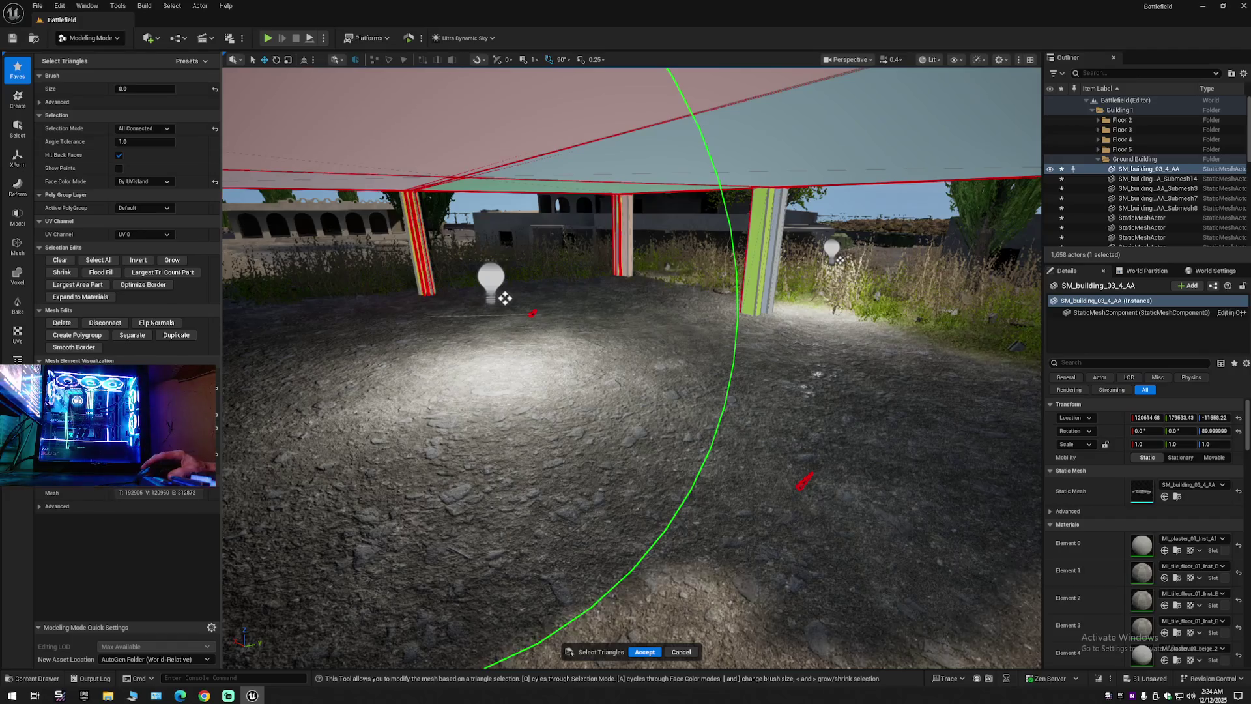
pyautogui.moveTo(505, 313)
pyautogui.mouseDown()
pyautogui.moveTo(625, 331)
pyautogui.moveTo(620, 307)
pyautogui.moveTo(621, 319)
pyautogui.moveTo(529, 315)
pyautogui.mouseUp()
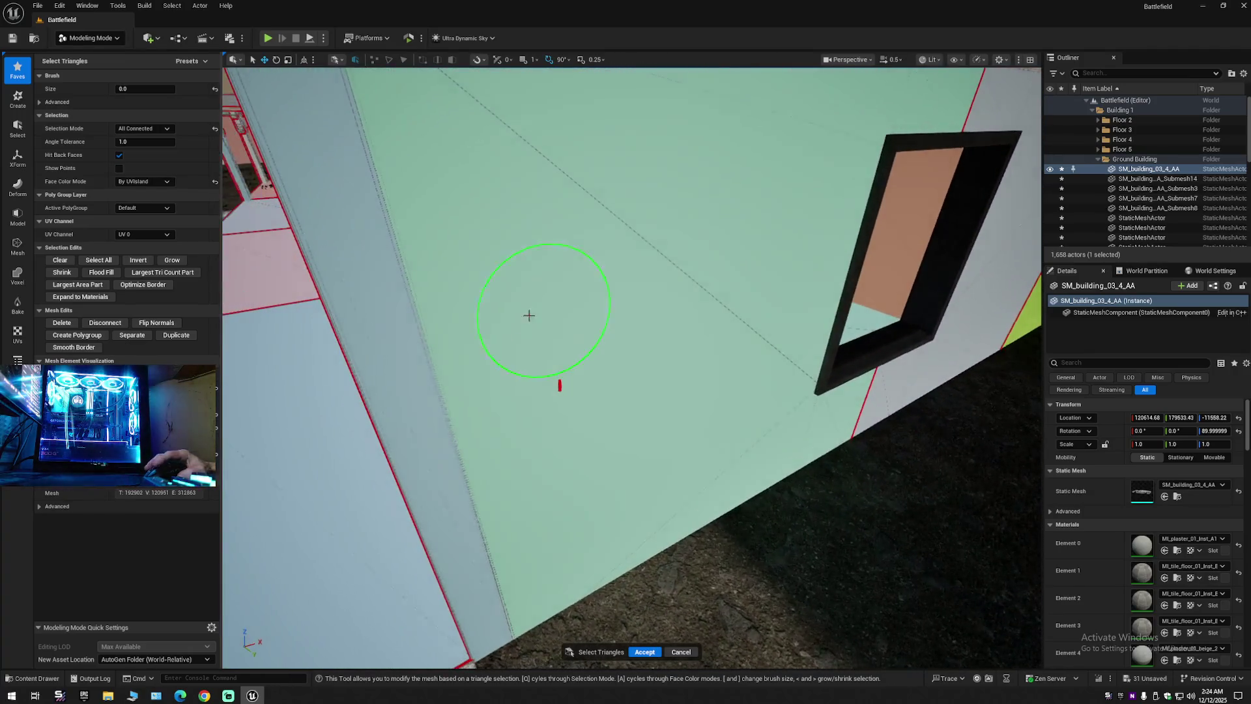
pyautogui.scroll(-2, 583, 386)
pyautogui.moveTo(583, 386); pyautogui.dragTo(602, 378)
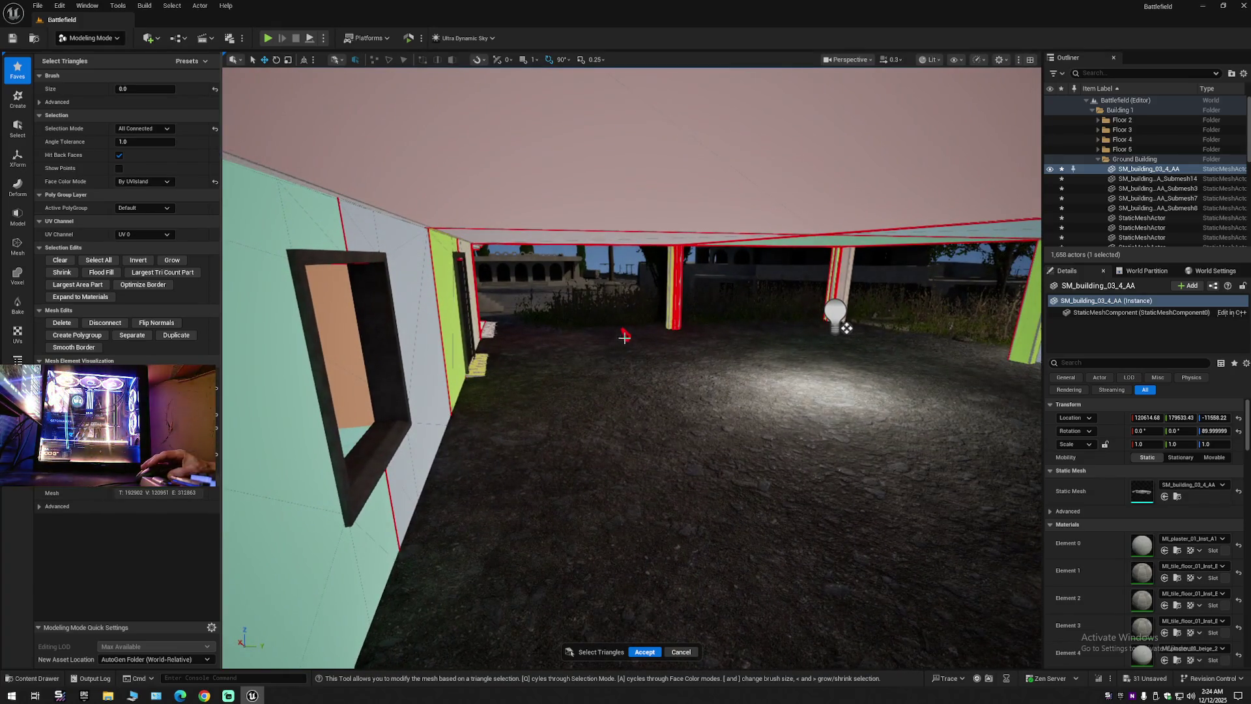
pyautogui.moveTo(627, 375); pyautogui.dragTo(627, 375)
pyautogui.scroll(2, 628, 375)
pyautogui.scroll(-1, 627, 375)
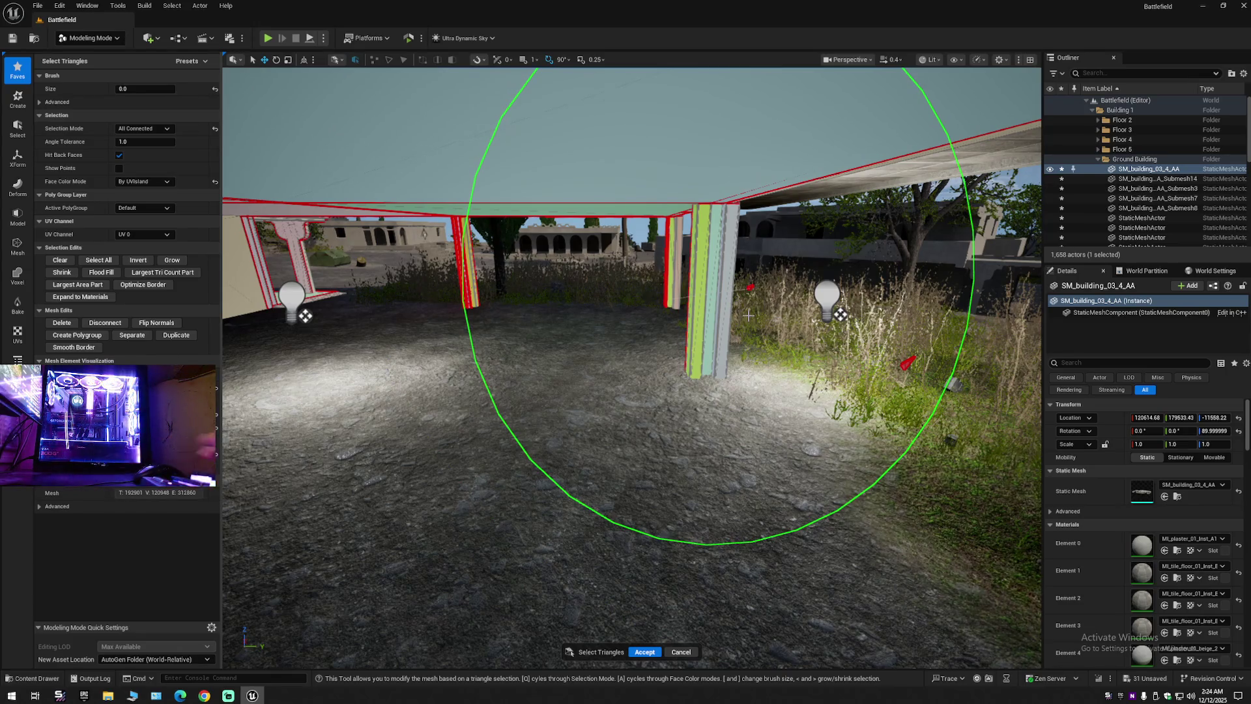
pyautogui.moveTo(748, 315); pyautogui.dragTo(747, 315)
pyautogui.moveTo(657, 203); pyautogui.dragTo(657, 203)
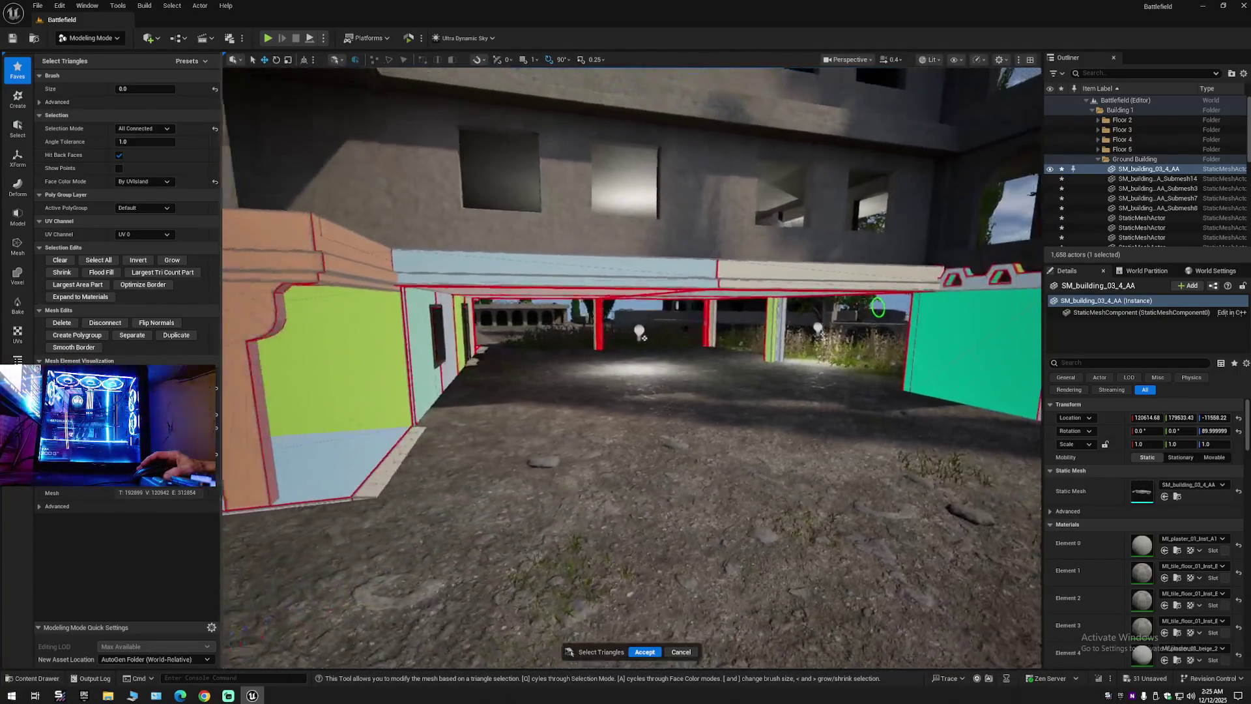
pyautogui.moveTo(878, 307); pyautogui.dragTo(744, 316)
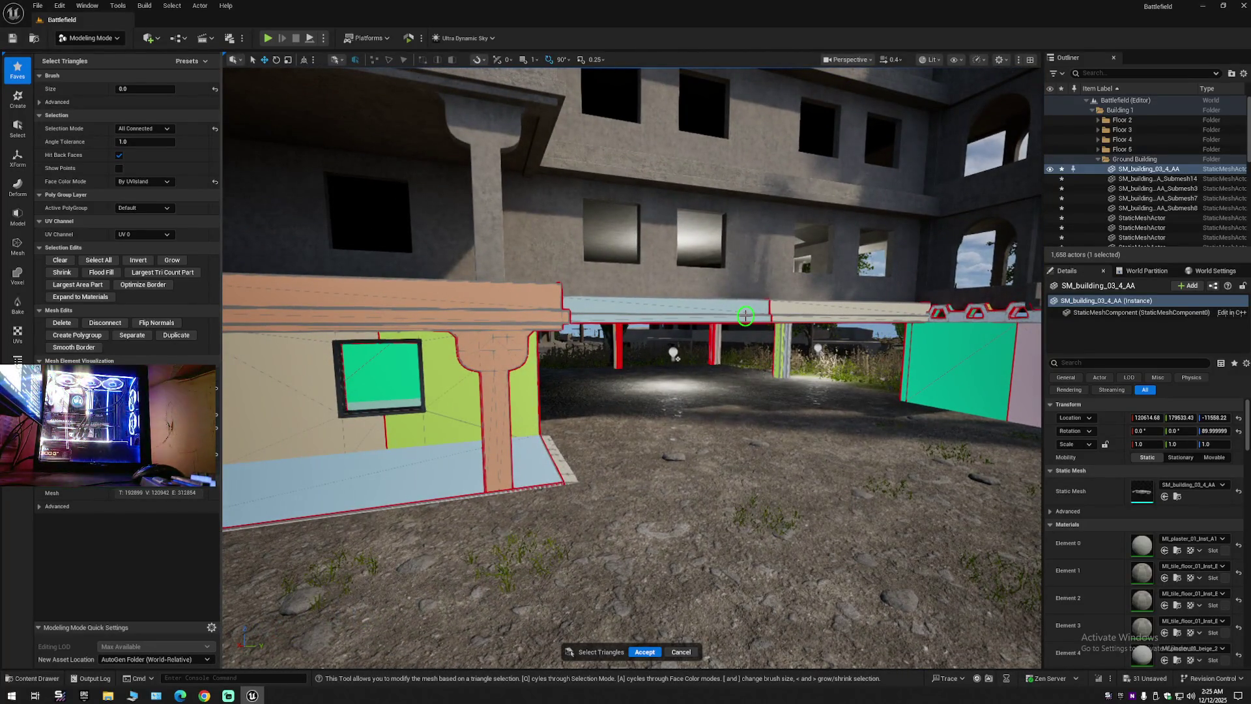
pyautogui.moveTo(746, 316); pyautogui.dragTo(586, 320)
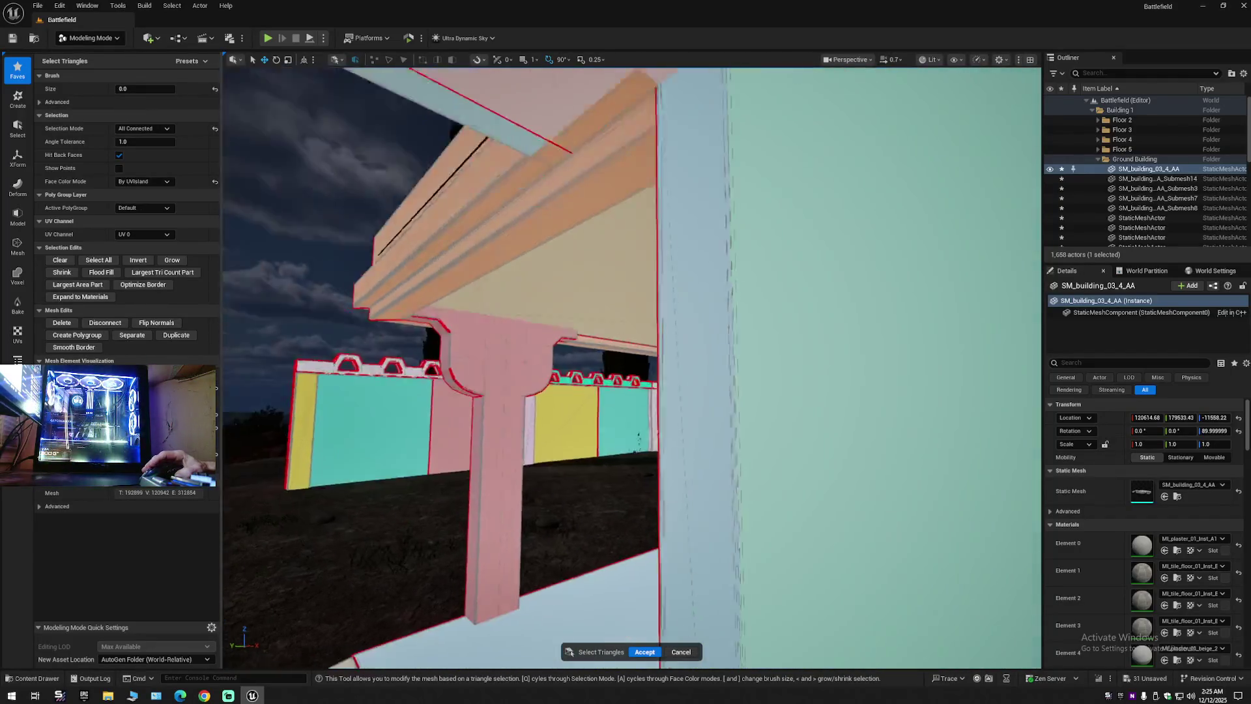
pyautogui.moveTo(626, 365)
pyautogui.mouseDown()
pyautogui.moveTo(561, 365)
pyautogui.moveTo(586, 371)
pyautogui.moveTo(661, 319)
pyautogui.mouseUp()
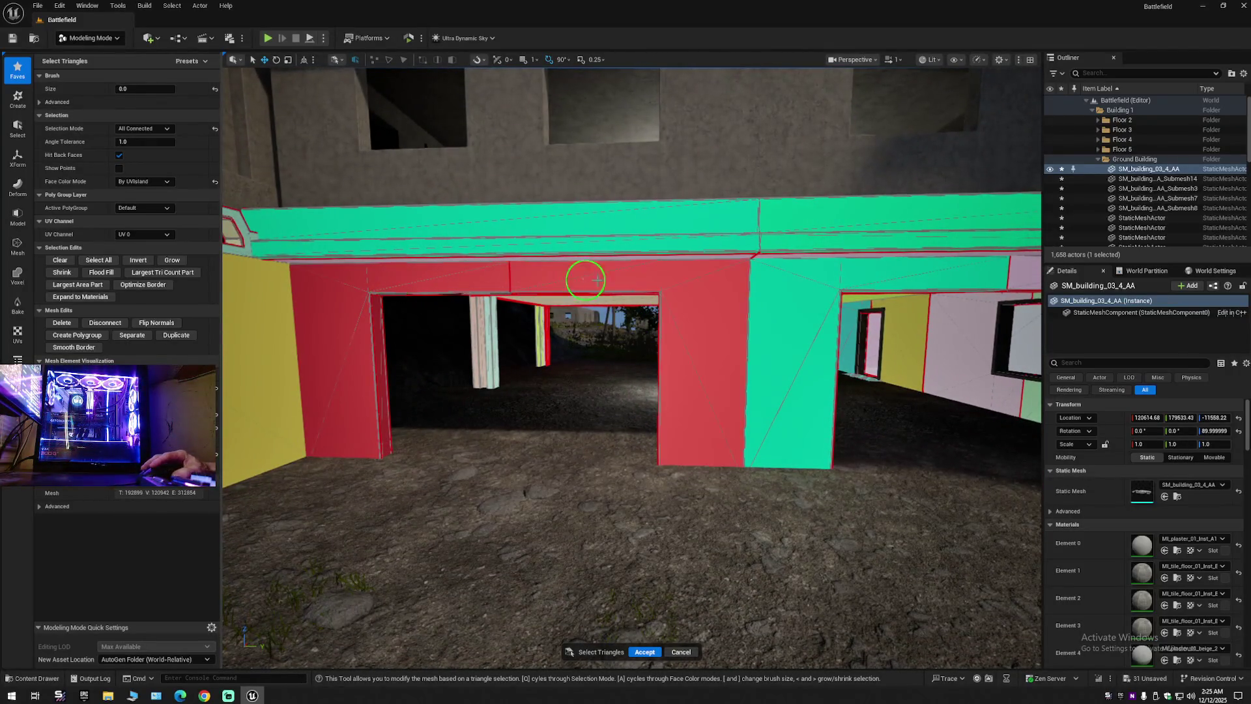
pyautogui.moveTo(1013, 282)
pyautogui.mouseDown()
pyautogui.moveTo(706, 287)
pyautogui.moveTo(591, 241)
pyautogui.moveTo(598, 257)
pyautogui.moveTo(583, 236)
pyautogui.moveTo(904, 226)
pyautogui.mouseUp()
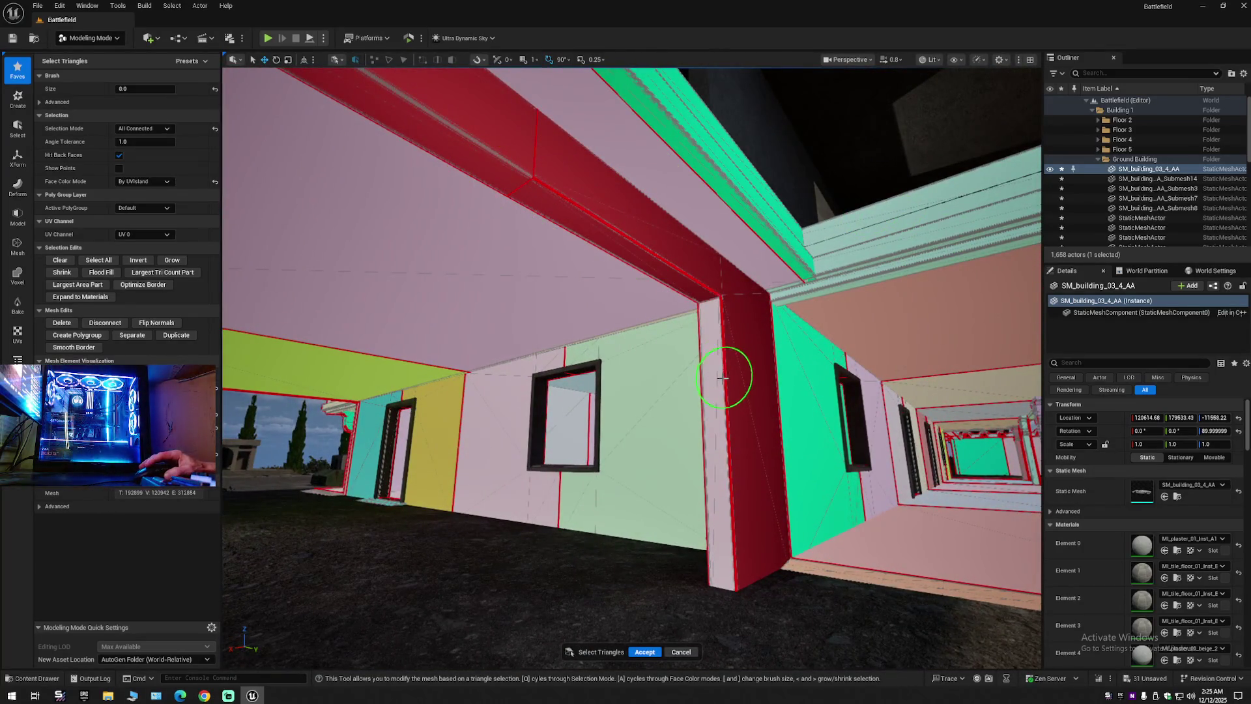
pyautogui.moveTo(721, 381); pyautogui.dragTo(631, 300)
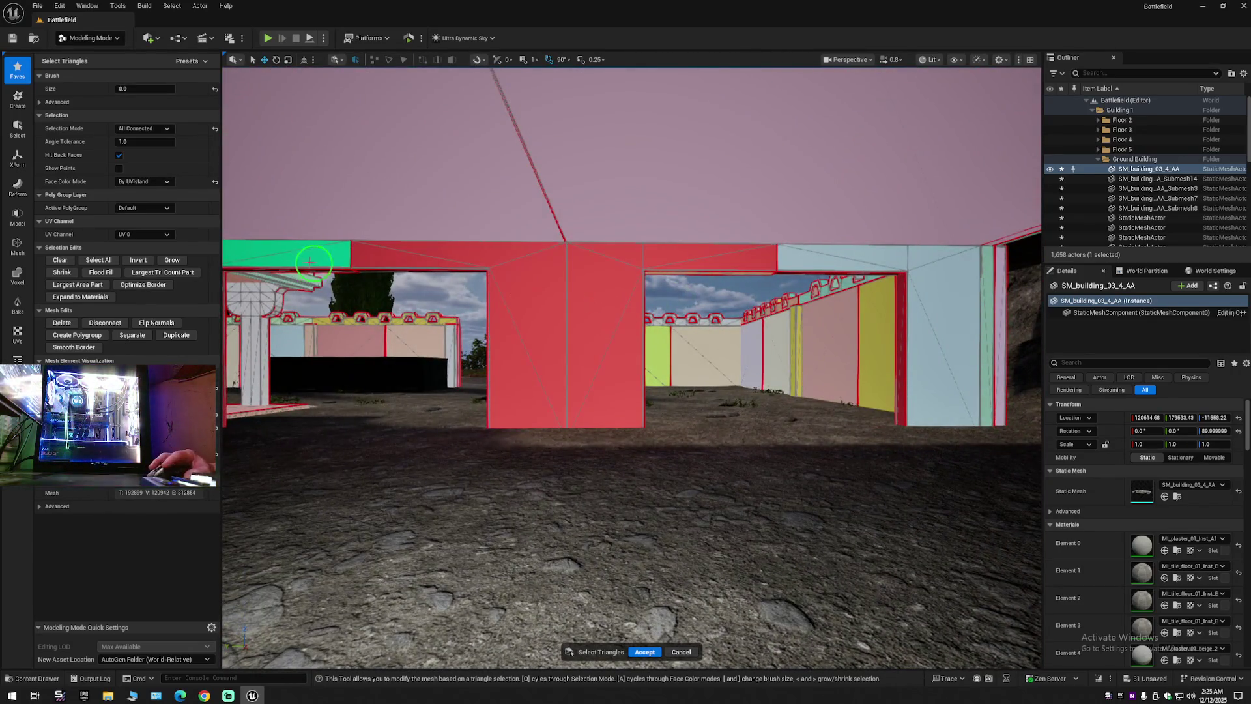
pyautogui.moveTo(943, 261)
pyautogui.mouseDown()
pyautogui.moveTo(860, 276)
pyautogui.moveTo(832, 223)
pyautogui.moveTo(782, 234)
pyautogui.mouseUp()
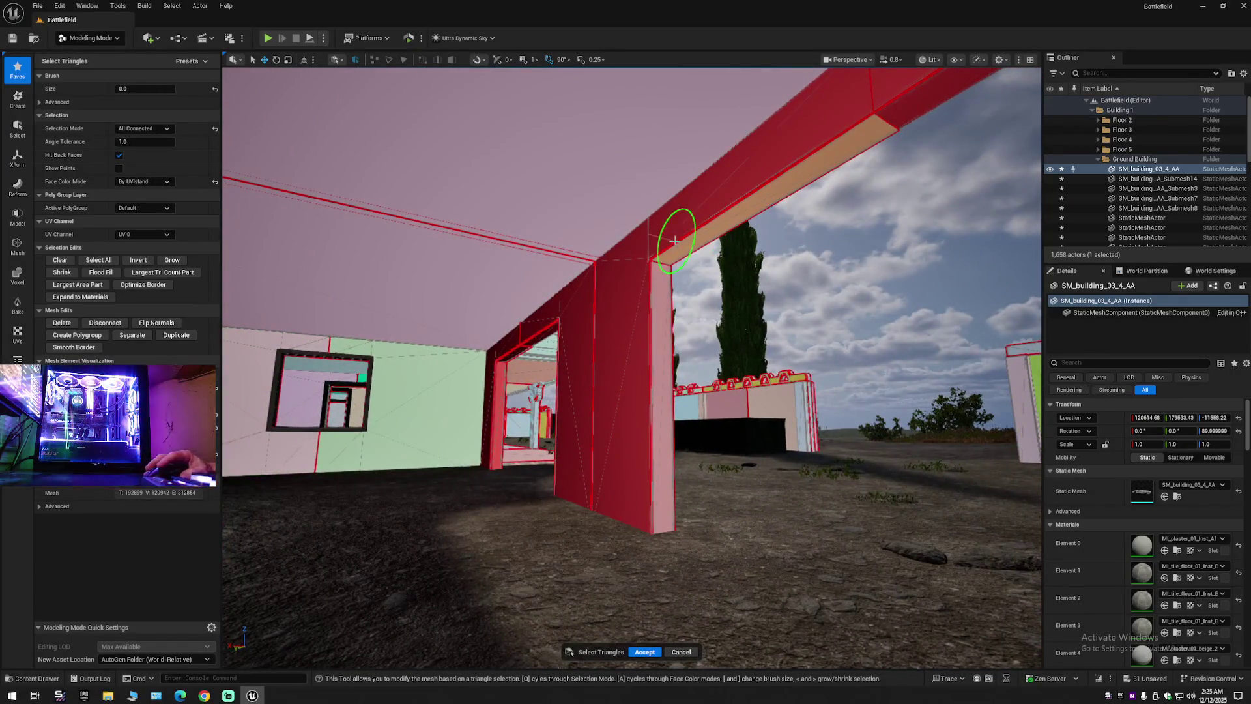
pyautogui.moveTo(664, 278)
pyautogui.mouseDown()
pyautogui.moveTo(769, 285)
pyautogui.moveTo(795, 237)
pyautogui.moveTo(644, 315)
pyautogui.moveTo(666, 284)
pyautogui.moveTo(629, 280)
pyautogui.moveTo(619, 238)
pyautogui.moveTo(1011, 322)
pyautogui.mouseUp()
pyautogui.moveTo(627, 320)
pyautogui.mouseDown()
pyautogui.moveTo(635, 312)
pyautogui.moveTo(529, 333)
pyautogui.moveTo(573, 331)
pyautogui.moveTo(547, 332)
pyautogui.moveTo(614, 287)
pyautogui.moveTo(667, 226)
pyautogui.moveTo(695, 219)
pyautogui.mouseUp()
pyautogui.scroll(-2, 628, 319)
pyautogui.scroll(-1, 614, 287)
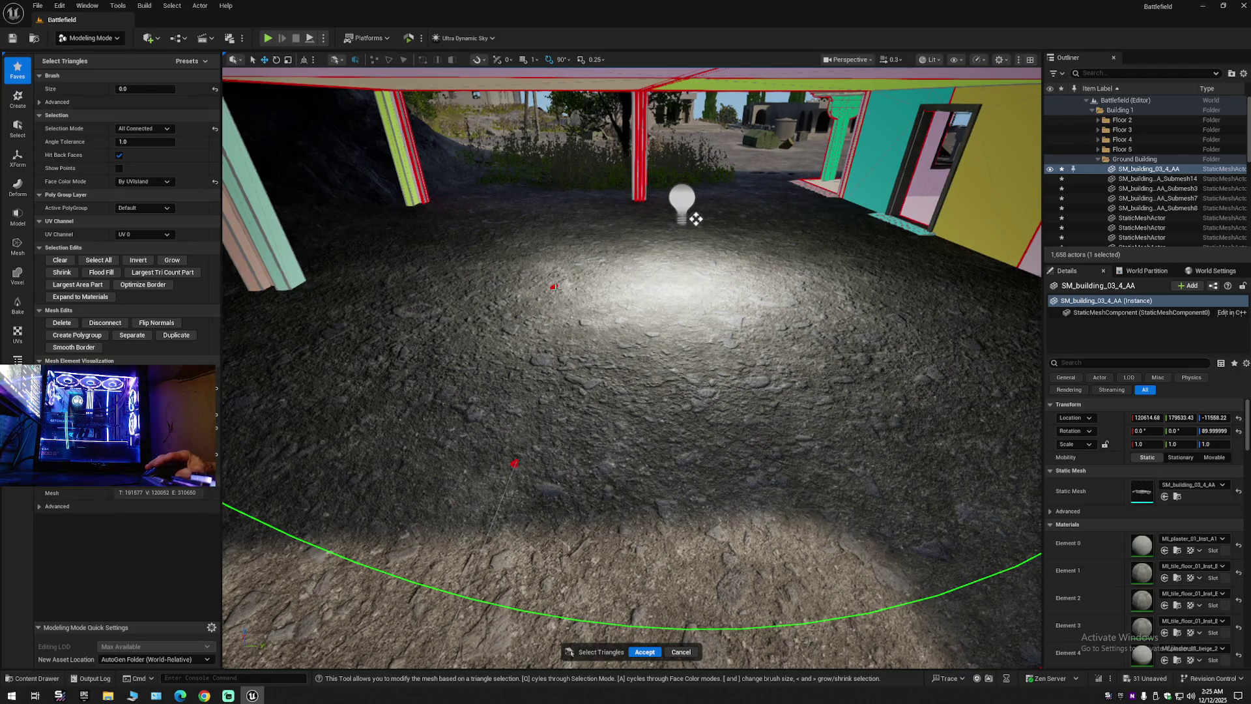
pyautogui.moveTo(696, 219)
pyautogui.mouseDown()
pyautogui.moveTo(567, 325)
pyautogui.moveTo(608, 290)
pyautogui.moveTo(276, 329)
pyautogui.moveTo(507, 334)
pyautogui.mouseUp()
pyautogui.moveTo(693, 375)
pyautogui.mouseDown()
pyautogui.moveTo(693, 401)
pyautogui.moveTo(693, 375)
pyautogui.mouseUp()
pyautogui.moveTo(627, 422)
pyautogui.mouseDown()
pyautogui.moveTo(646, 391)
pyautogui.moveTo(651, 417)
pyautogui.moveTo(726, 497)
pyautogui.moveTo(684, 461)
pyautogui.moveTo(734, 412)
pyautogui.moveTo(784, 409)
pyautogui.mouseUp()
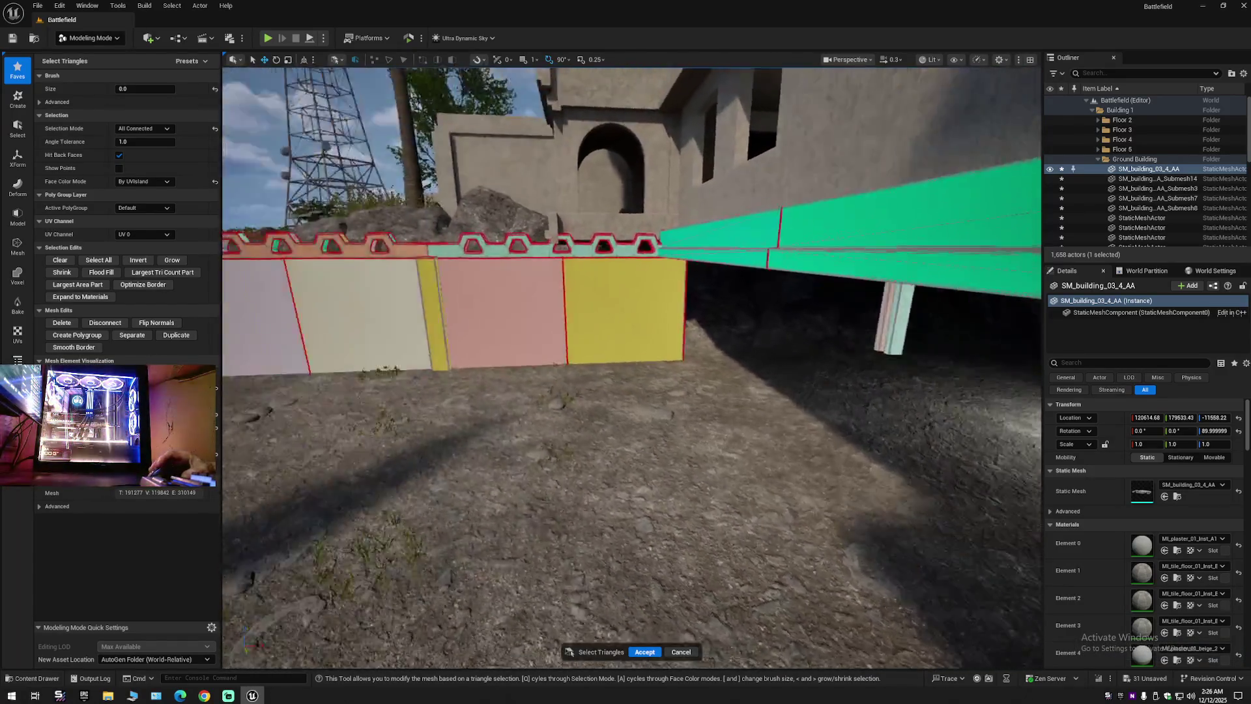
pyautogui.press('Right')
pyautogui.press('Right')
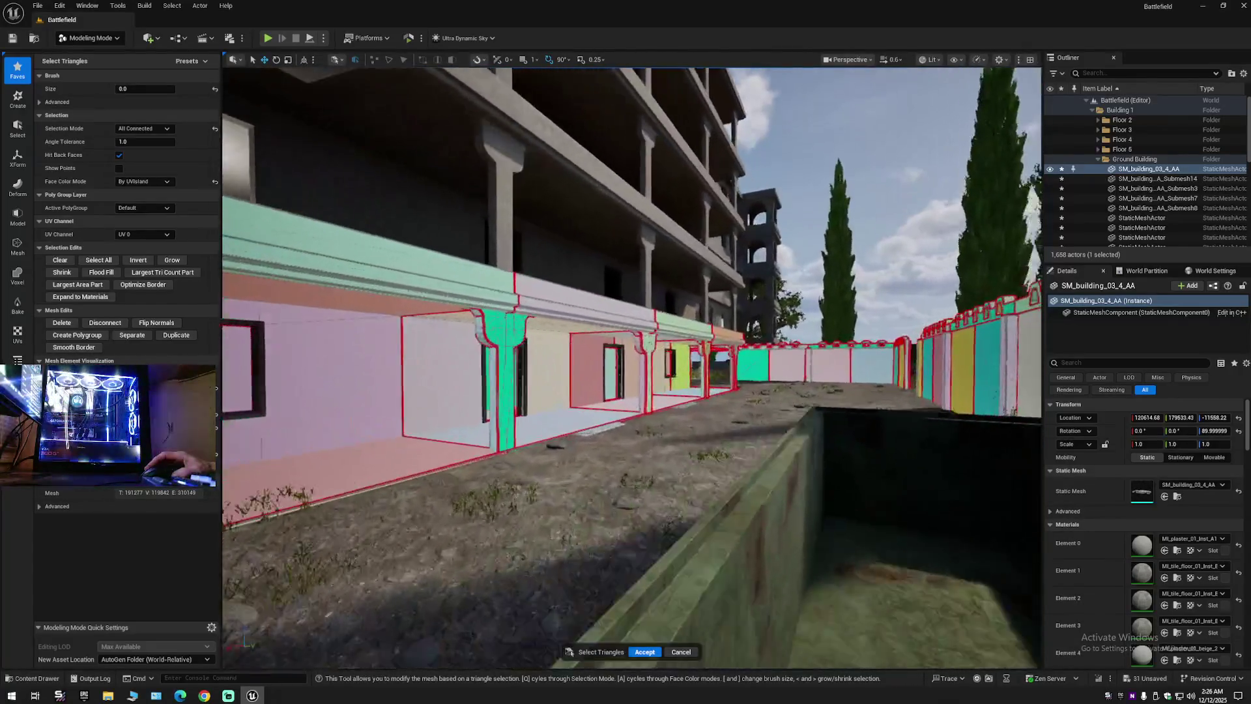
pyautogui.press('Up')
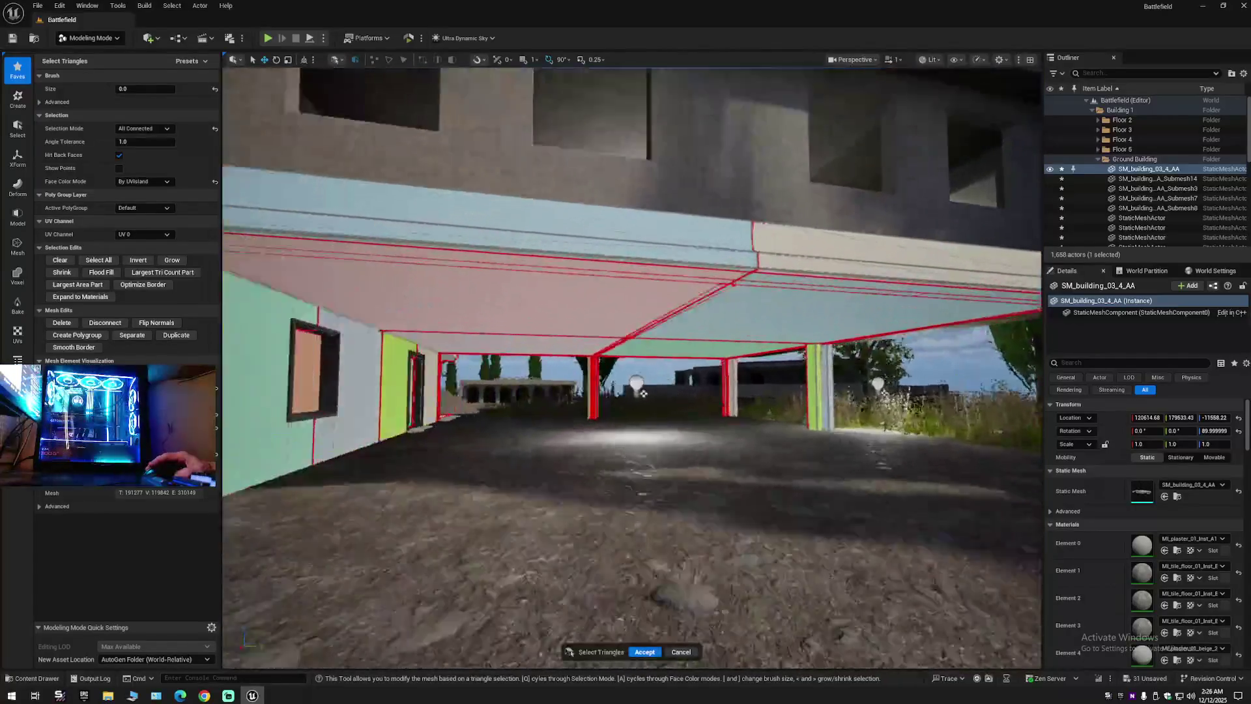
pyautogui.press('Up')
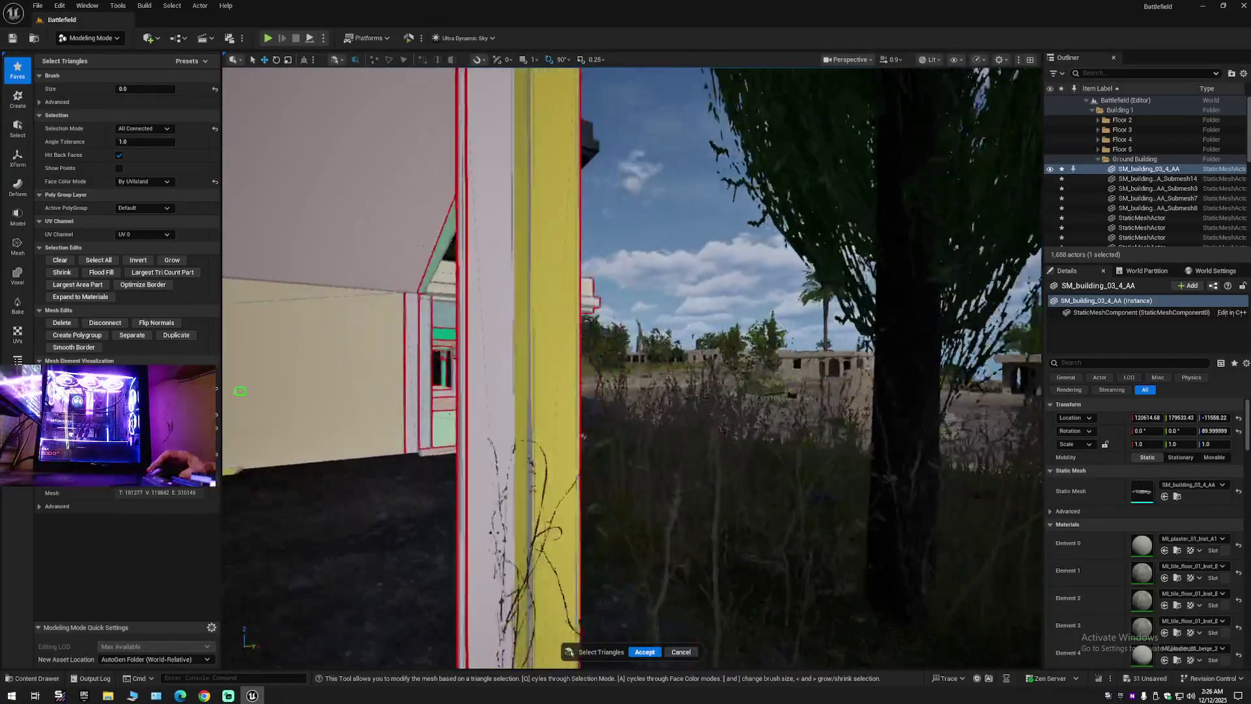
pyautogui.press('Up')
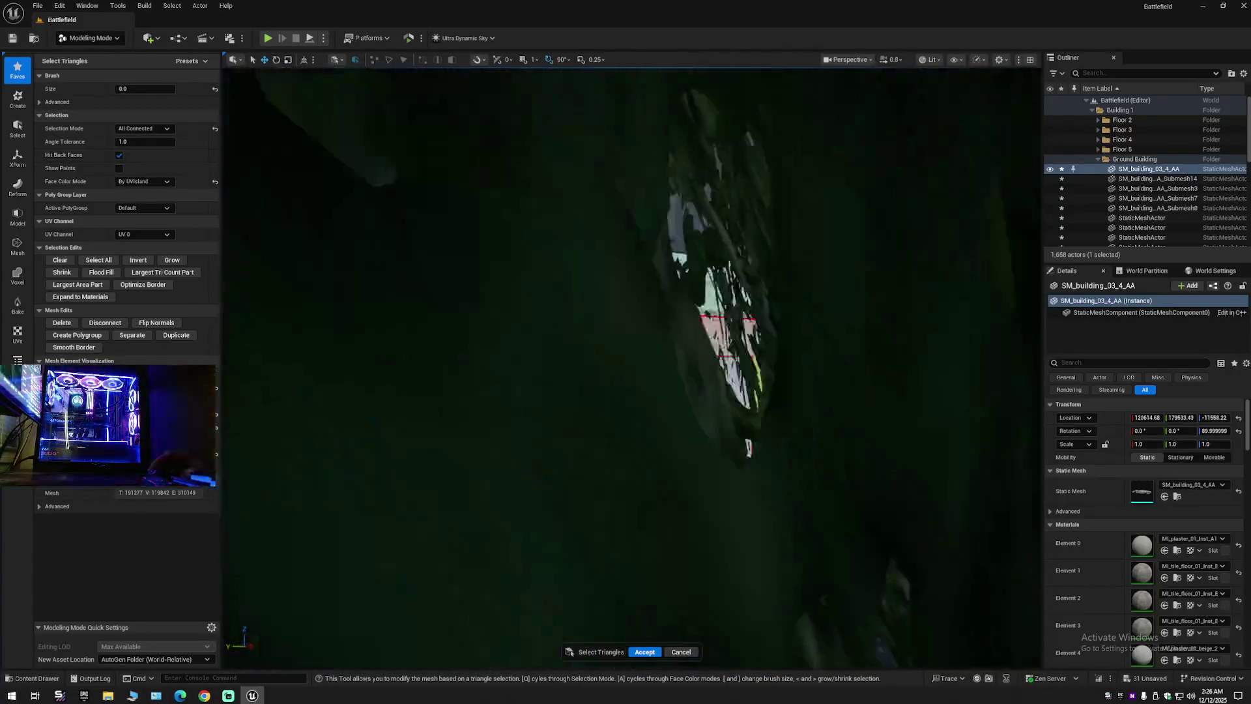
pyautogui.scroll(-1, 525, 400)
pyautogui.press('Up')
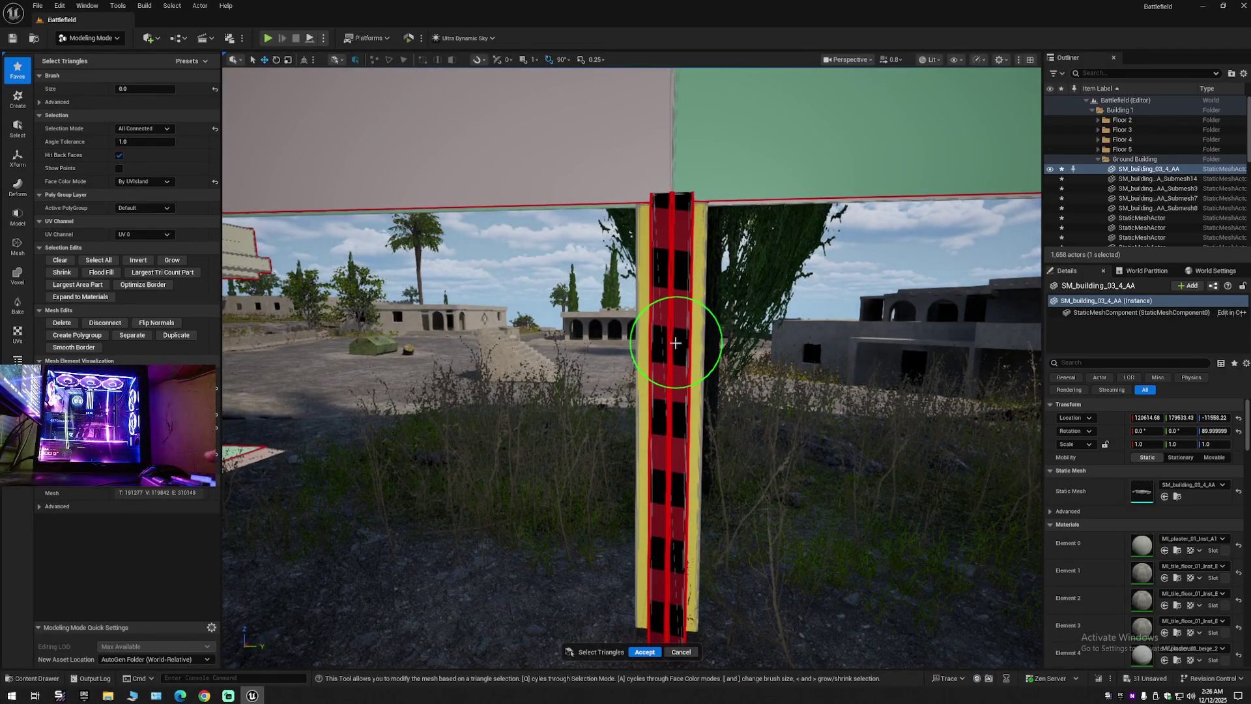
pyautogui.press('Up')
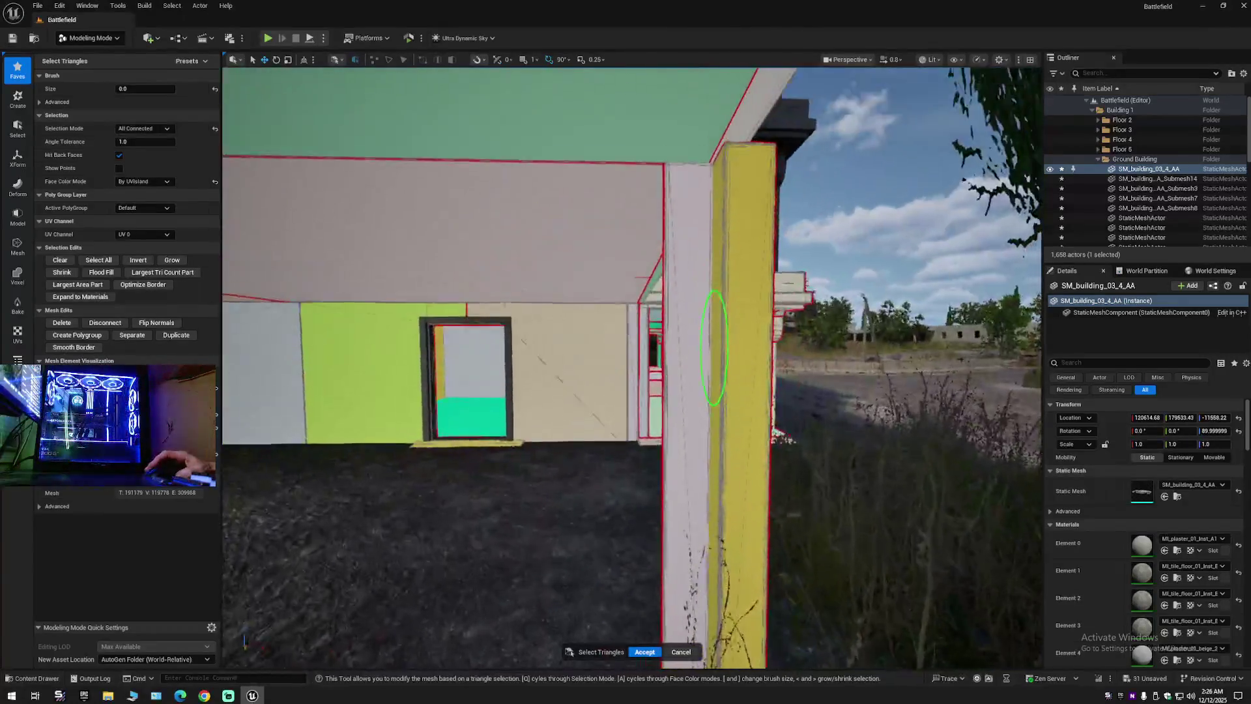
pyautogui.press('Down')
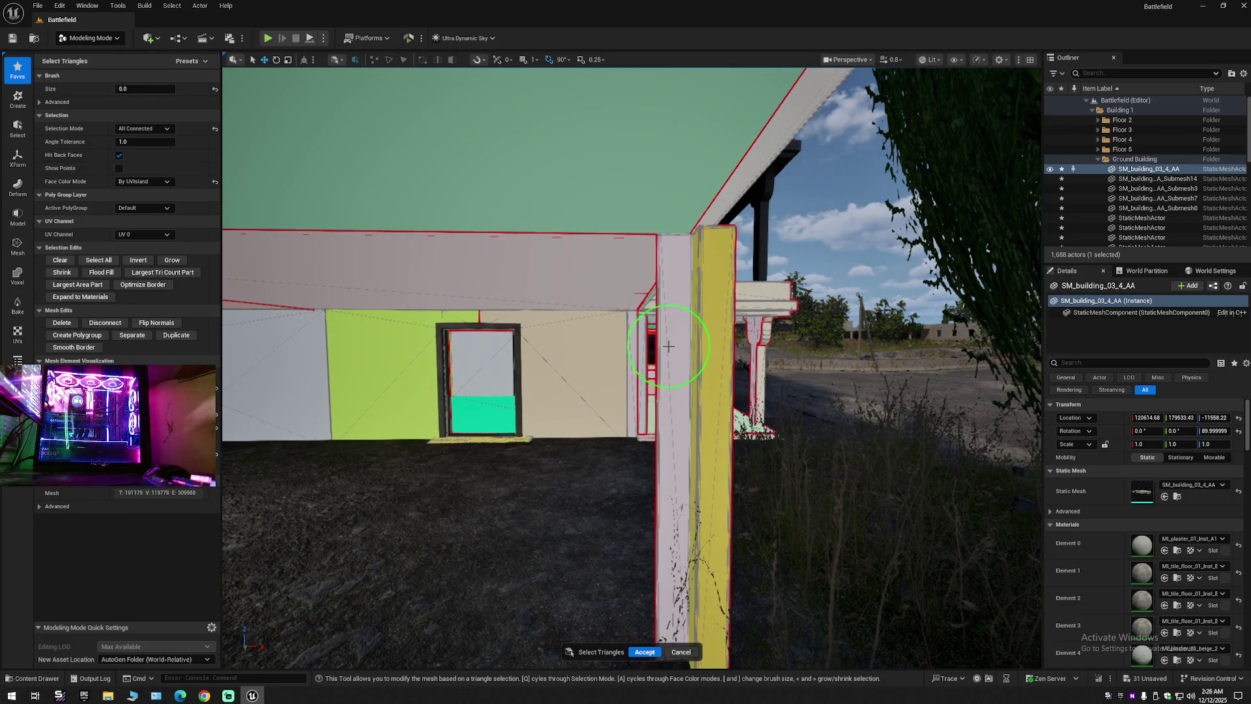
pyautogui.press('Left')
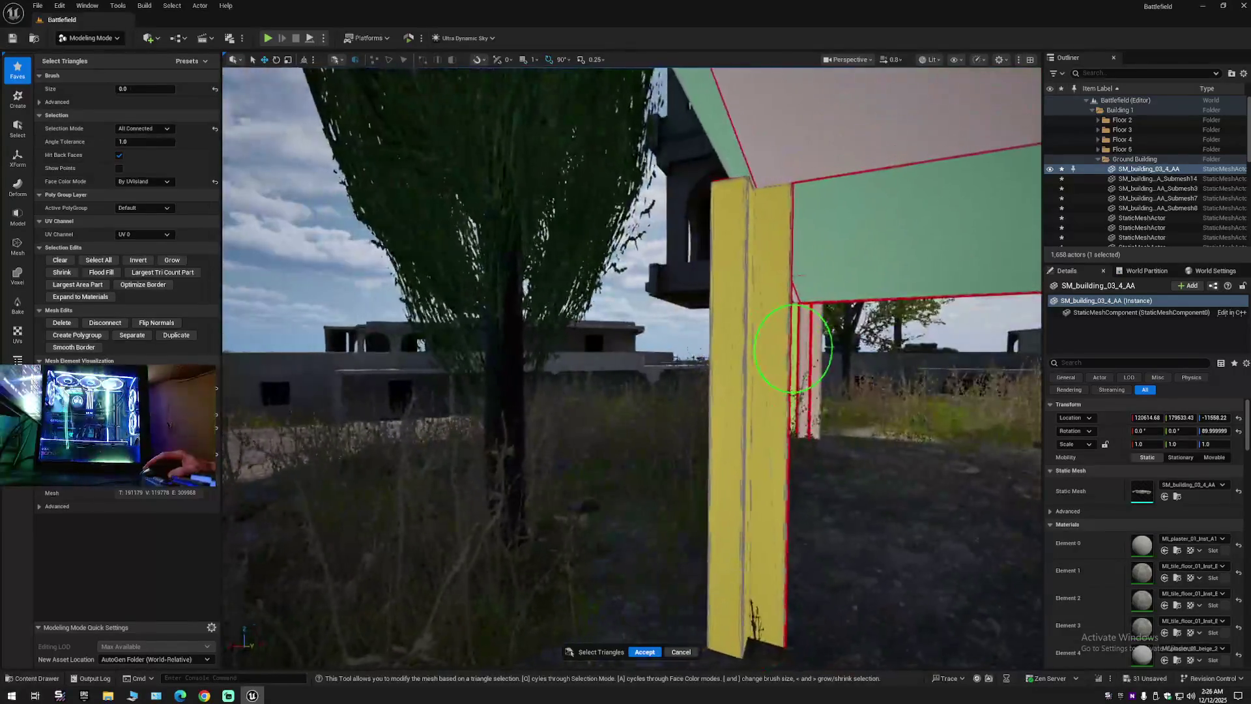
pyautogui.press('Right')
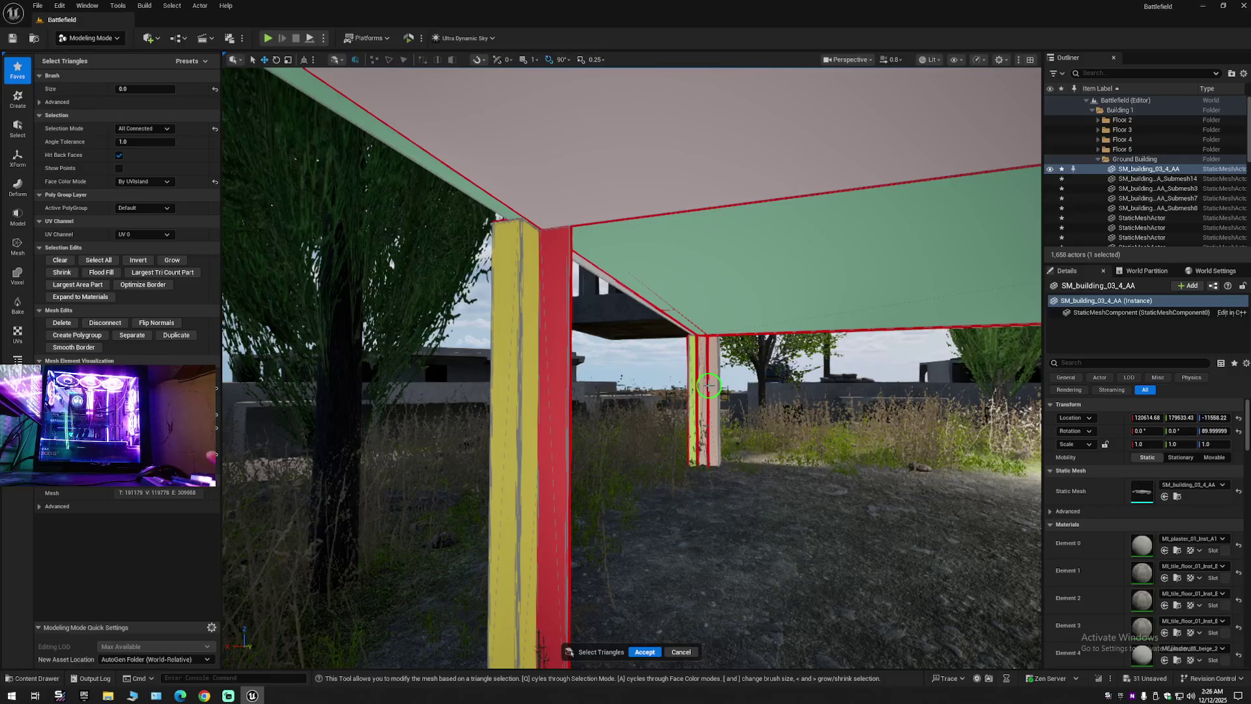
pyautogui.press('Up')
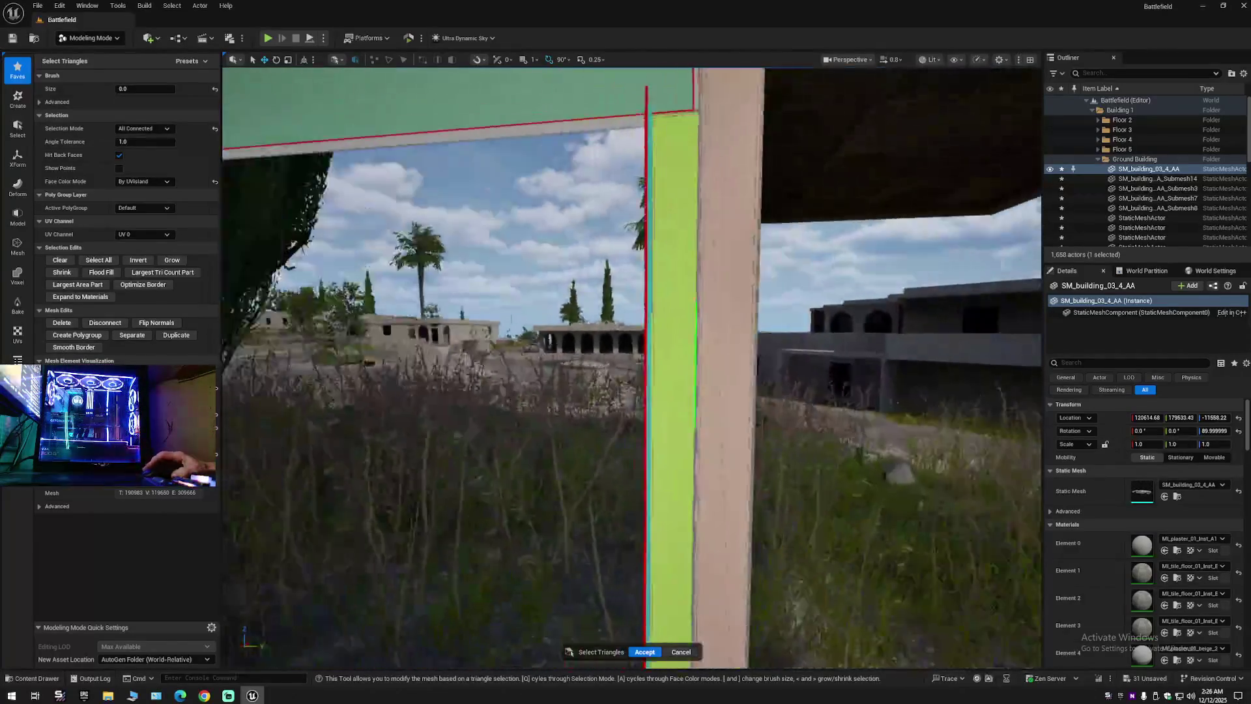
pyautogui.press('Up')
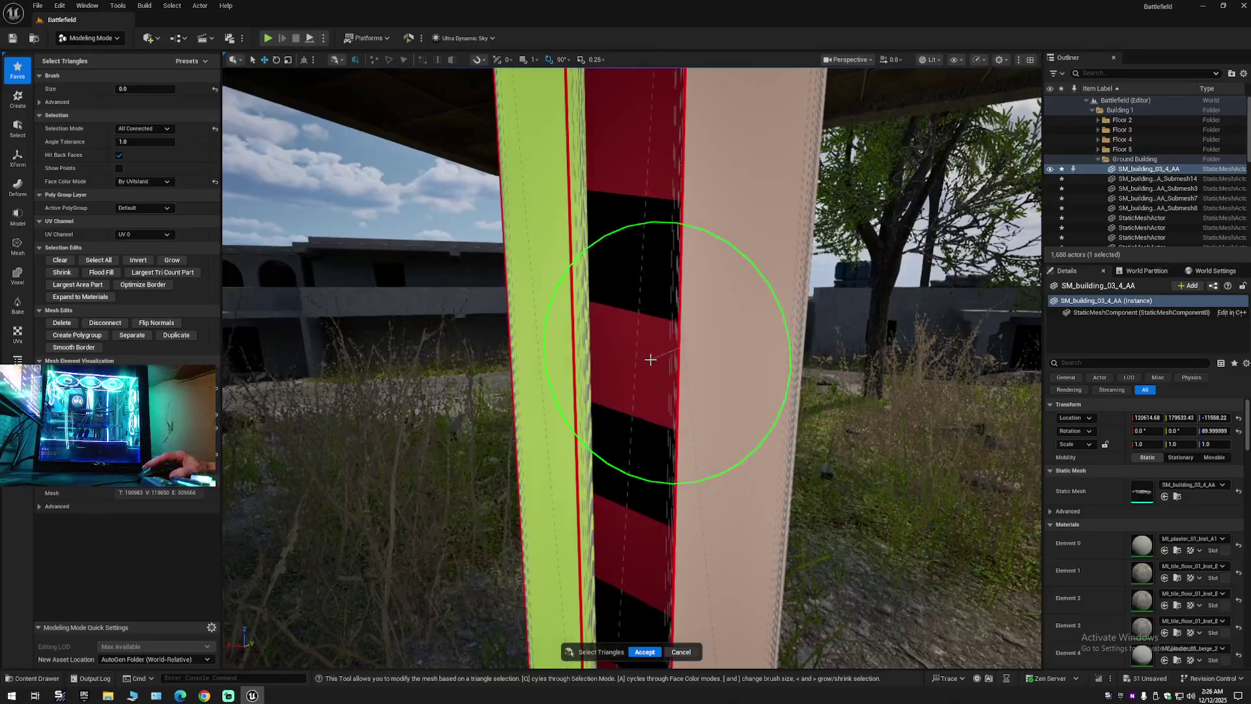
pyautogui.press('Down')
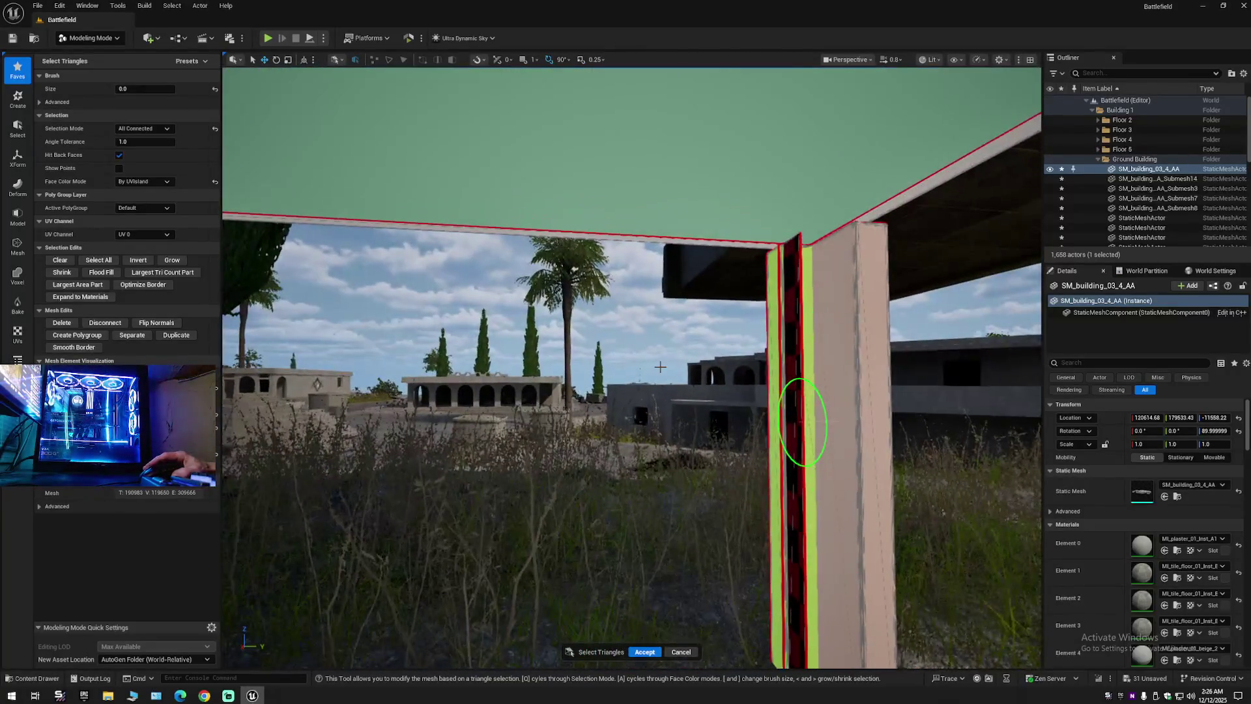
pyautogui.press('Up')
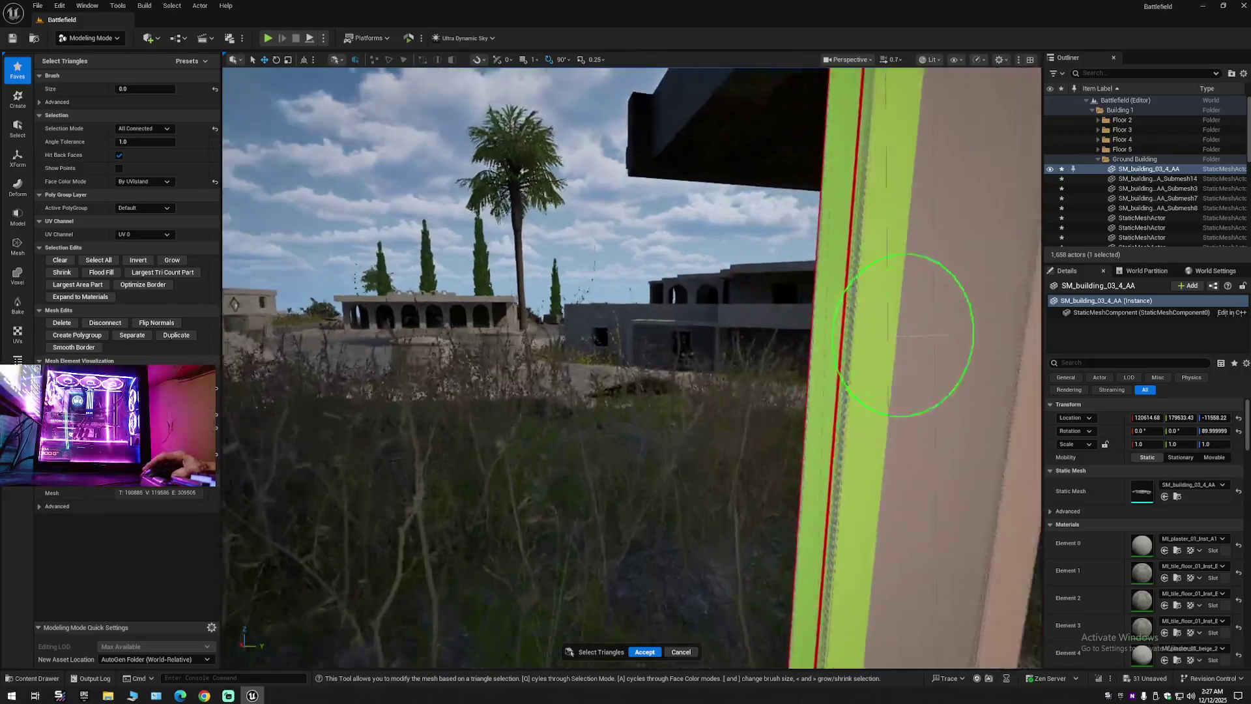
pyautogui.press('Right')
pyautogui.click(658, 357)
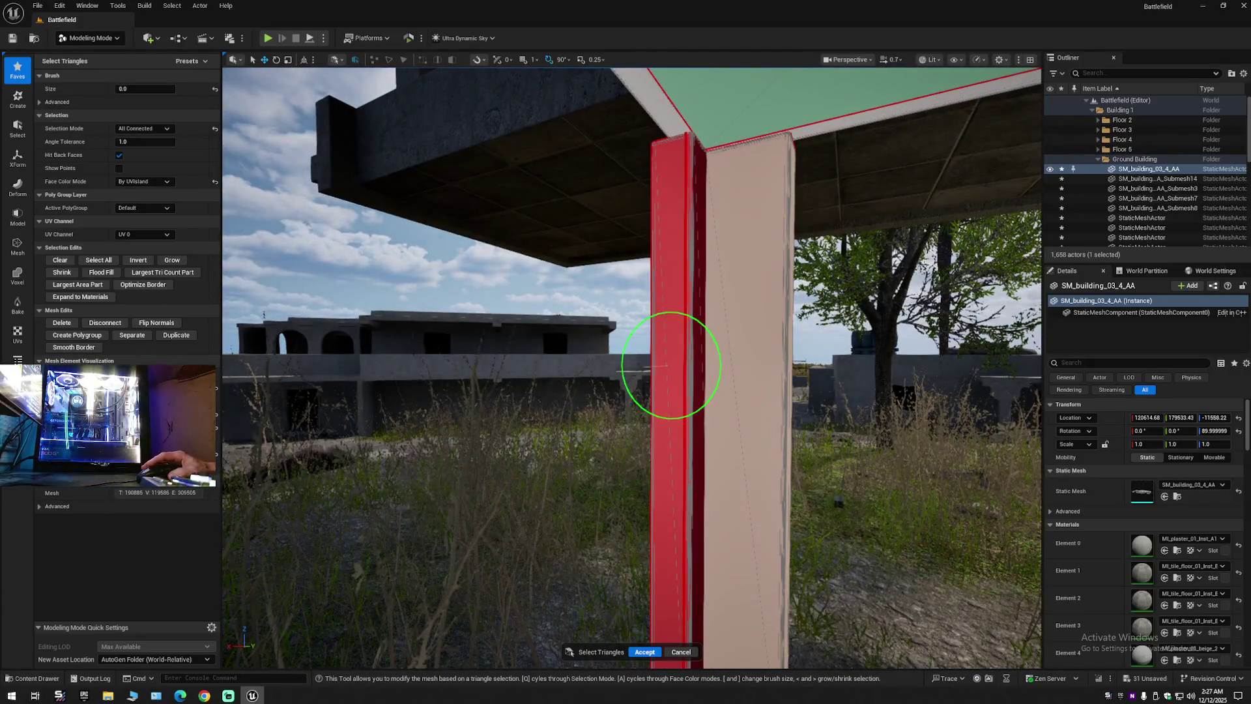
pyautogui.press('Right')
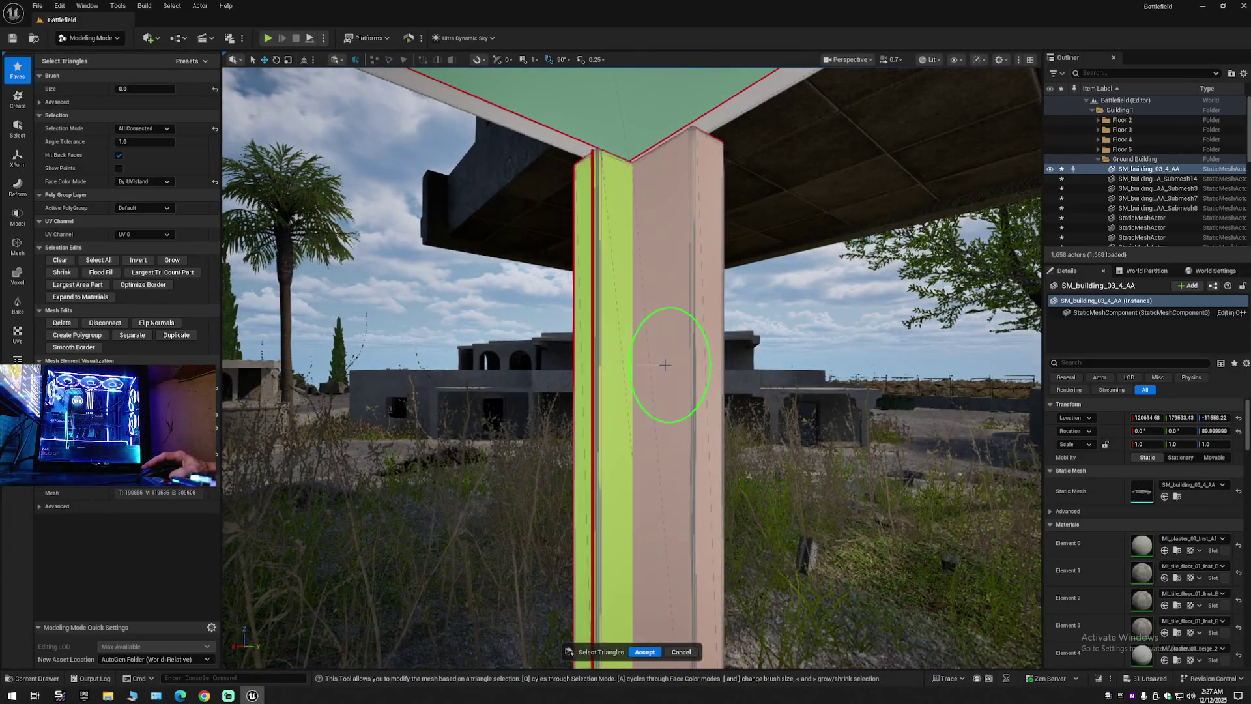
pyautogui.hotkey('ctrl', 'z')
pyautogui.press('Down')
pyautogui.press('Up')
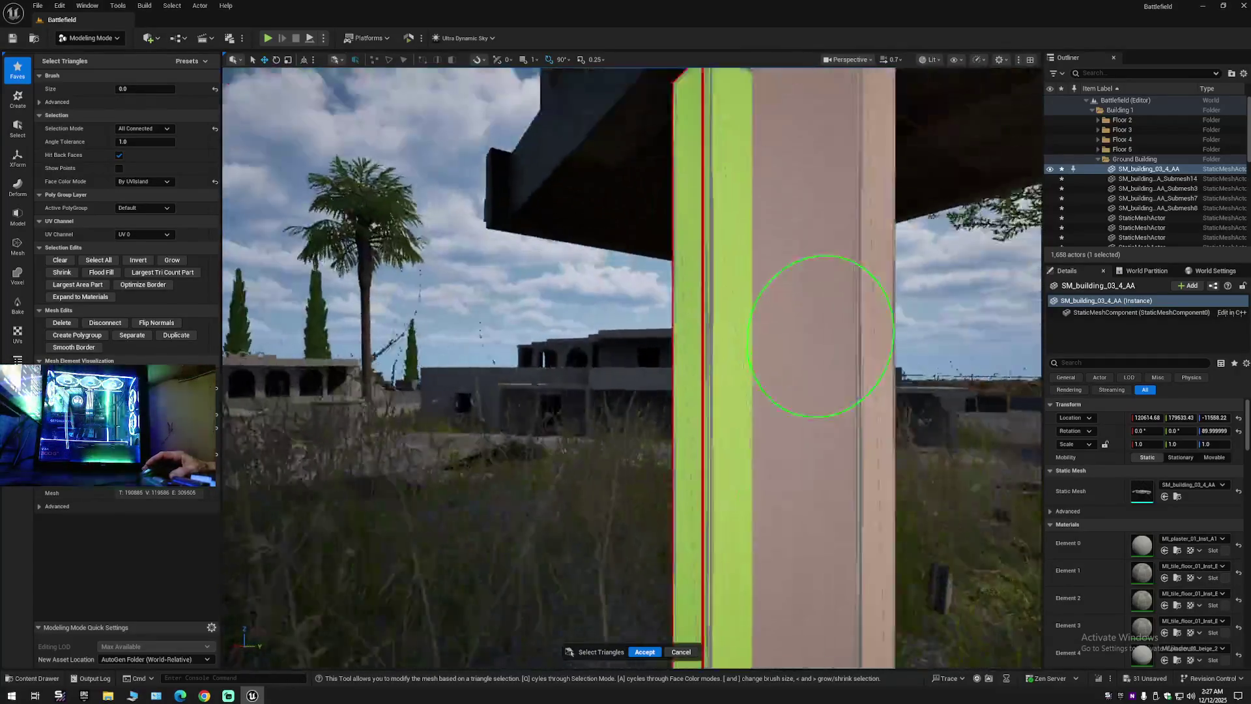
pyautogui.press('Down')
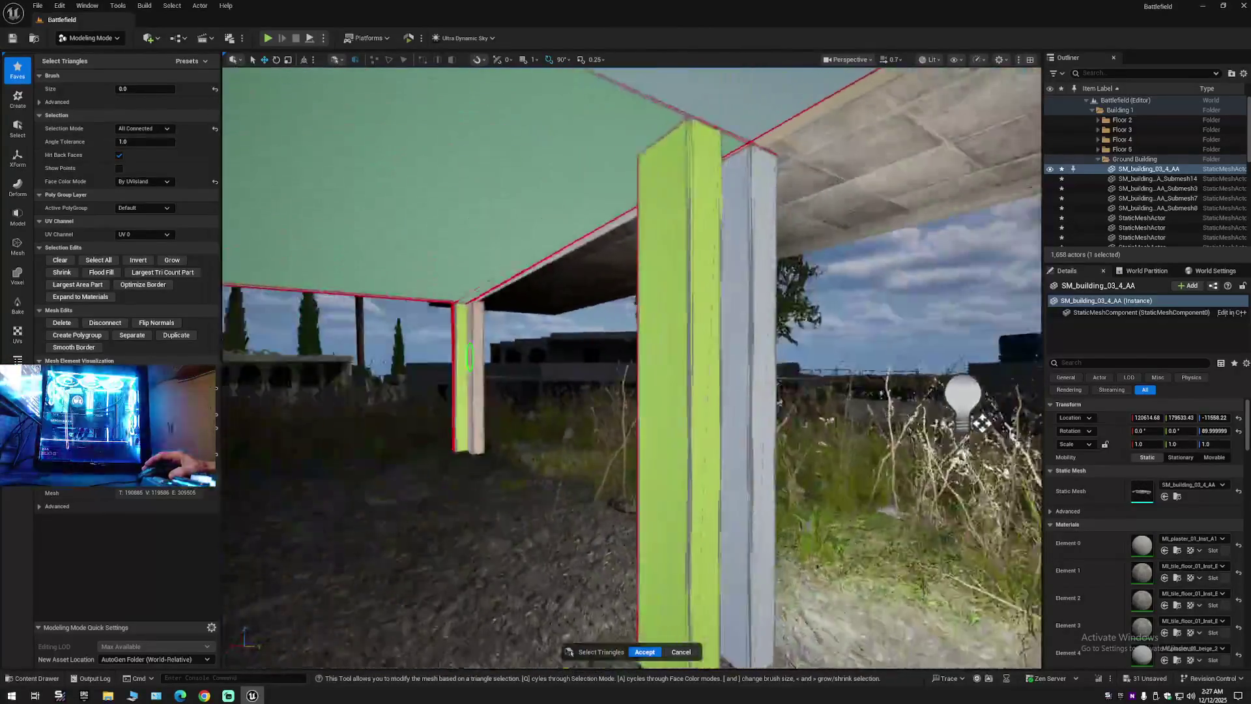
pyautogui.press('Up')
pyautogui.press('Down')
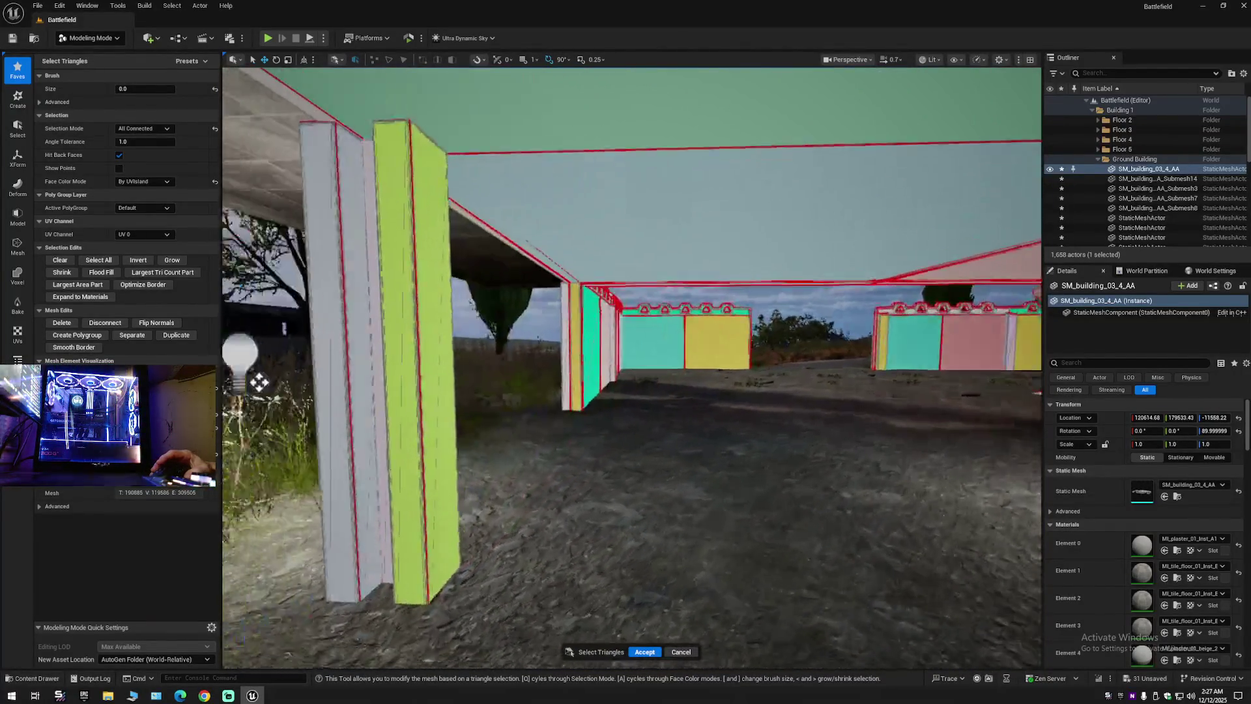
pyautogui.press('Left')
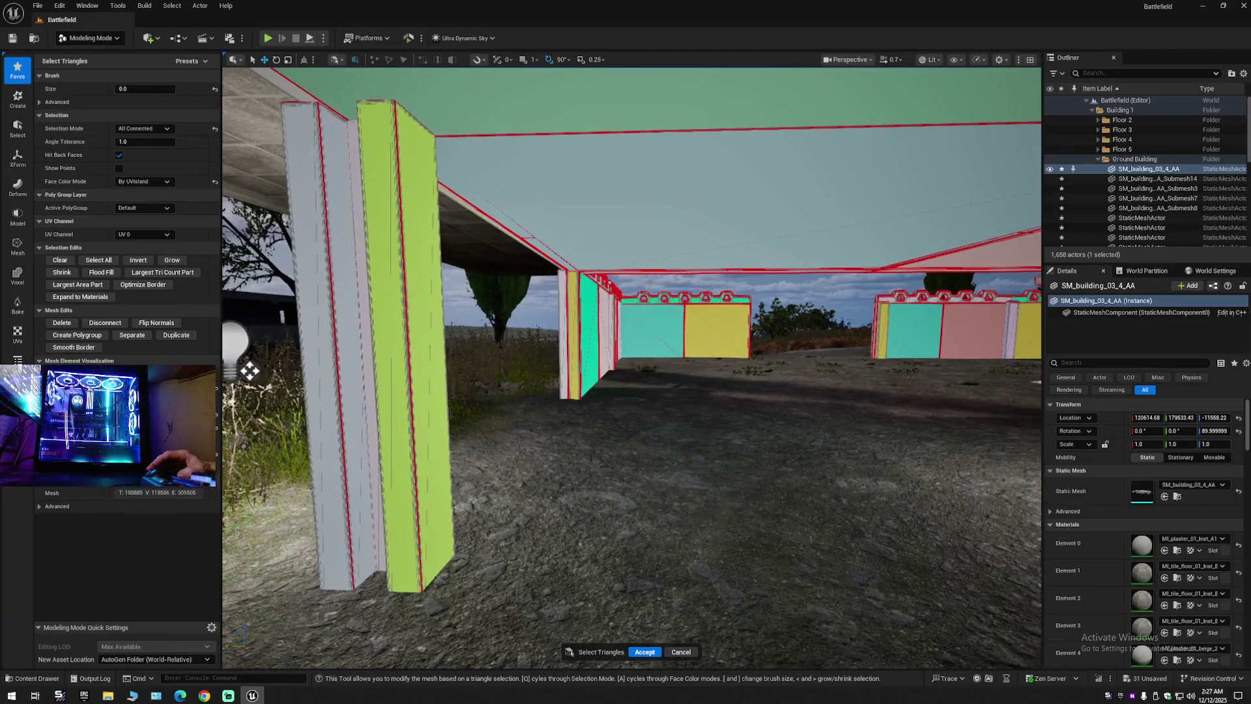
pyautogui.press('Left')
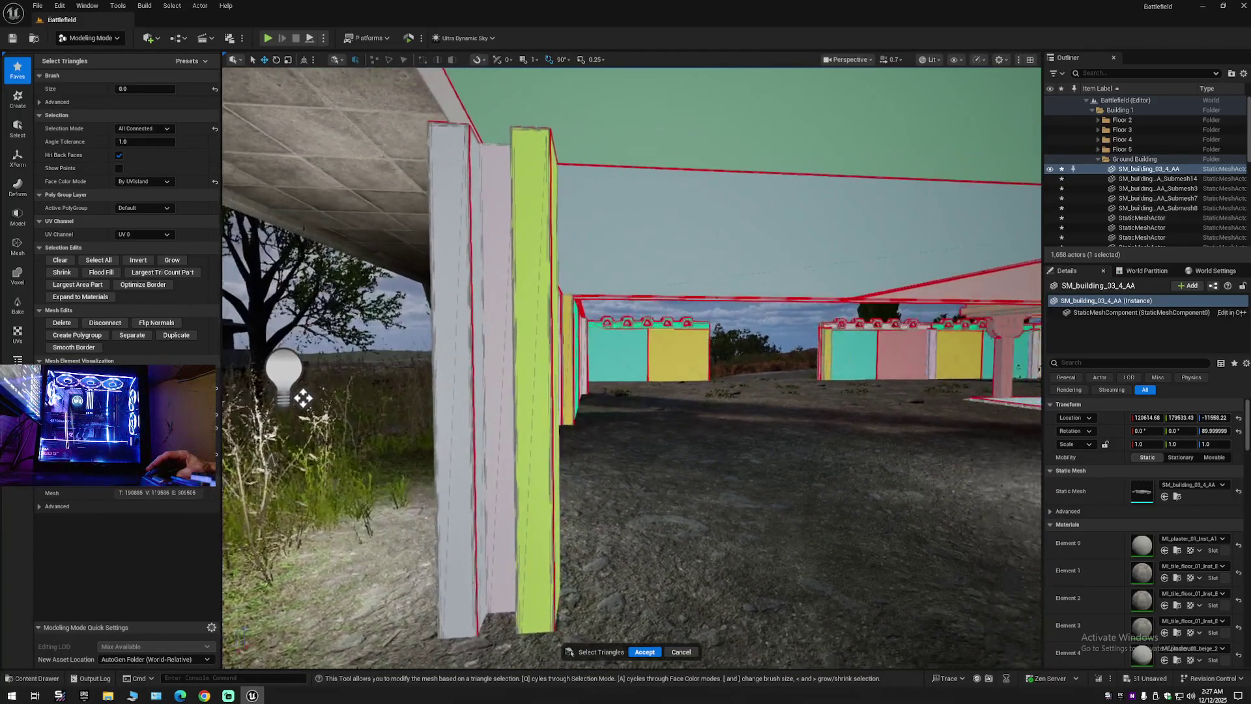
pyautogui.press('Up')
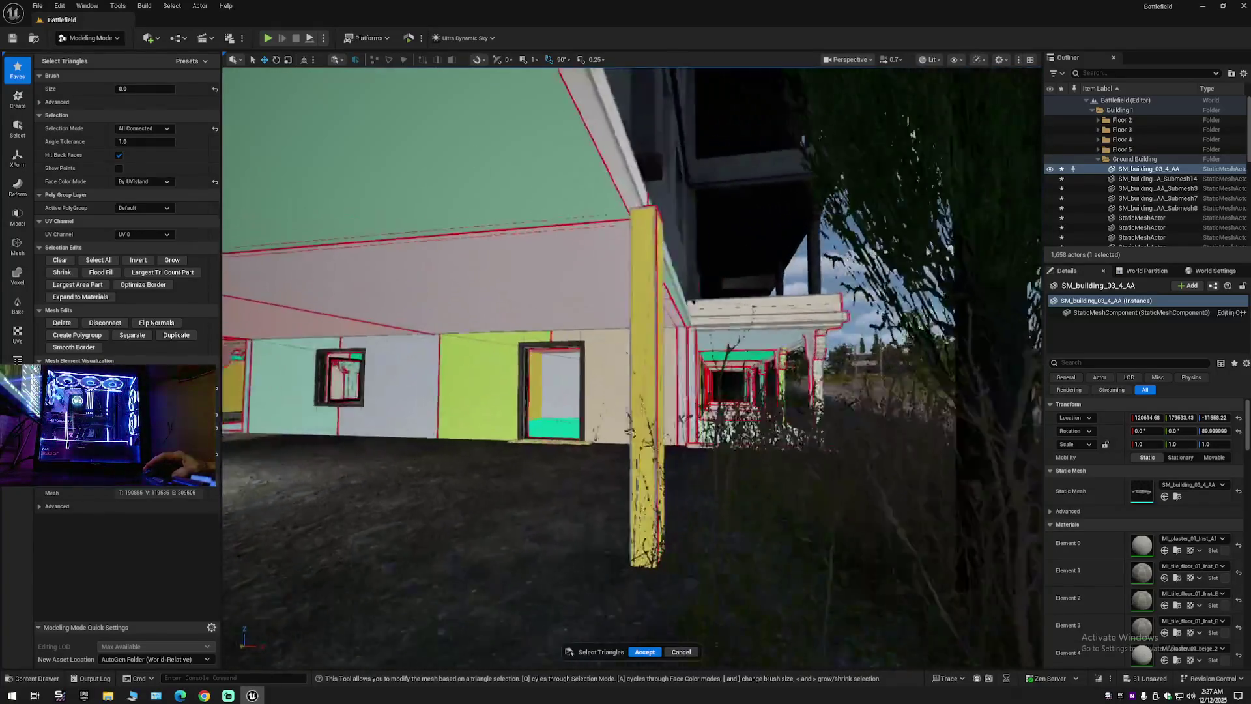
pyautogui.press('Down')
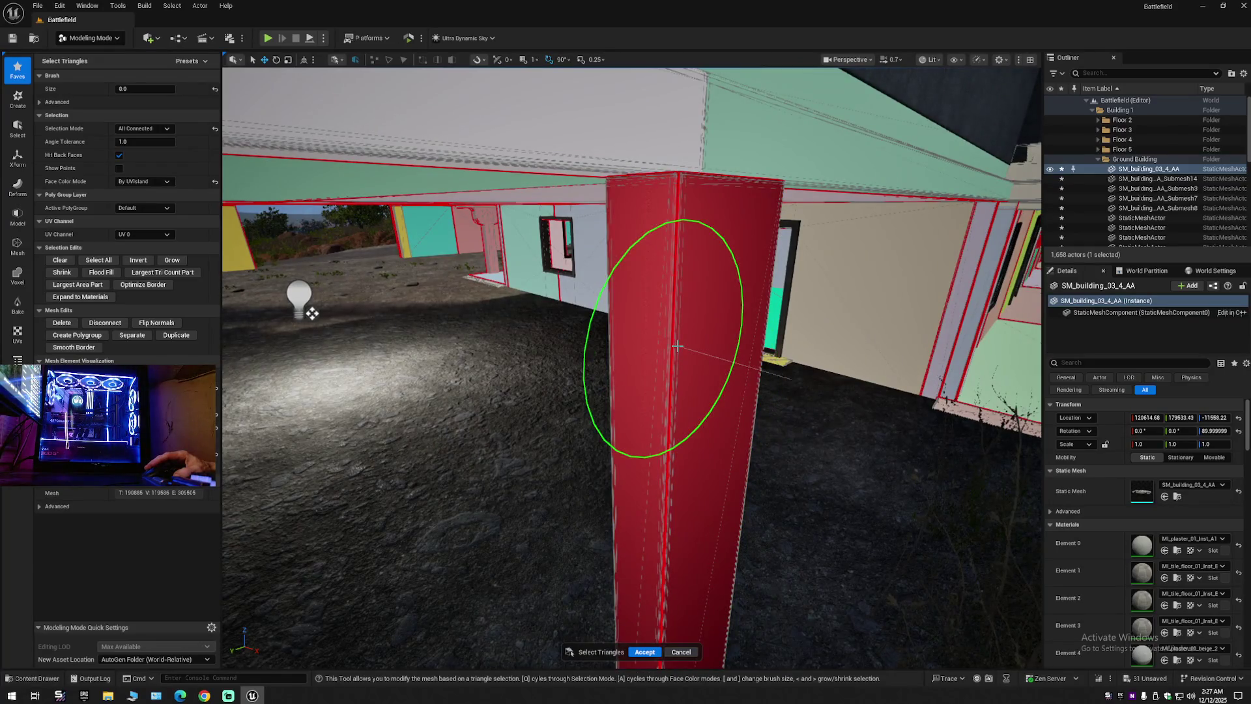
pyautogui.hotkey('ctrl', 'z')
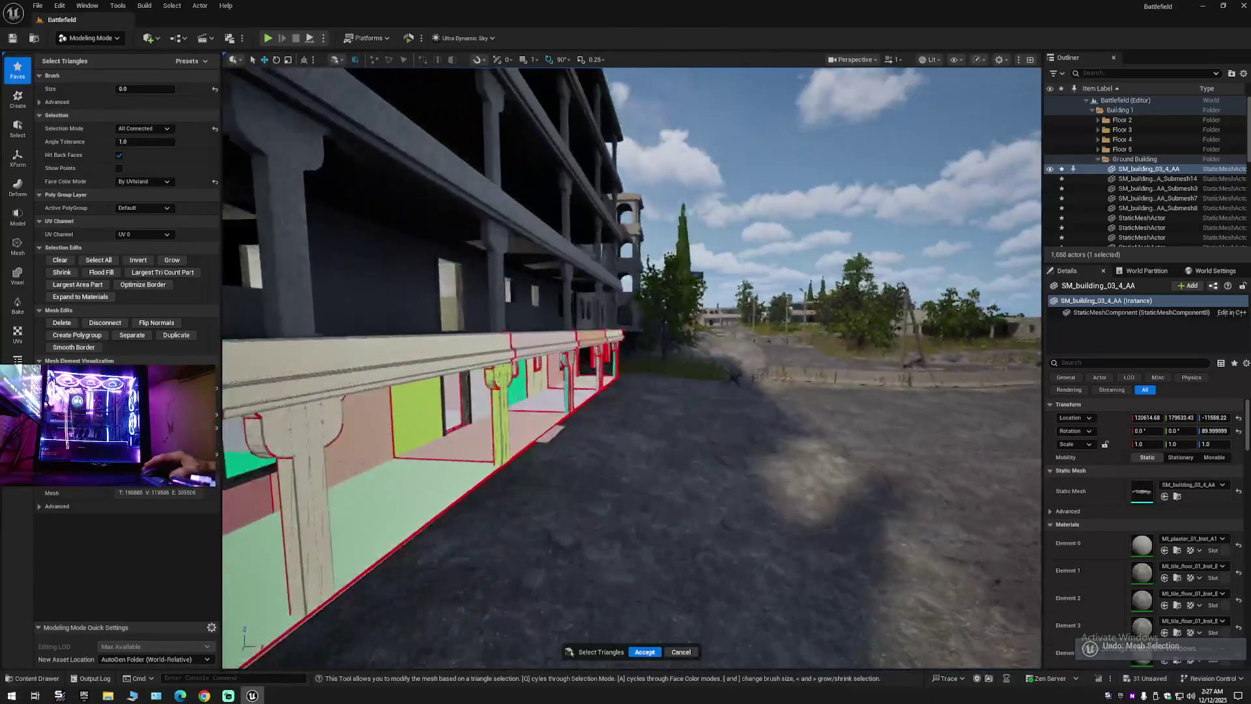
# Fly to the porch pillar and select its inner face's connected triangles.
pyautogui.press('Up')
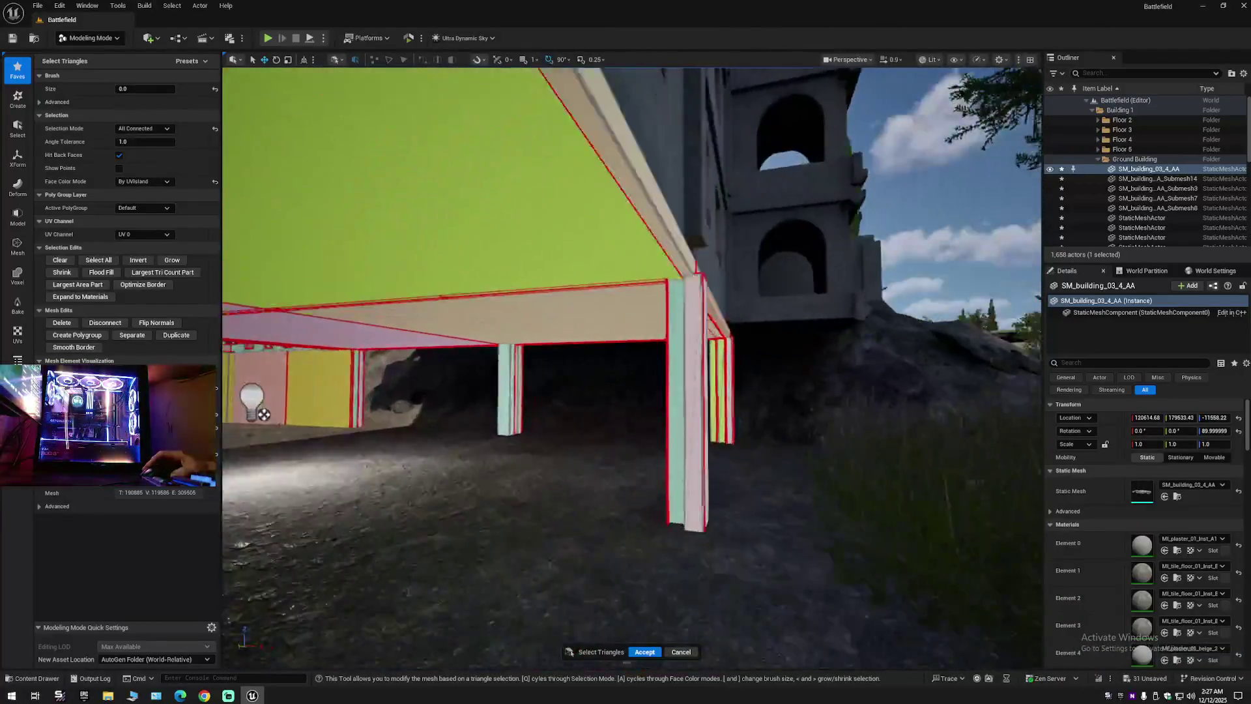
pyautogui.press('Up')
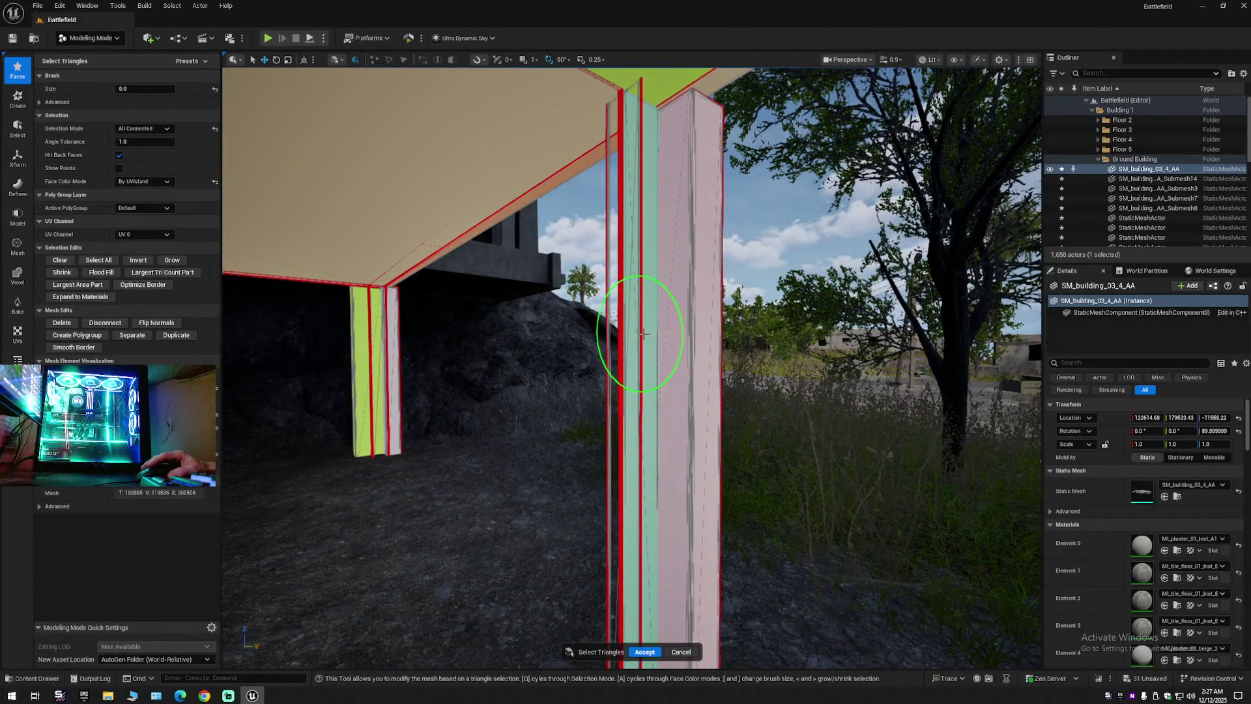
pyautogui.click(647, 337)
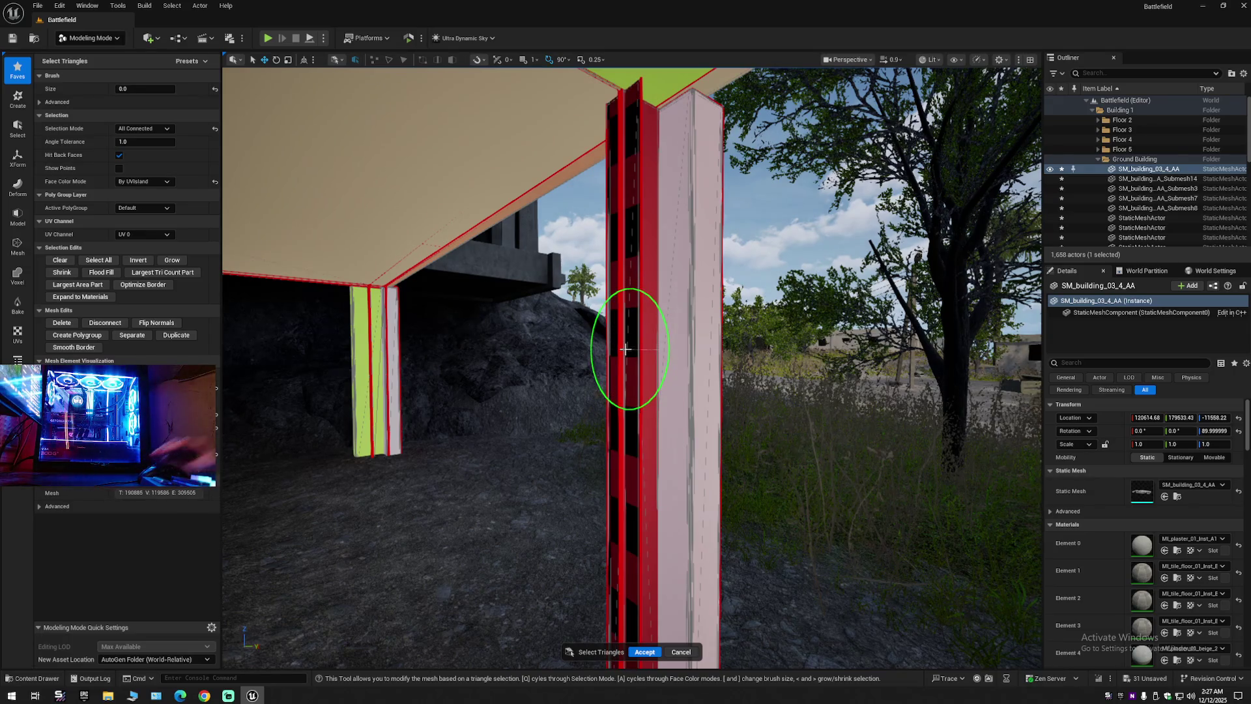
pyautogui.press('Left')
pyautogui.press('Up')
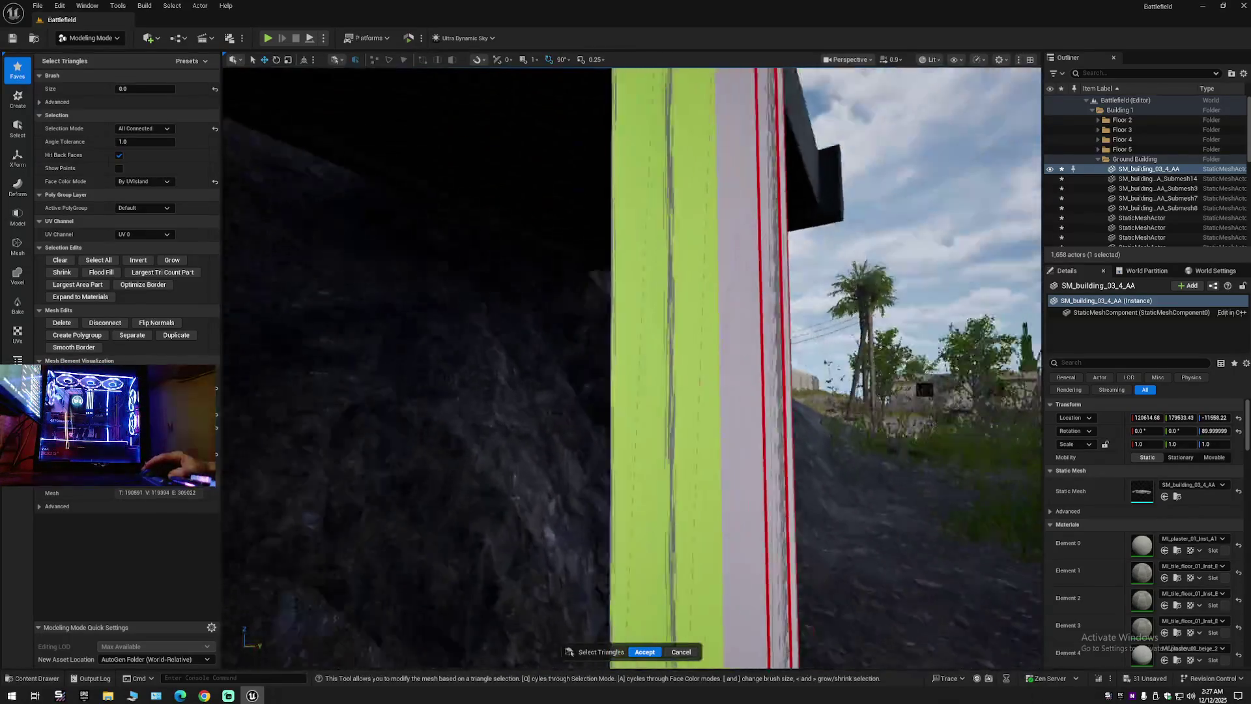
pyautogui.press('Down')
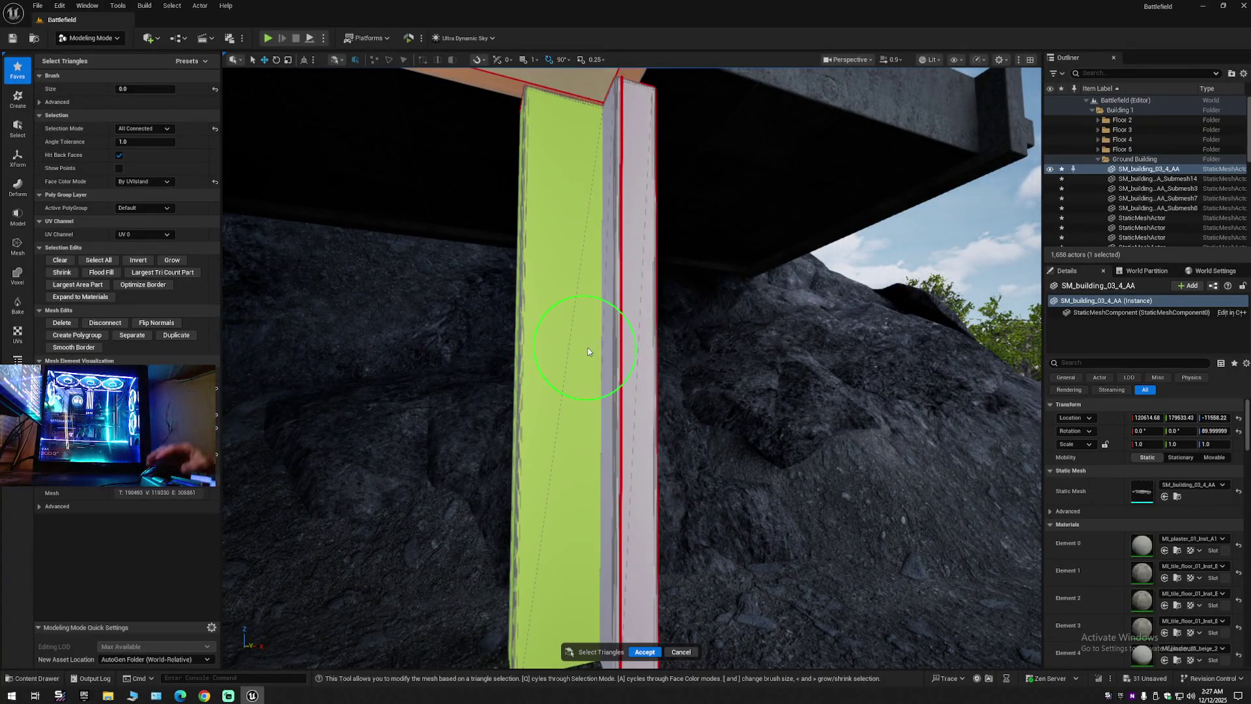
# Fly under the overhang among the pillars toward the lime pillar.
pyautogui.press('Right')
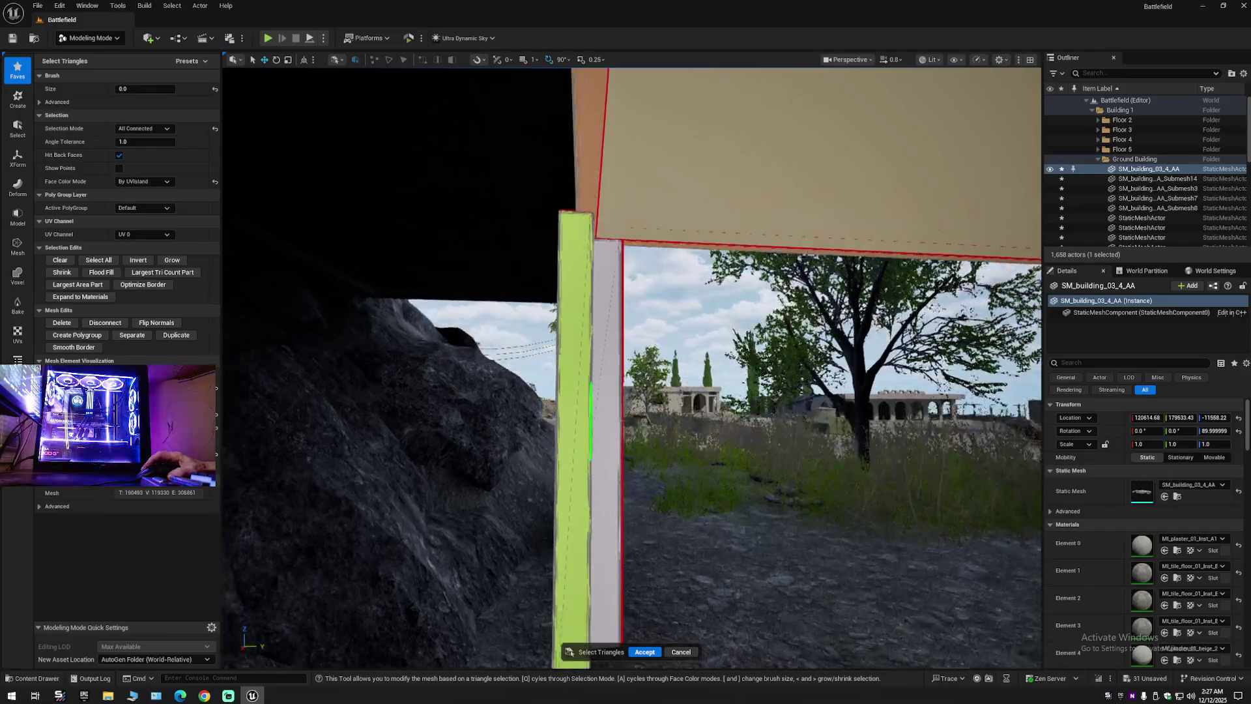
pyautogui.press('Up')
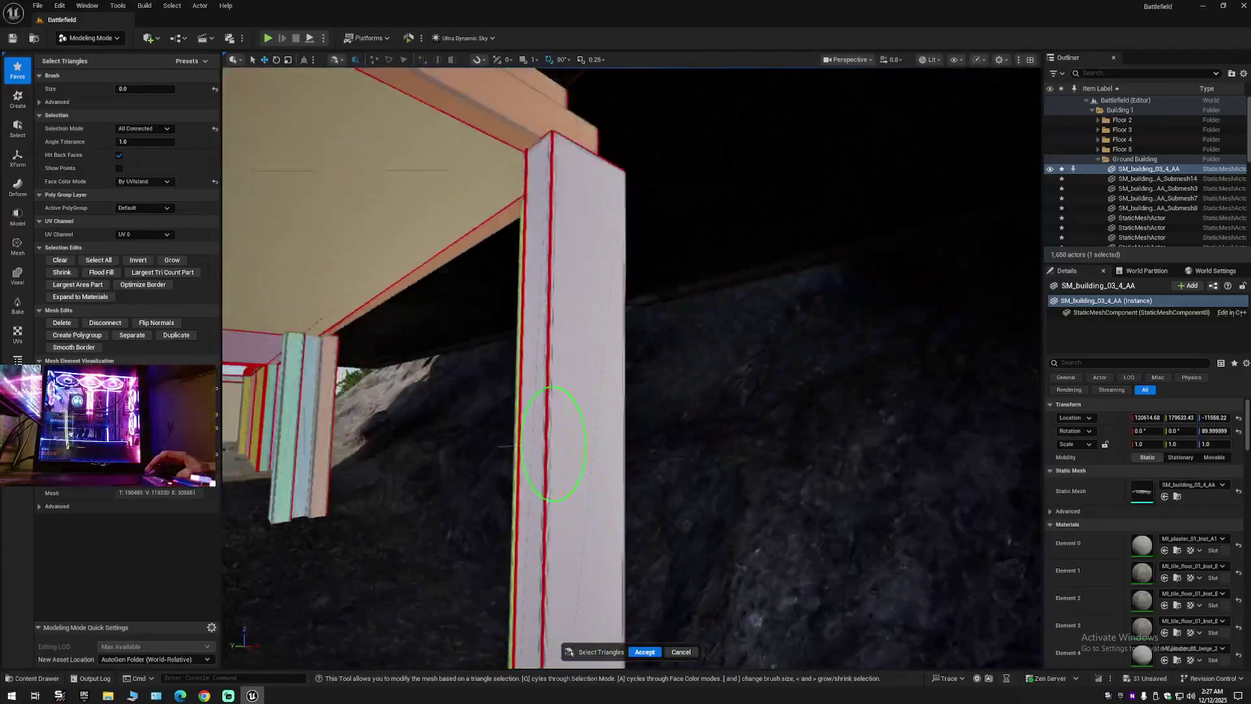
pyautogui.press('Down')
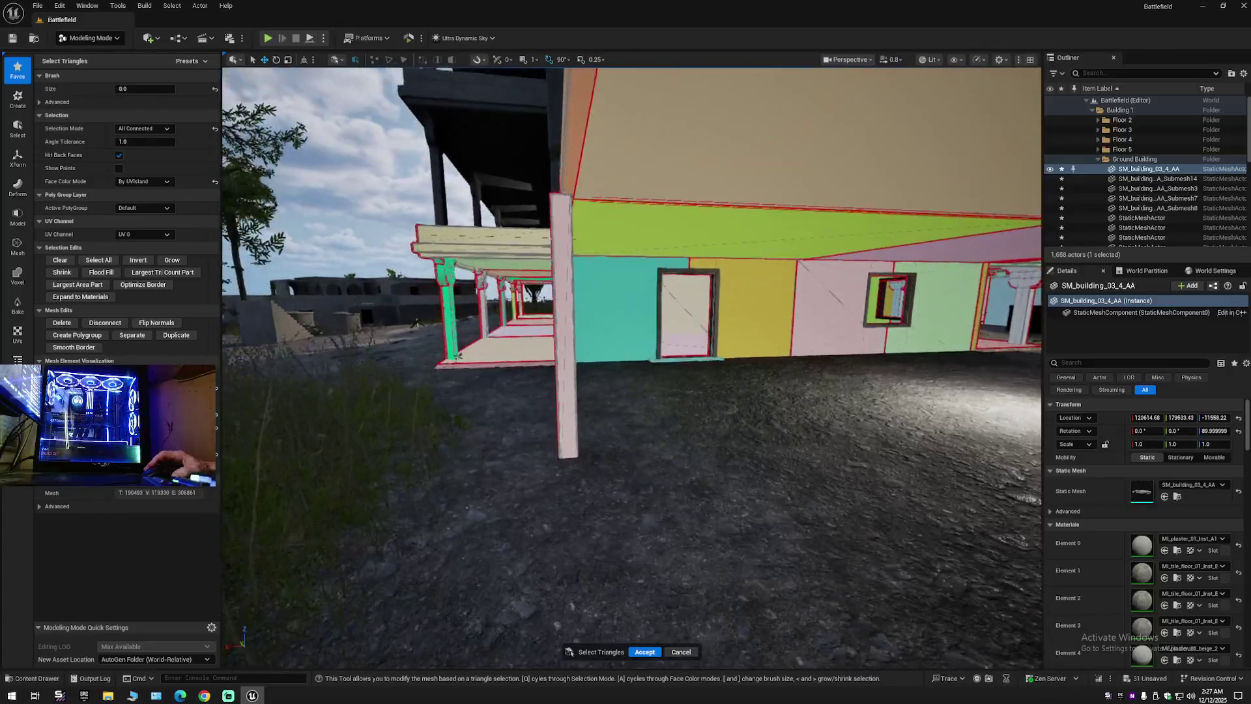
pyautogui.press('Up')
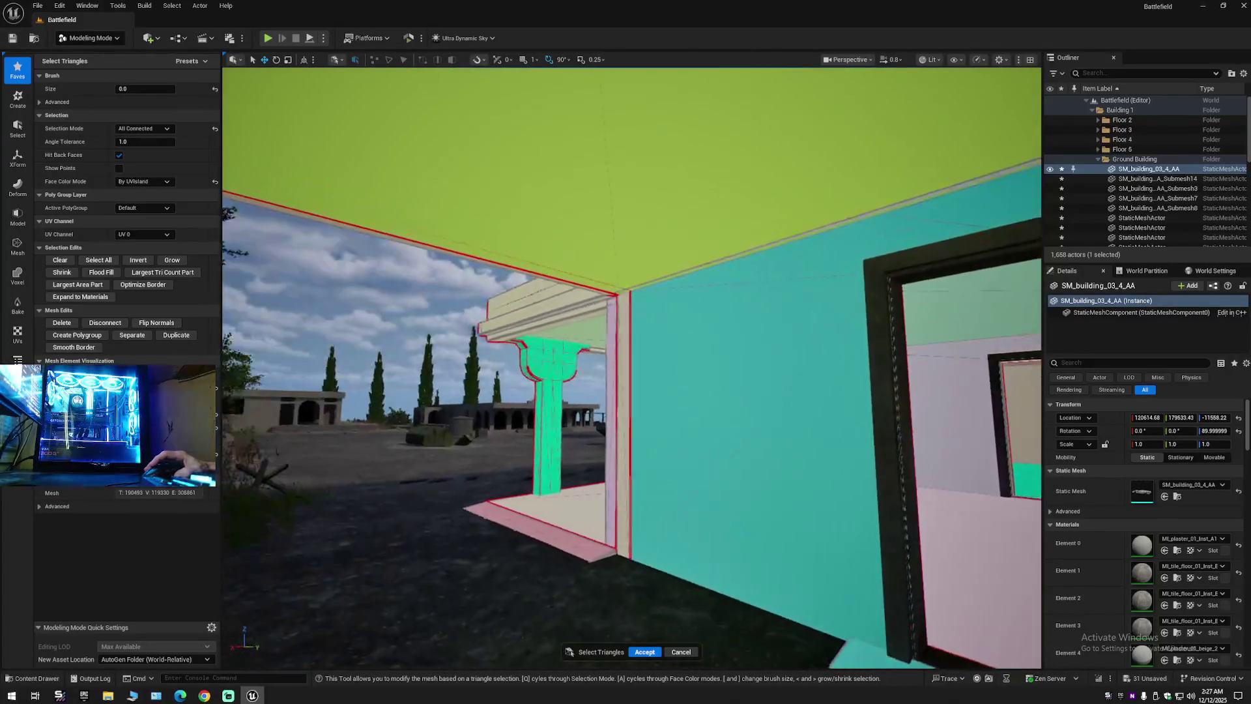
pyautogui.press('Up')
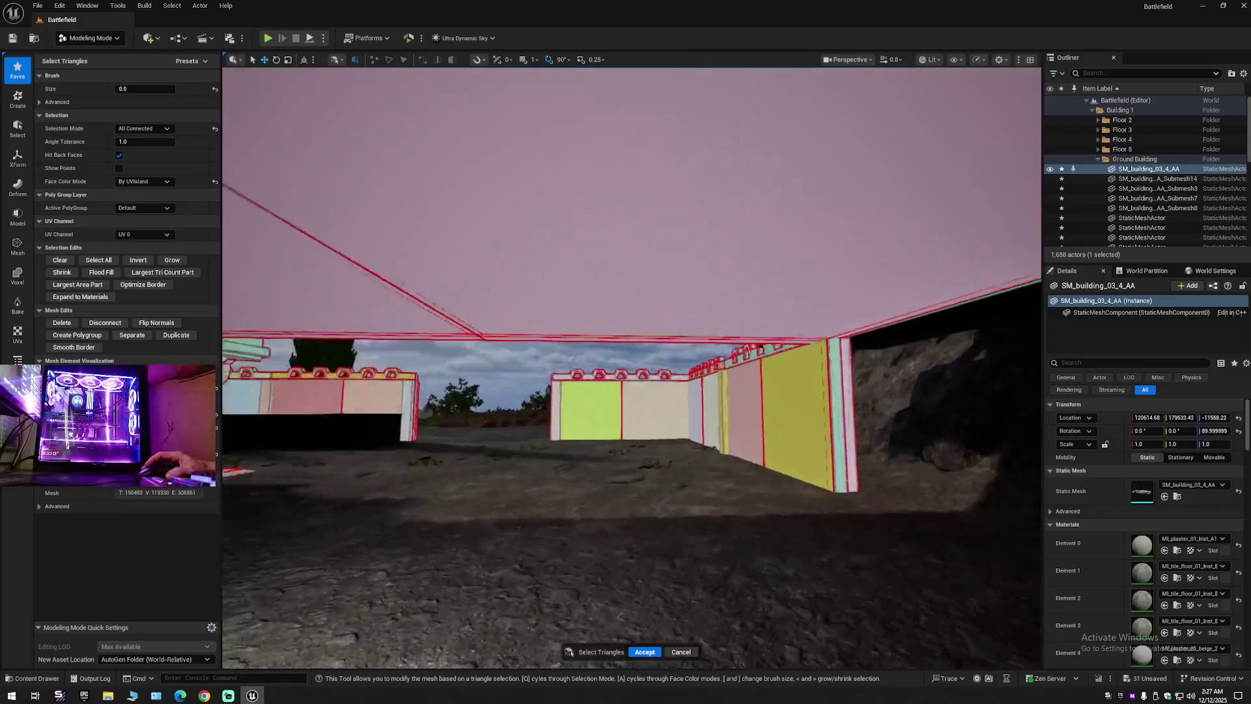
pyautogui.press('Up')
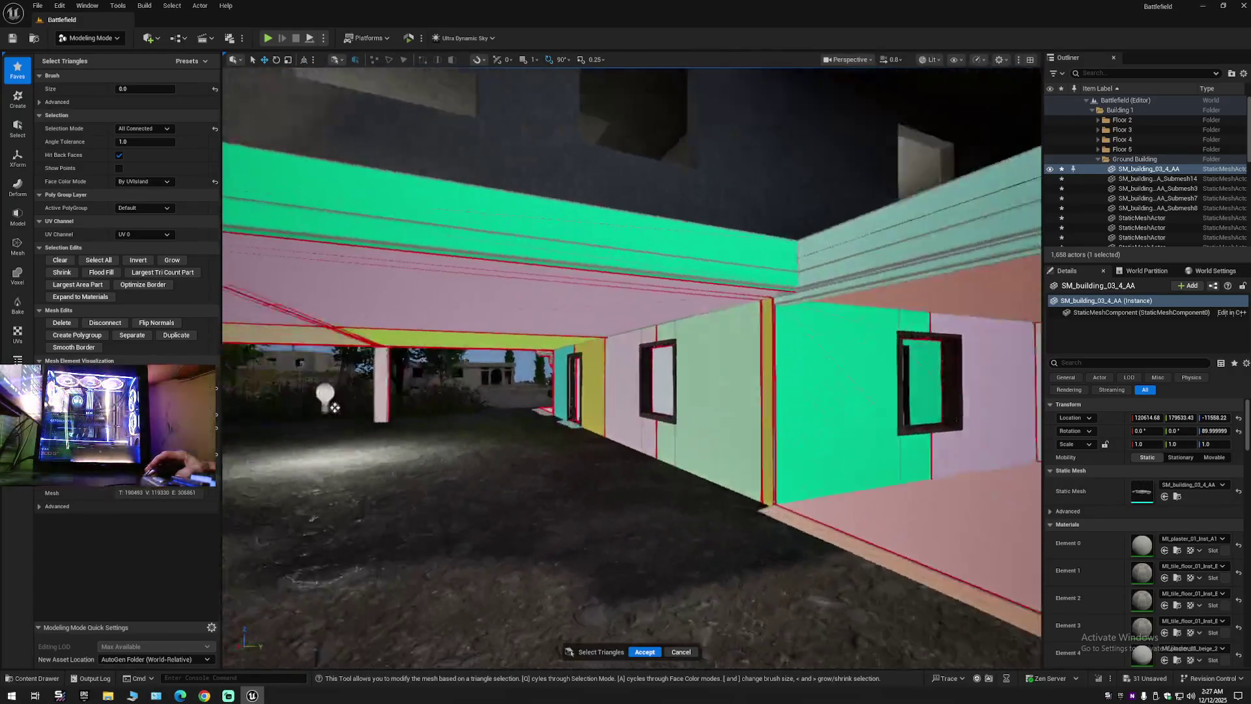
pyautogui.press('Up')
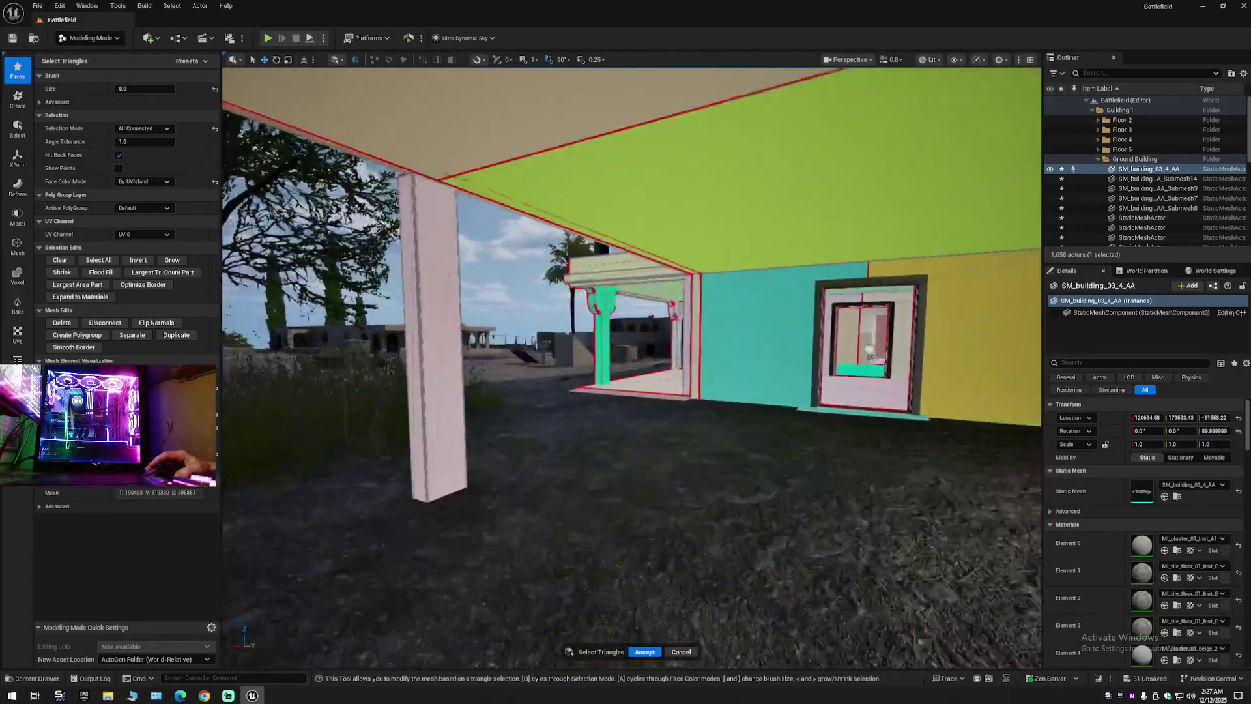
pyautogui.press('Up')
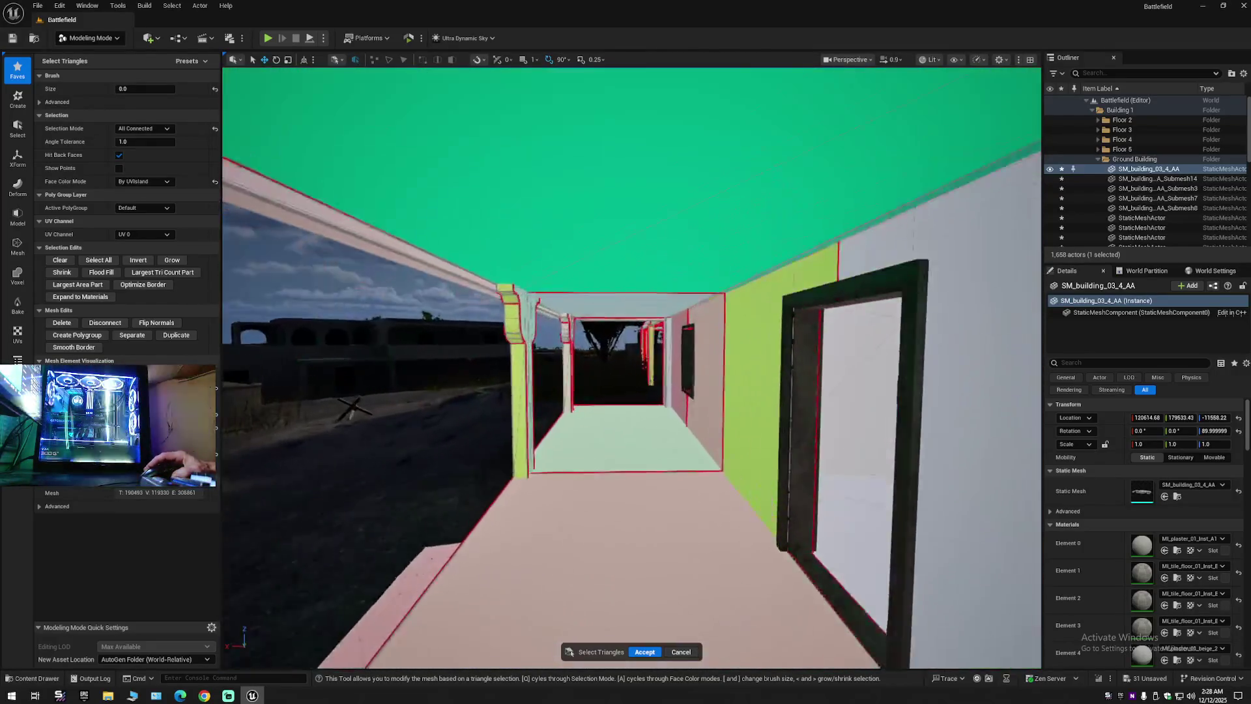
pyautogui.press('Up')
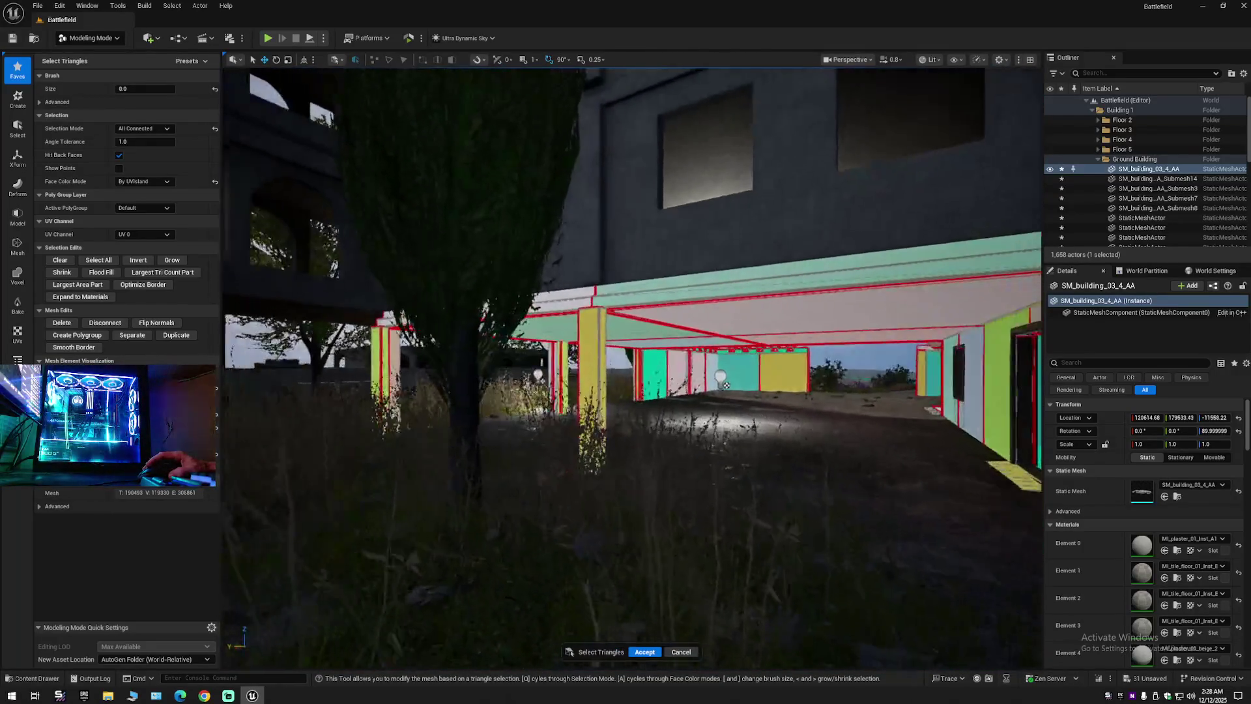
pyautogui.press('Up')
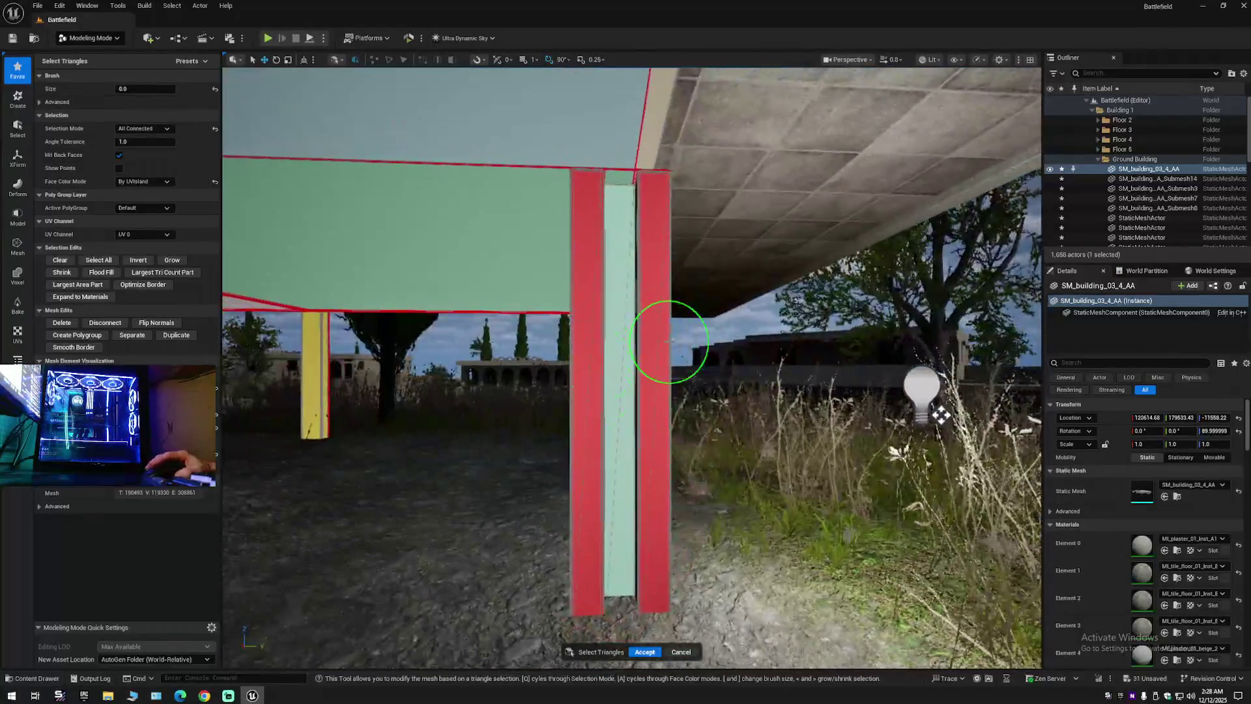
# Circle to the twin red pillar under the slab and select all its triangles.
pyautogui.press('Right')
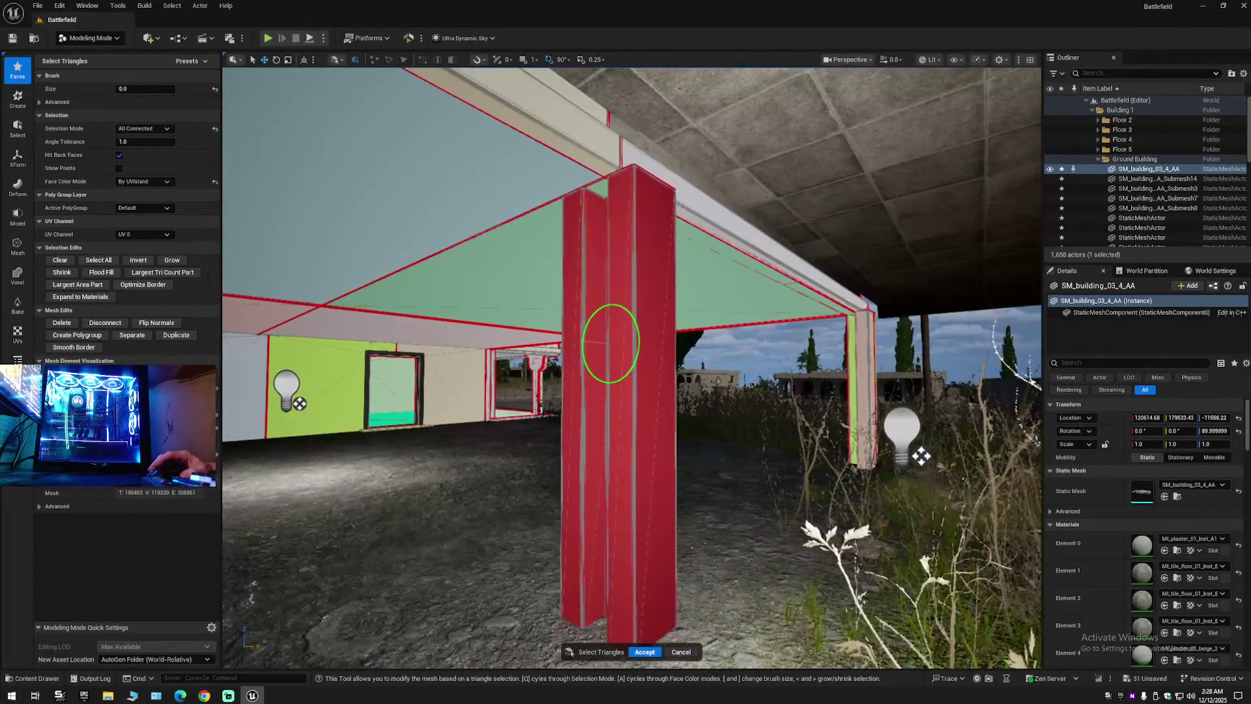
pyautogui.press('Right')
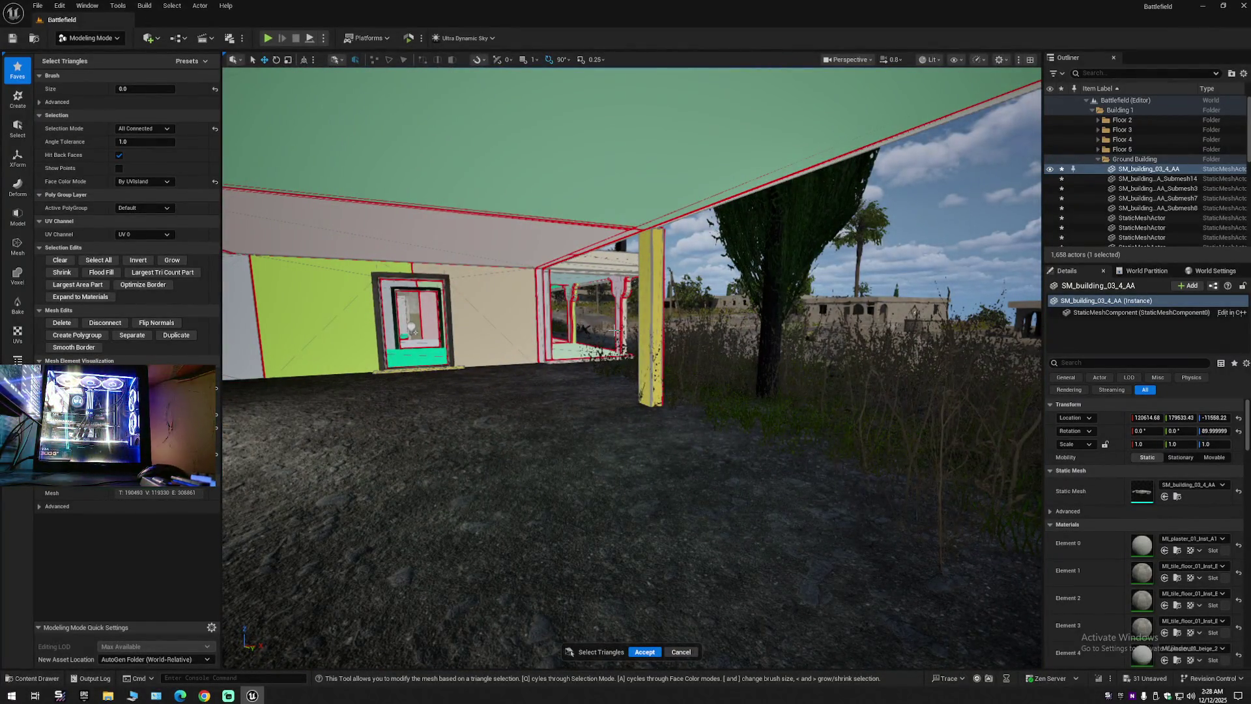
pyautogui.press('Right')
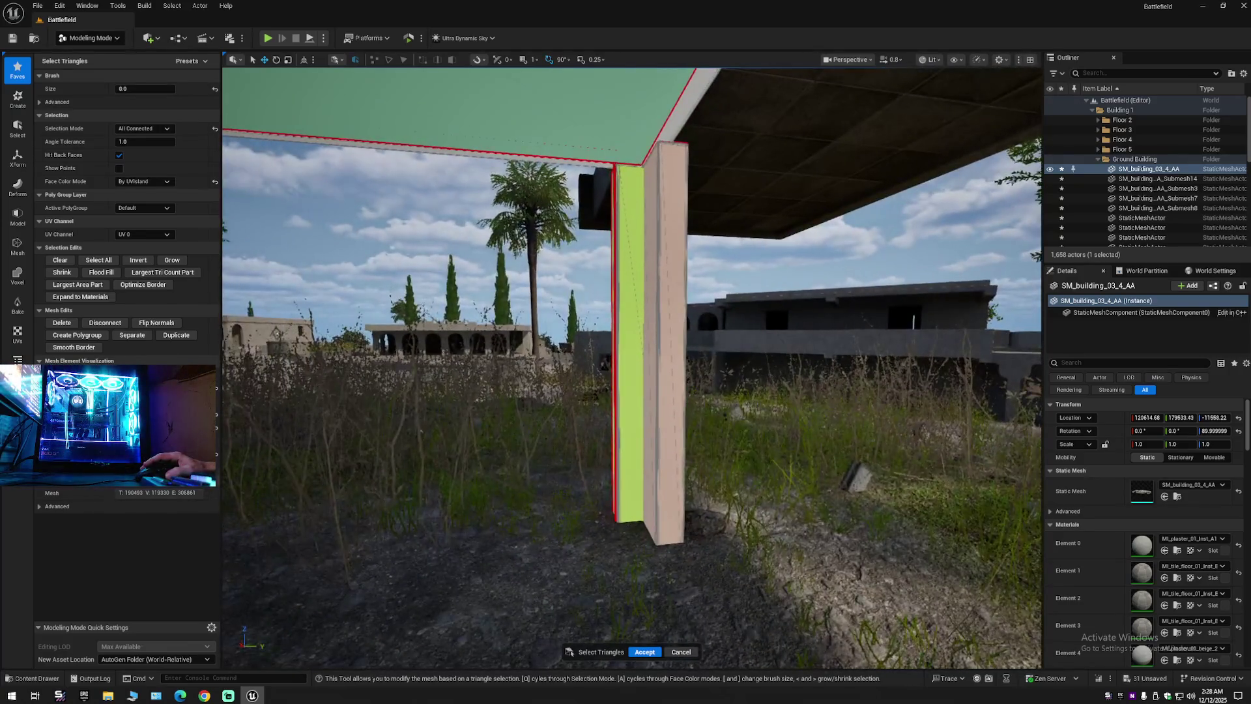
pyautogui.press('Right')
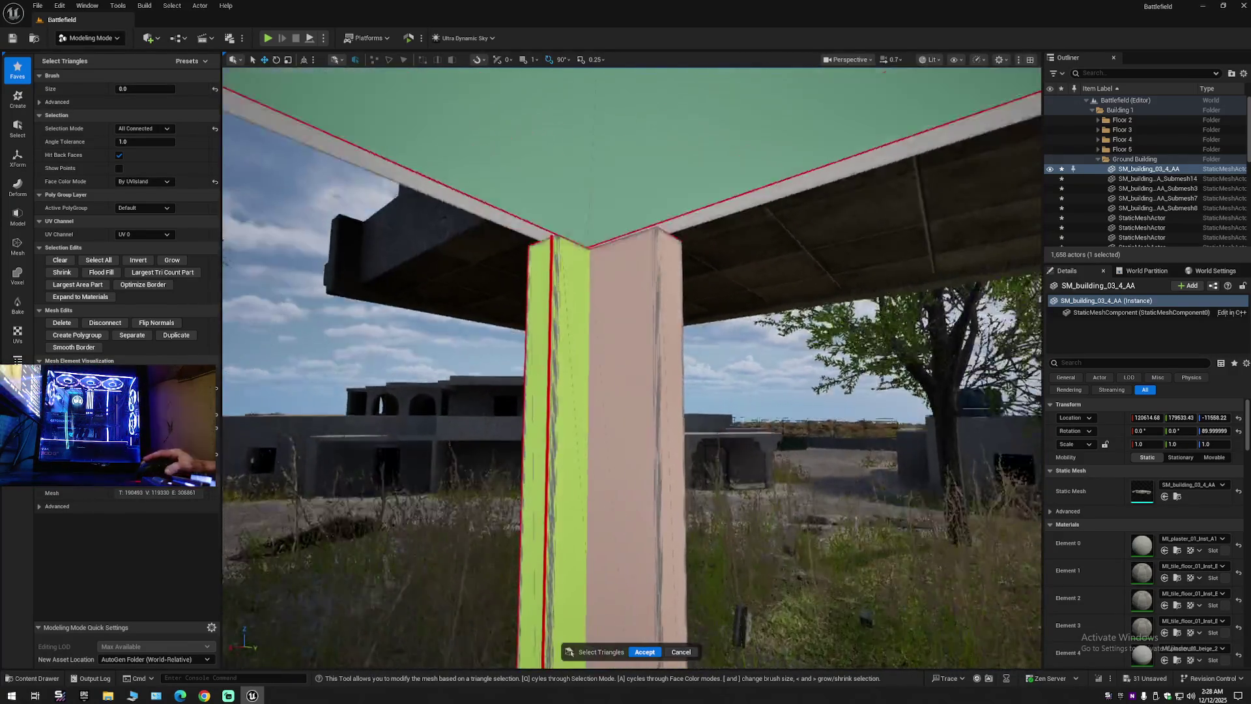
pyautogui.press('Right')
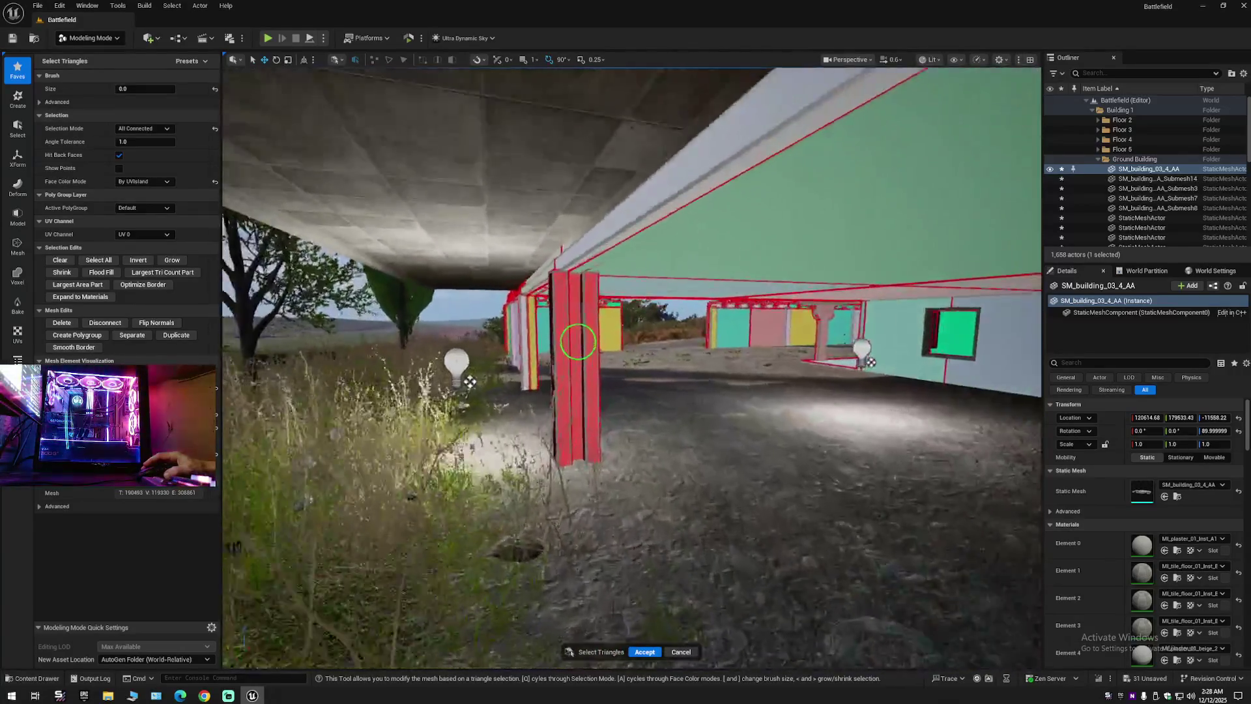
pyautogui.press('Right')
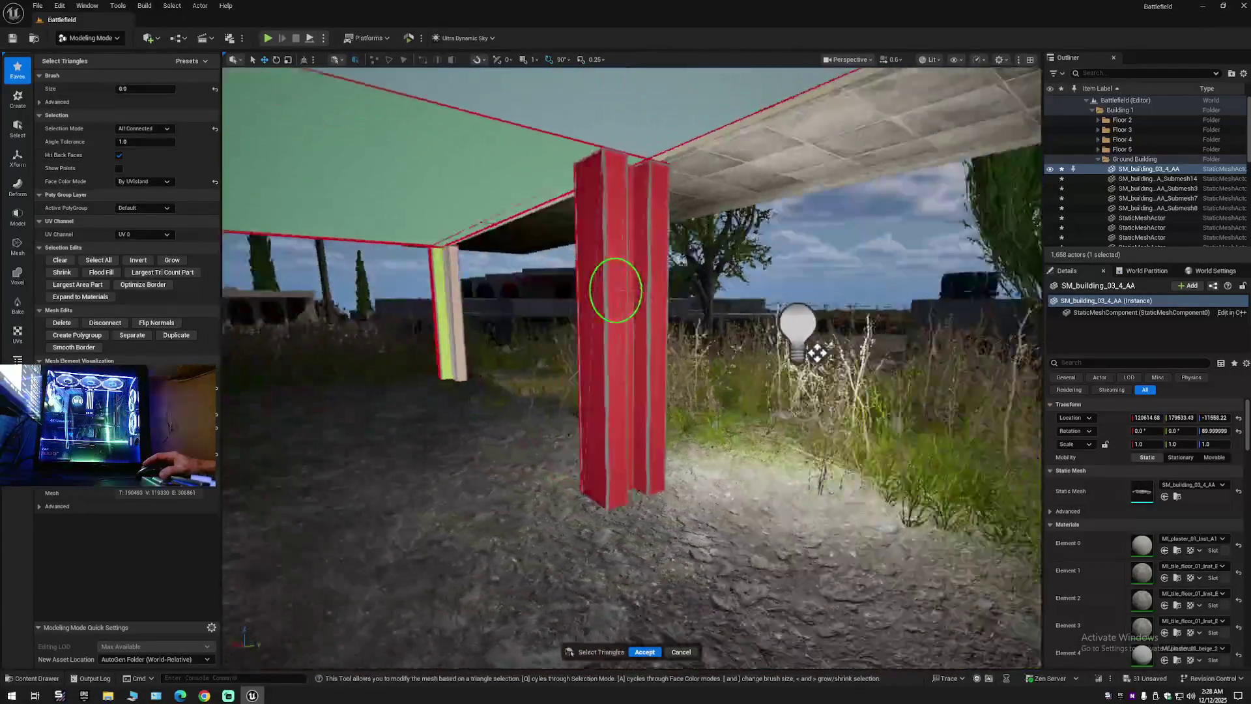
pyautogui.press('Right')
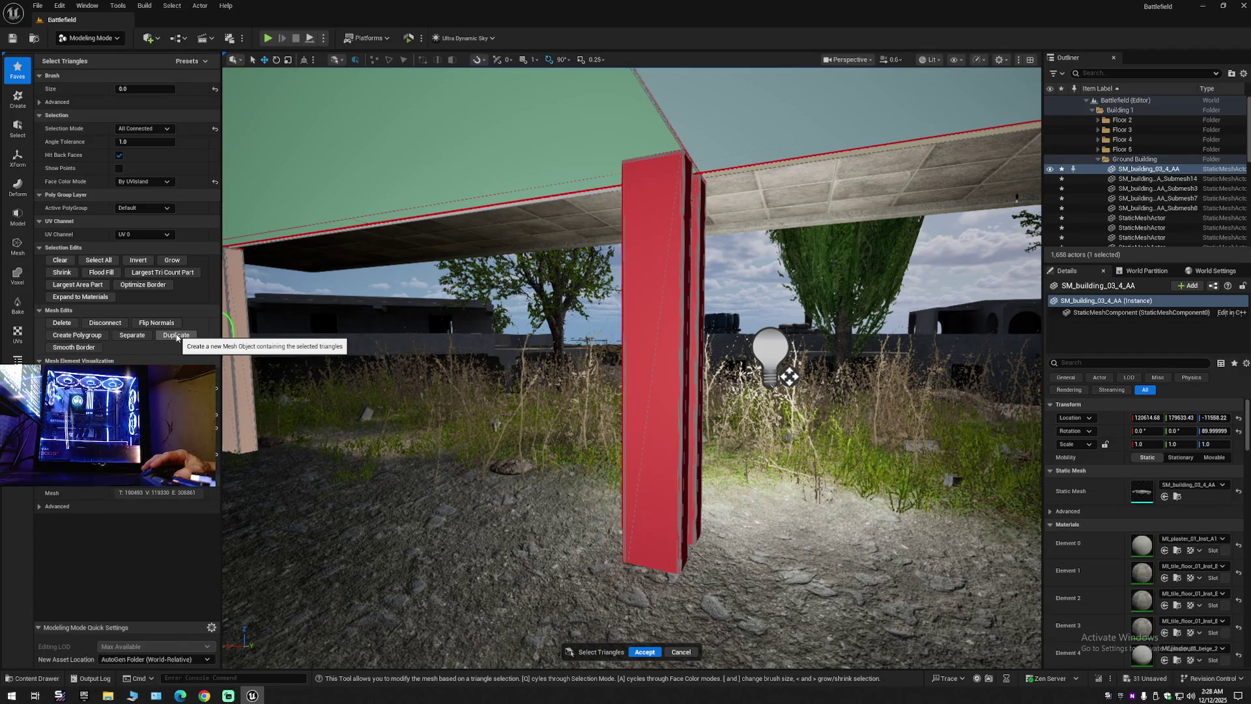
pyautogui.click(177, 335)
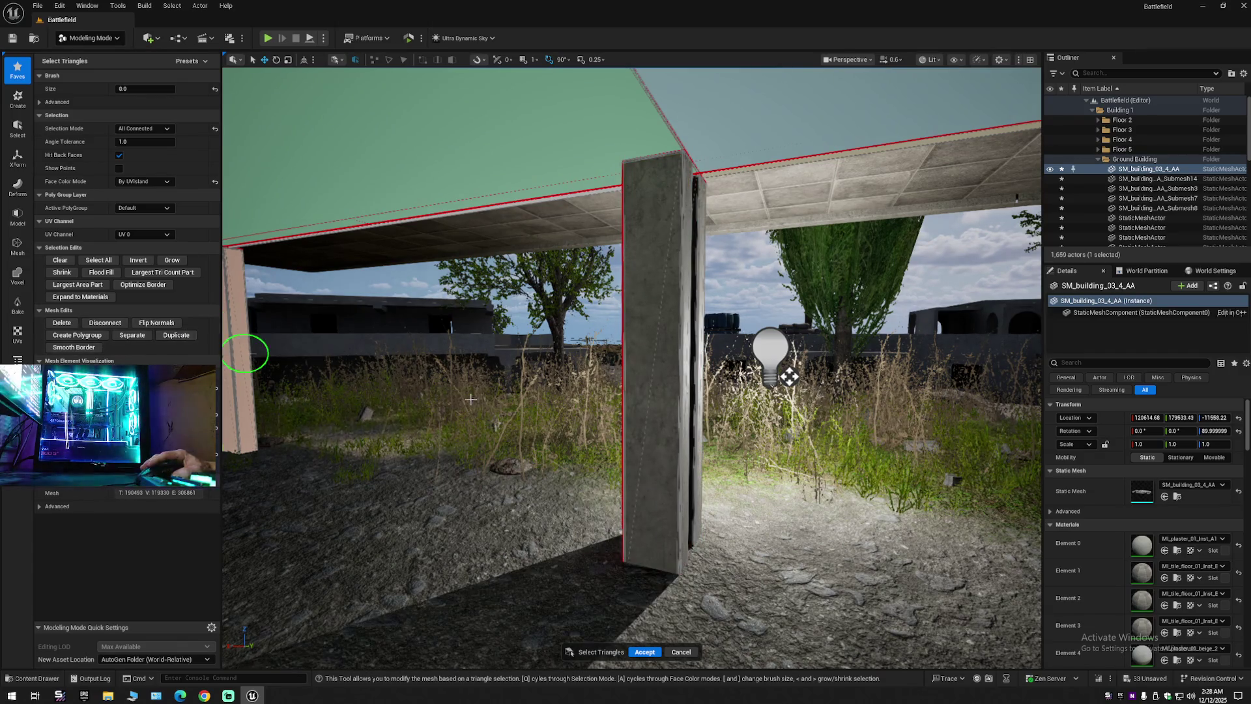
# Undo the pillar duplication while looking around the columns and walls.
pyautogui.press('Up')
pyautogui.press('Left')
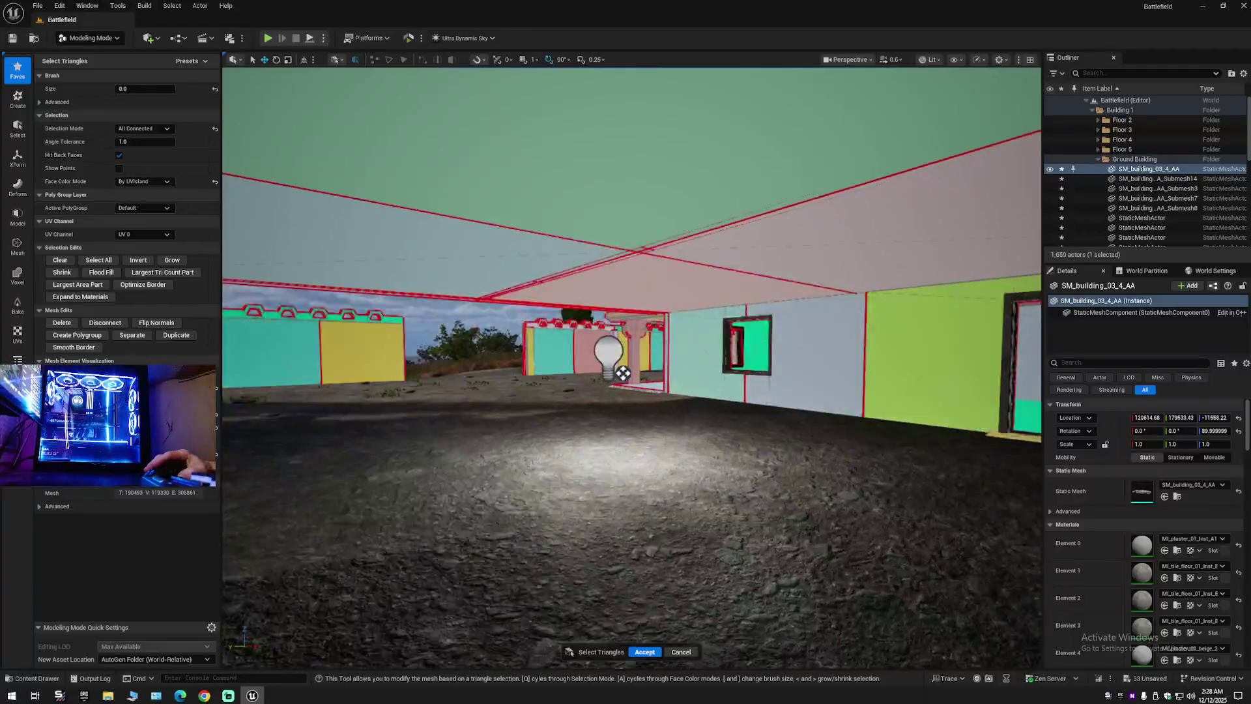
pyautogui.press('Right')
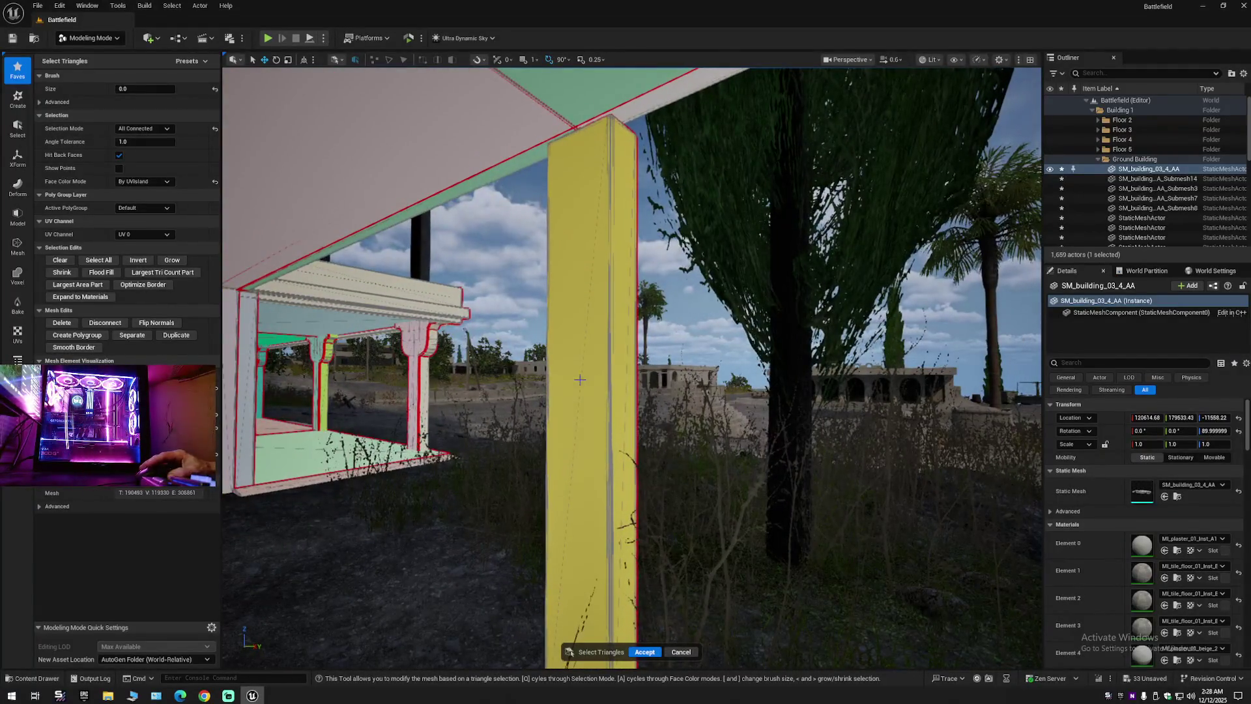
pyautogui.press('Left')
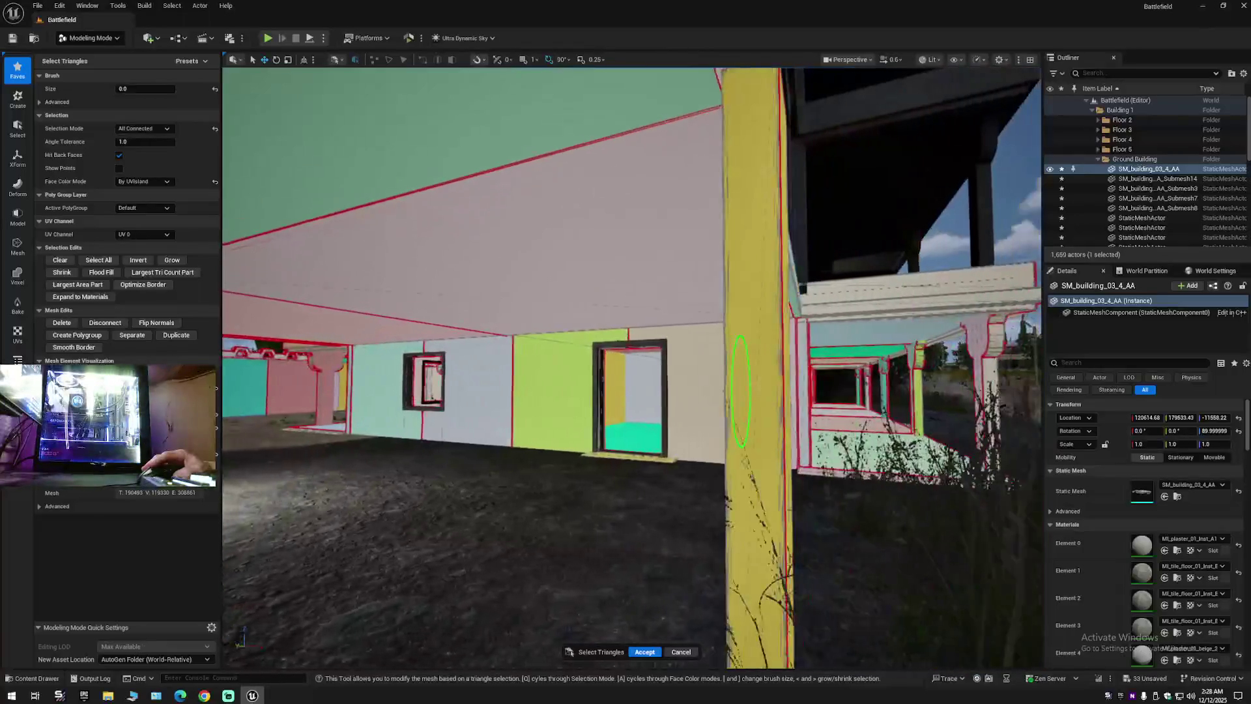
pyautogui.press('Left')
pyautogui.hotkey('ctrl', 'z')
pyautogui.hotkey('ctrl', 'z')
pyautogui.press('Left')
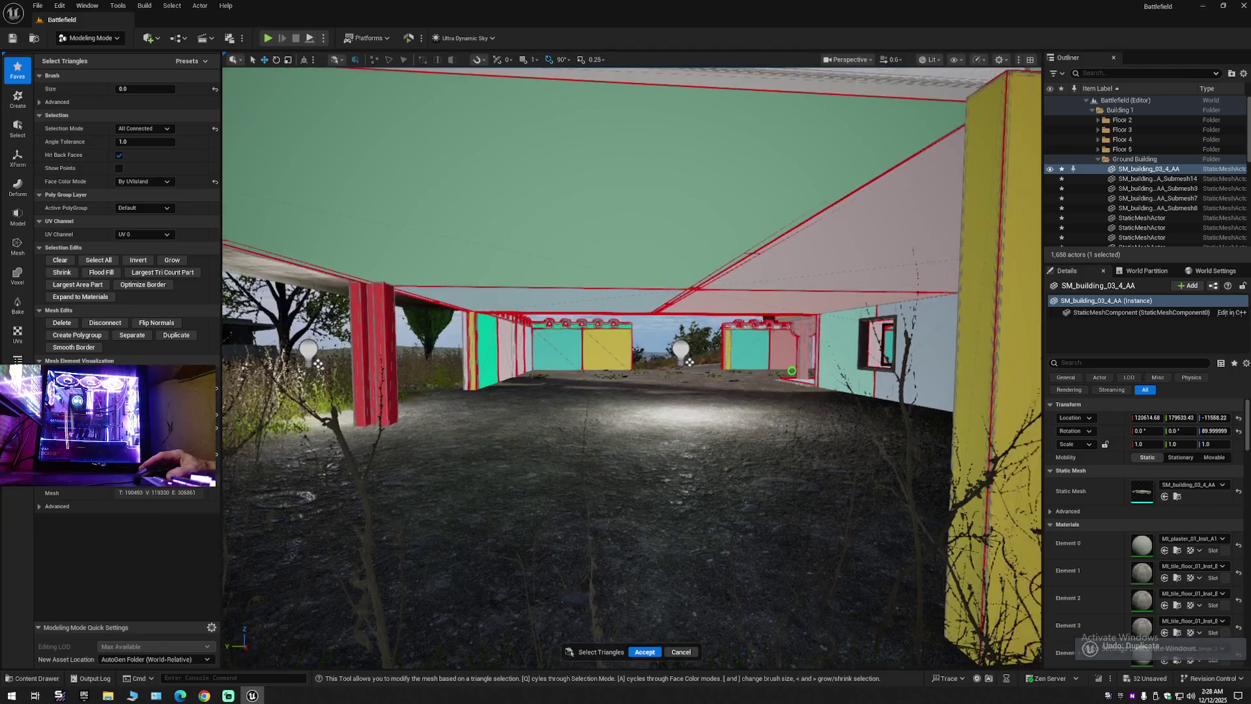
# Select SM_building_03_4_AA in the Outliner and exit the Select Triangles tool.
pyautogui.press('Up')
pyautogui.press('Left')
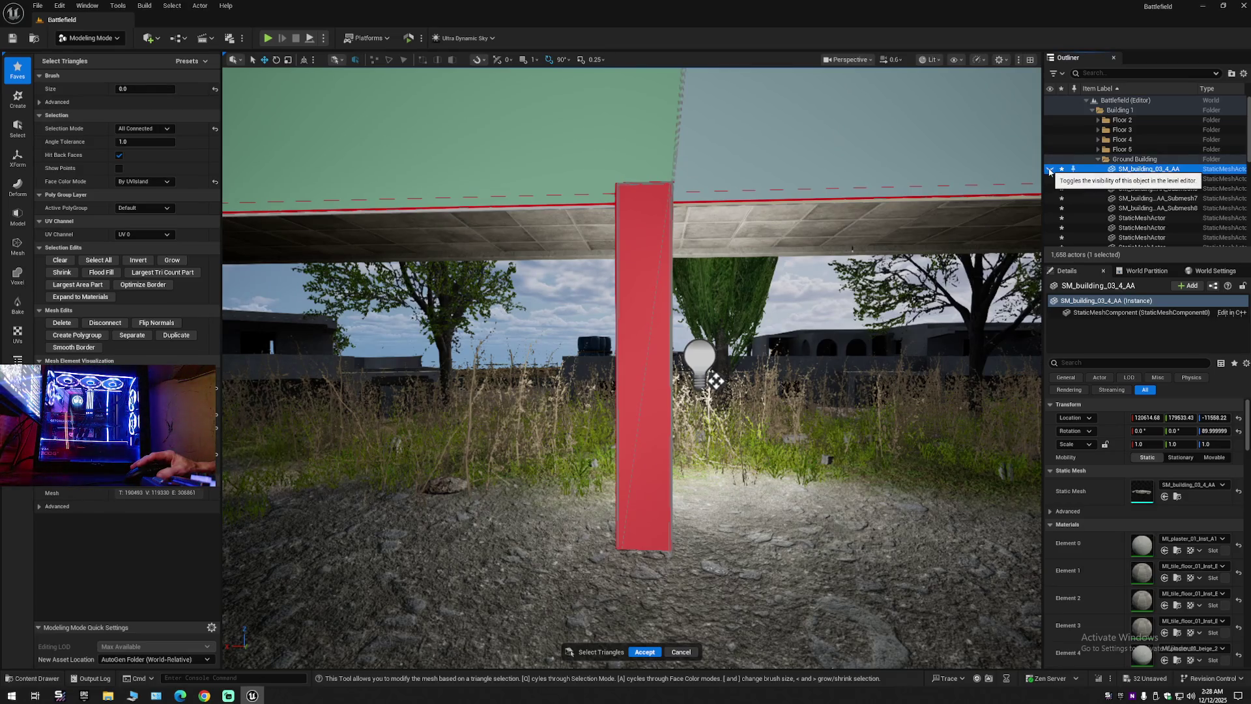
pyautogui.click(1049, 171)
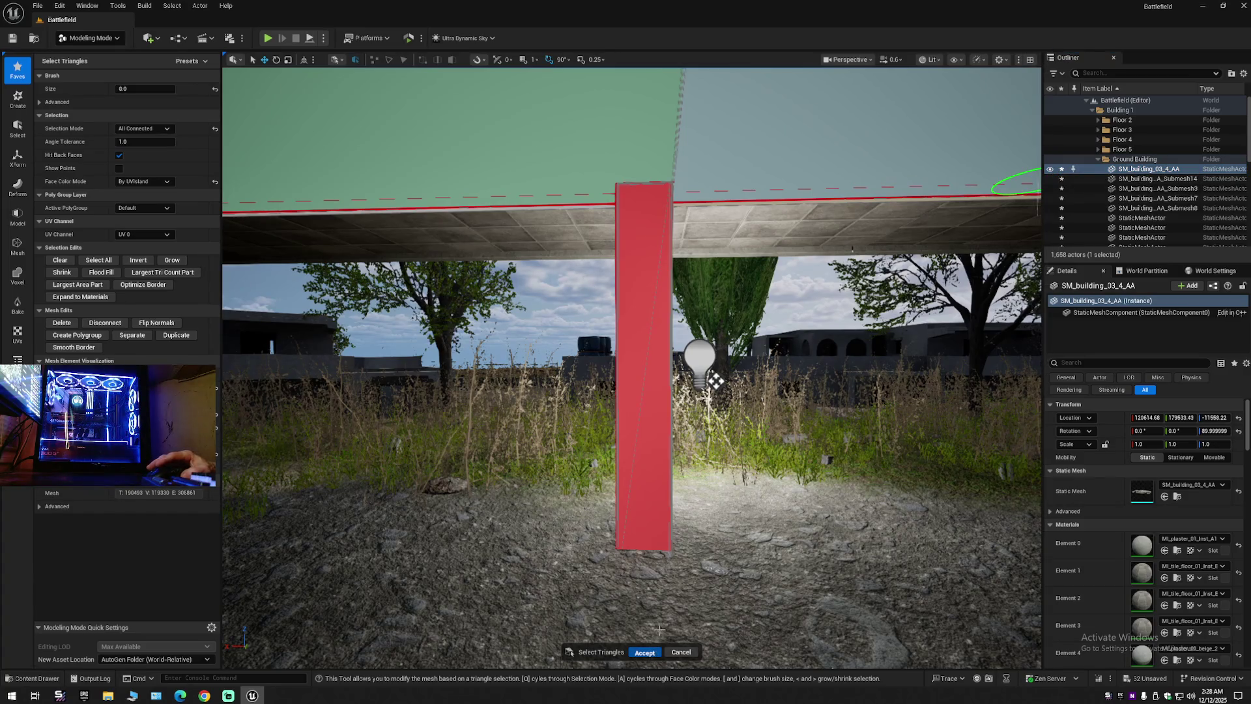
pyautogui.press('Return')
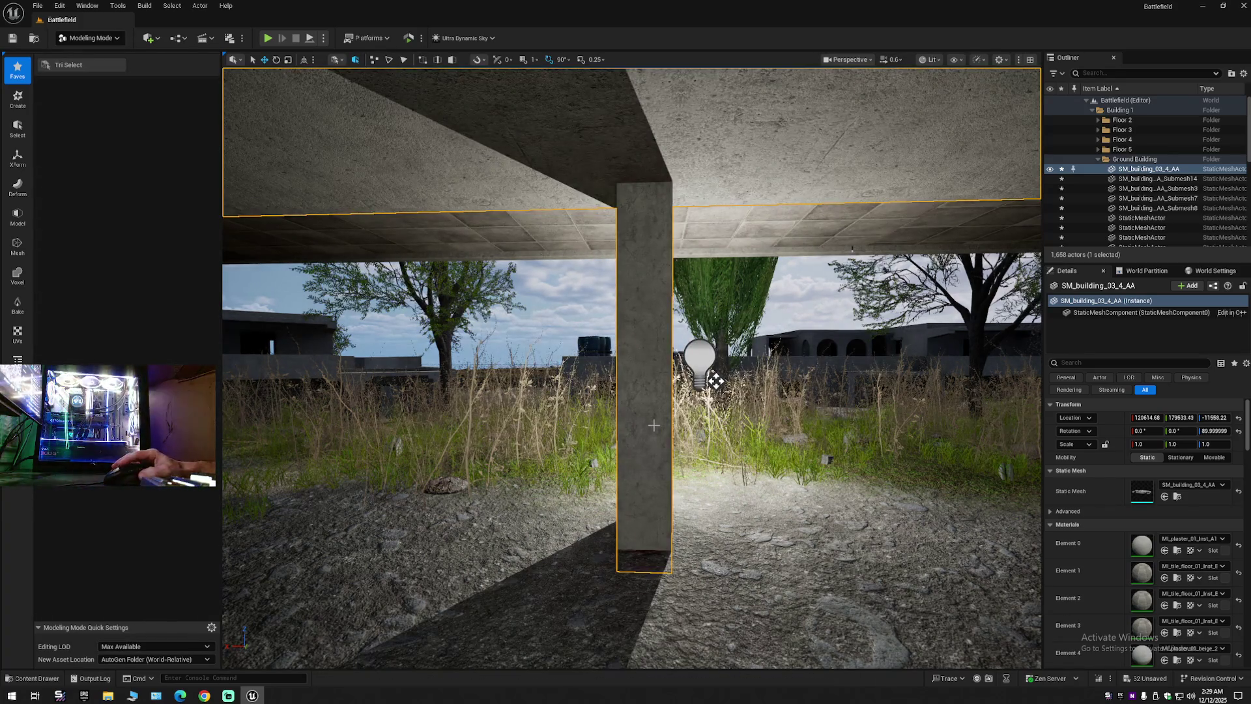
pyautogui.click(1147, 169)
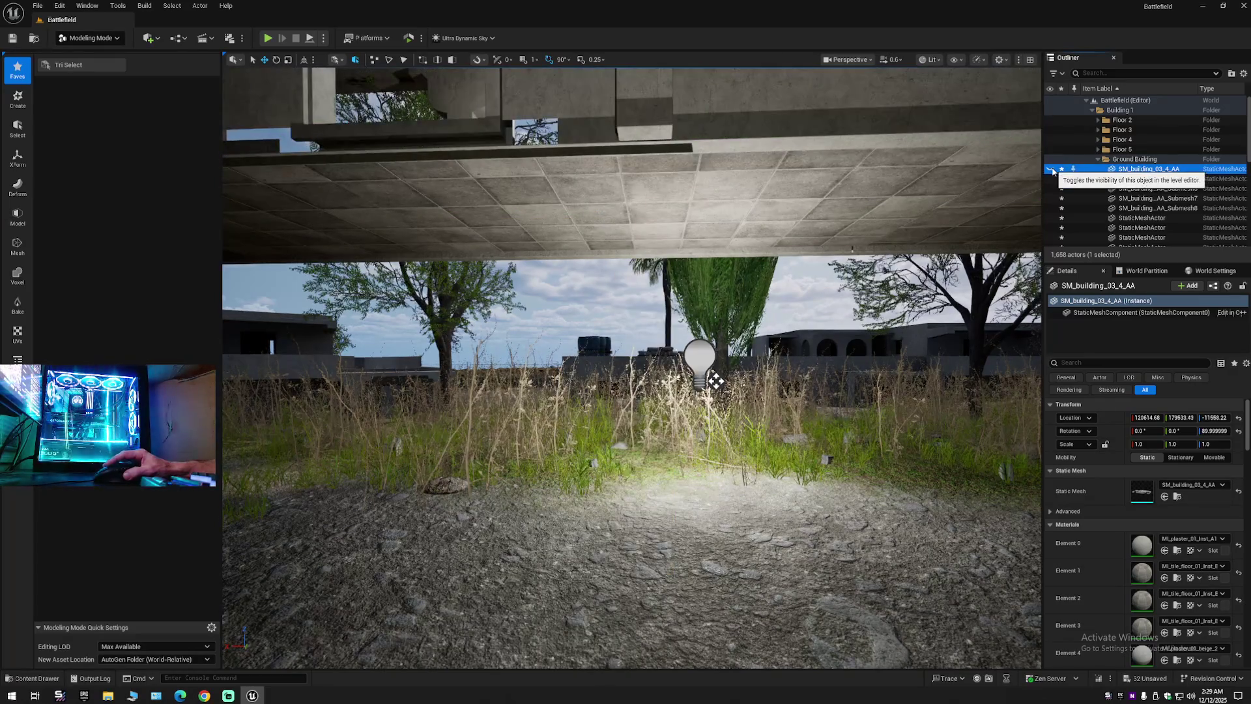
# Open SM_building_03_4_AA in Tri Select and view its ground floor from underneath.
pyautogui.moveTo(715, 380)
pyautogui.mouseDown()
pyautogui.moveTo(715, 423)
pyautogui.moveTo(736, 424)
pyautogui.moveTo(736, 339)
pyautogui.mouseUp()
pyautogui.moveTo(840, 376); pyautogui.dragTo(840, 376)
pyautogui.moveTo(632, 368)
pyautogui.mouseDown()
pyautogui.moveTo(587, 368)
pyautogui.moveTo(586, 355)
pyautogui.moveTo(651, 349)
pyautogui.mouseUp()
pyautogui.moveTo(941, 416); pyautogui.dragTo(941, 358)
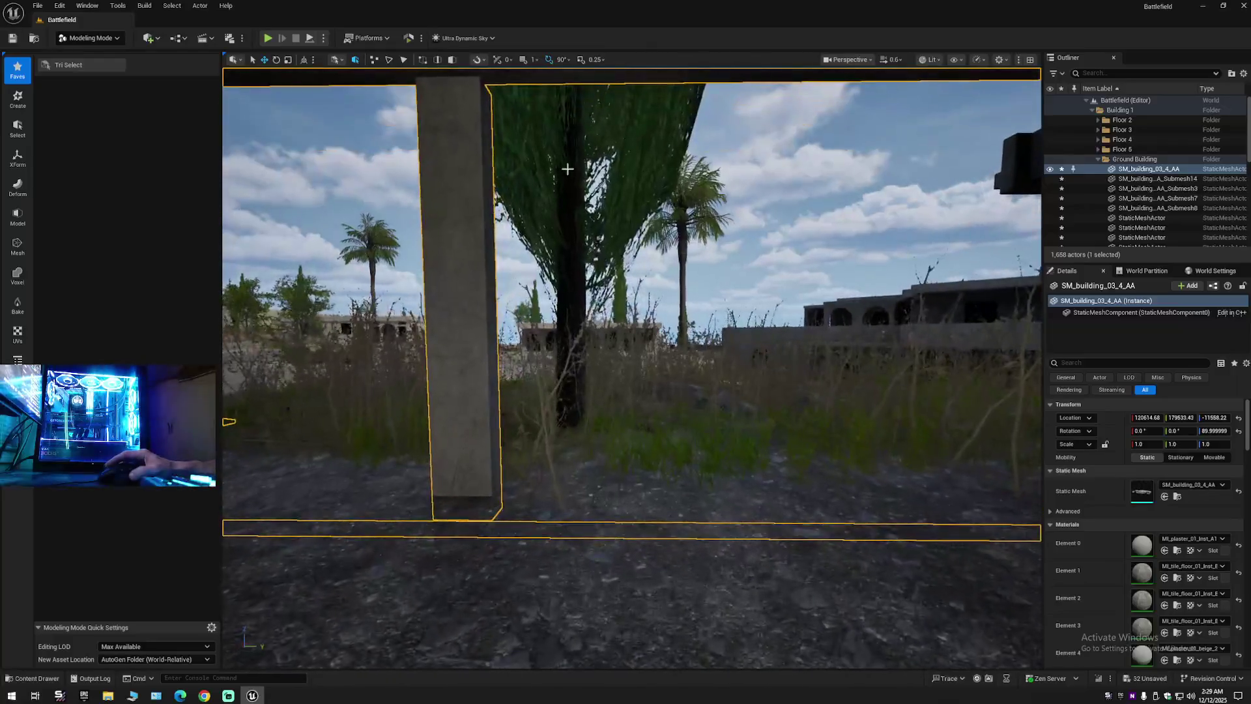
pyautogui.click(68, 66)
pyautogui.moveTo(521, 365)
pyautogui.mouseDown()
pyautogui.moveTo(707, 290)
pyautogui.moveTo(535, 432)
pyautogui.mouseUp()
pyautogui.moveTo(543, 387); pyautogui.dragTo(717, 325)
pyautogui.moveTo(725, 563)
pyautogui.mouseDown()
pyautogui.moveTo(592, 413)
pyautogui.moveTo(873, 251)
pyautogui.moveTo(834, 287)
pyautogui.moveTo(808, 339)
pyautogui.moveTo(727, 567)
pyautogui.mouseUp()
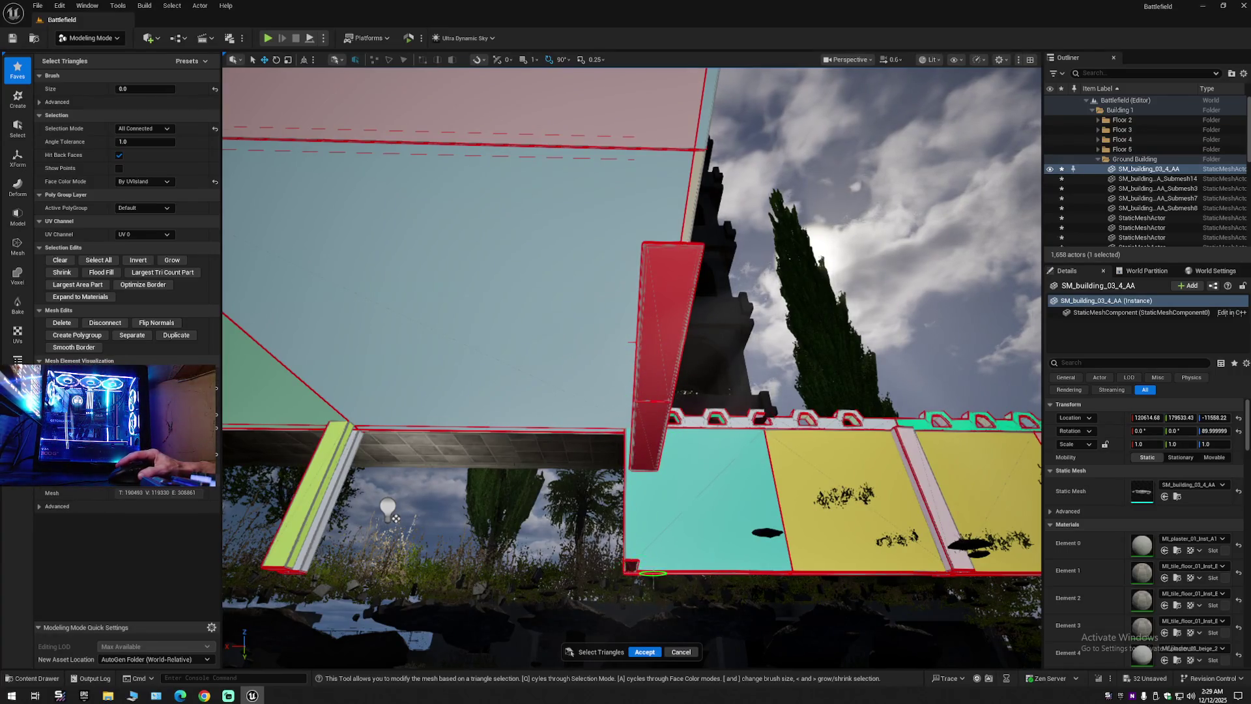
# Fly under the building to inspect the coloured pillars and slab underside.
pyautogui.moveTo(632, 364); pyautogui.dragTo(632, 339)
pyautogui.moveTo(653, 572)
pyautogui.mouseDown()
pyautogui.moveTo(653, 560)
pyautogui.moveTo(625, 570)
pyautogui.moveTo(645, 560)
pyautogui.mouseUp()
pyautogui.moveTo(848, 372)
pyautogui.mouseDown()
pyautogui.moveTo(844, 336)
pyautogui.moveTo(830, 375)
pyautogui.moveTo(804, 349)
pyautogui.moveTo(918, 535)
pyautogui.moveTo(905, 389)
pyautogui.mouseUp()
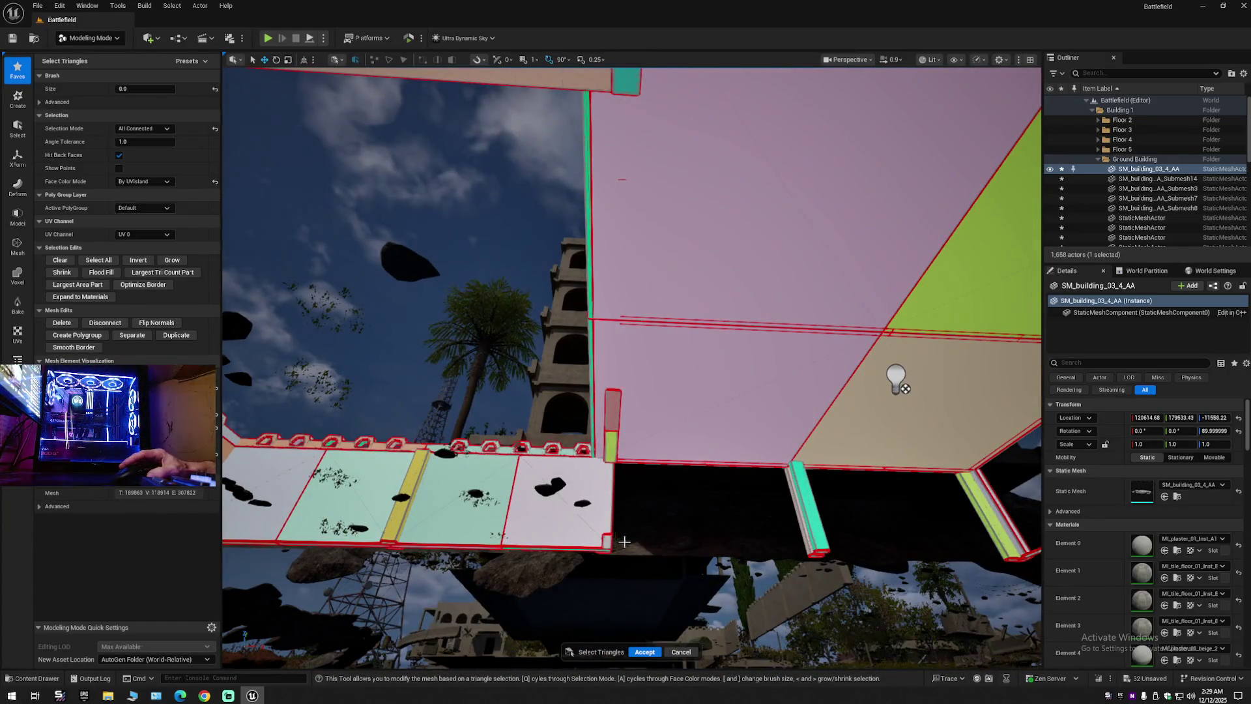
pyautogui.moveTo(611, 413); pyautogui.dragTo(611, 495)
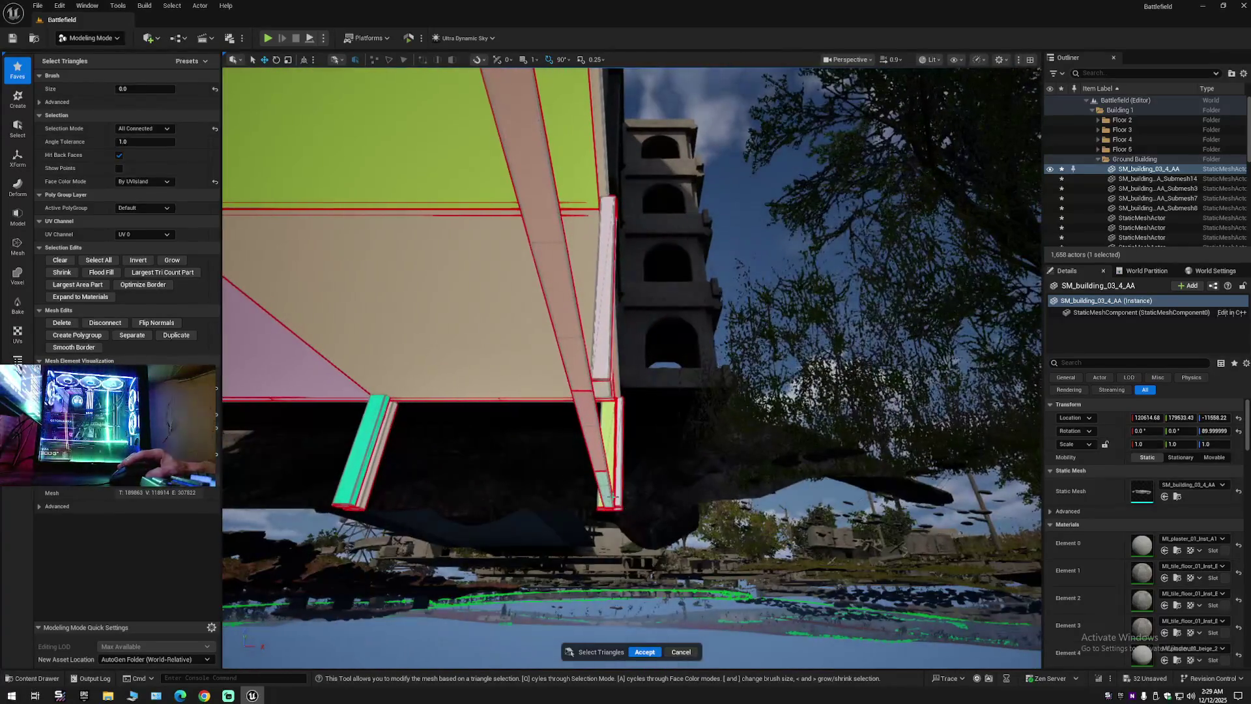
pyautogui.moveTo(581, 356)
pyautogui.mouseDown()
pyautogui.moveTo(586, 313)
pyautogui.moveTo(695, 448)
pyautogui.mouseUp()
pyautogui.moveTo(404, 457); pyautogui.dragTo(403, 458)
pyautogui.moveTo(551, 436); pyautogui.dragTo(551, 436)
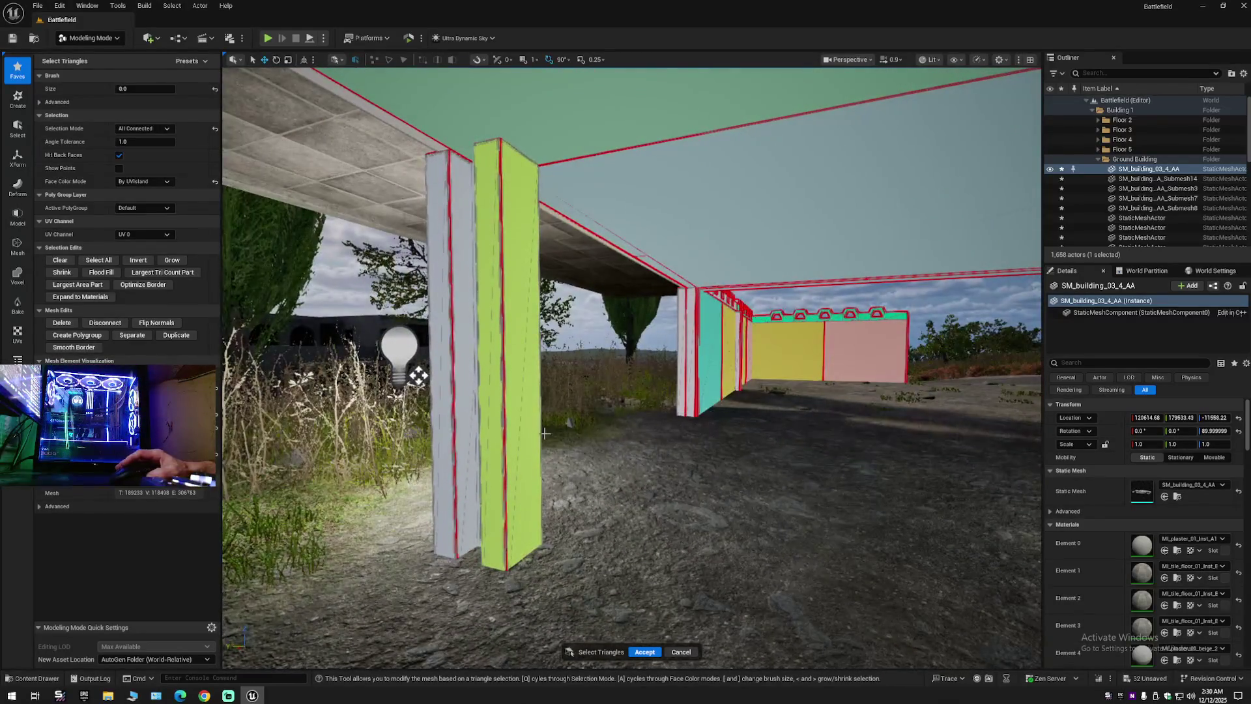
pyautogui.moveTo(506, 385); pyautogui.dragTo(517, 384)
pyautogui.moveTo(901, 396)
pyautogui.mouseDown()
pyautogui.moveTo(919, 390)
pyautogui.moveTo(769, 391)
pyautogui.moveTo(613, 423)
pyautogui.moveTo(498, 485)
pyautogui.moveTo(678, 419)
pyautogui.moveTo(687, 385)
pyautogui.moveTo(456, 384)
pyautogui.moveTo(970, 423)
pyautogui.mouseUp()
pyautogui.moveTo(863, 383)
pyautogui.mouseDown()
pyautogui.moveTo(626, 403)
pyautogui.moveTo(684, 391)
pyautogui.moveTo(602, 392)
pyautogui.moveTo(671, 413)
pyautogui.mouseUp()
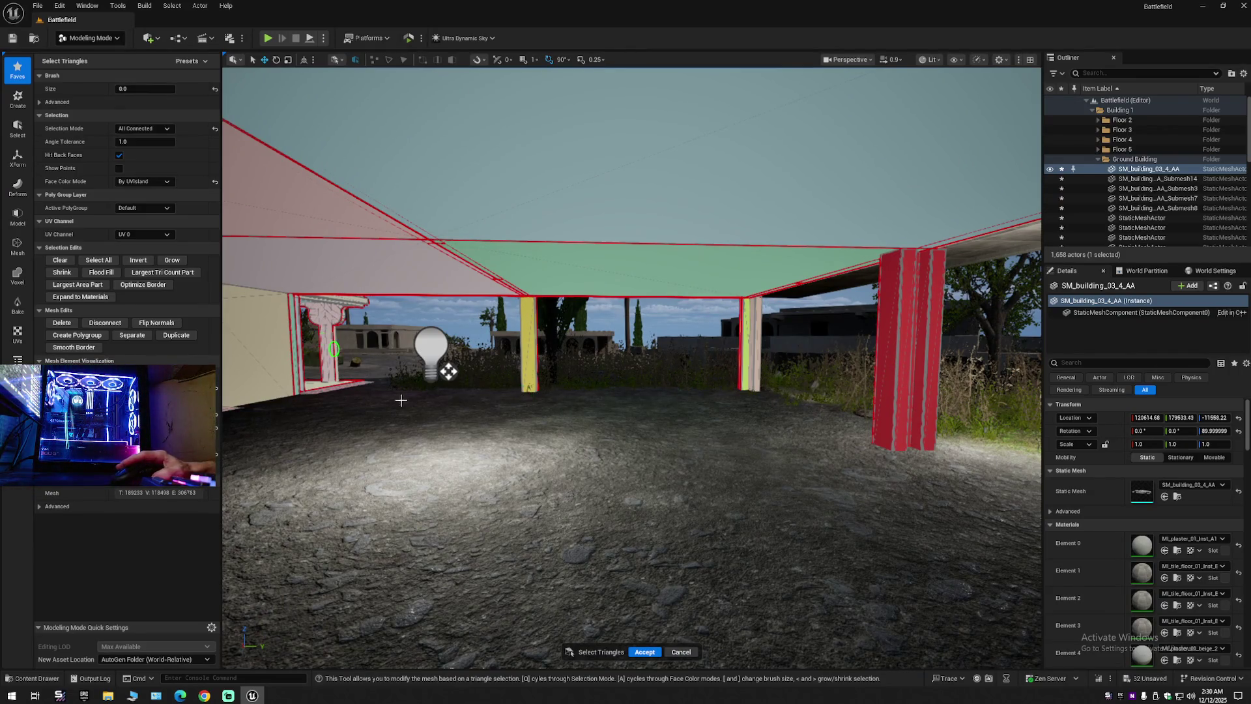
pyautogui.moveTo(671, 413); pyautogui.dragTo(671, 446)
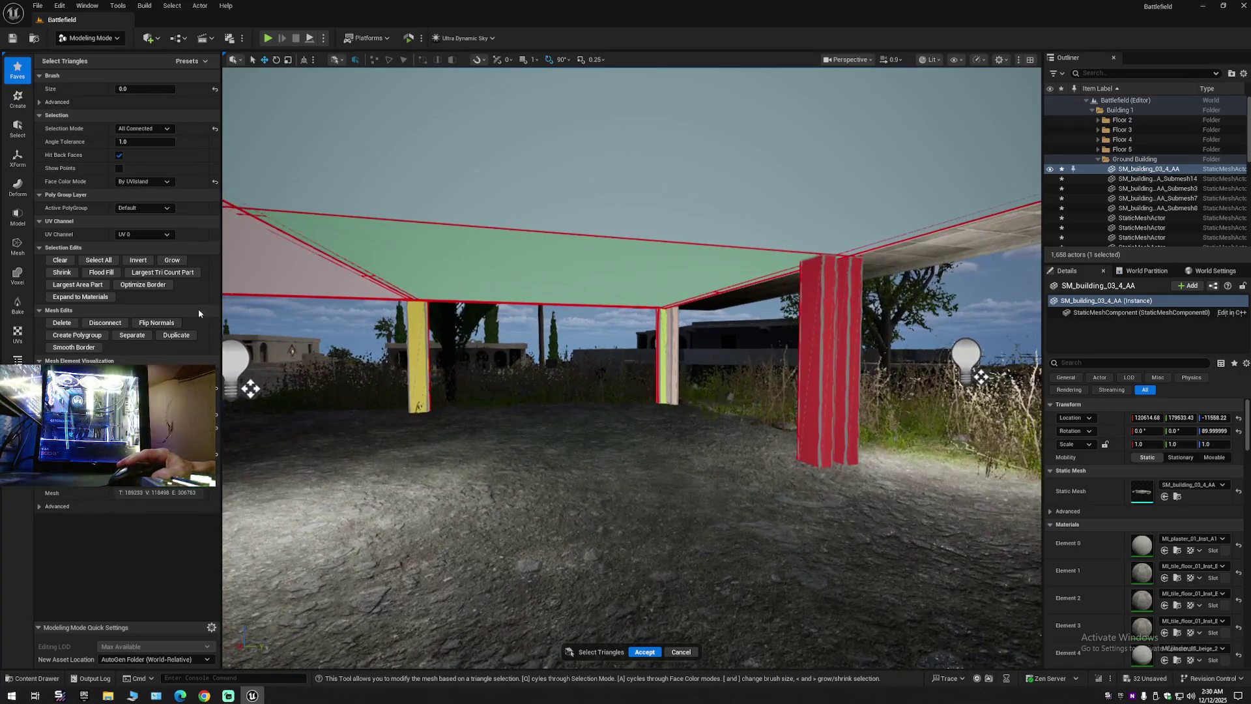
# Duplicate the red pillar's triangles into a new mesh and accept the edit.
pyautogui.click(174, 337)
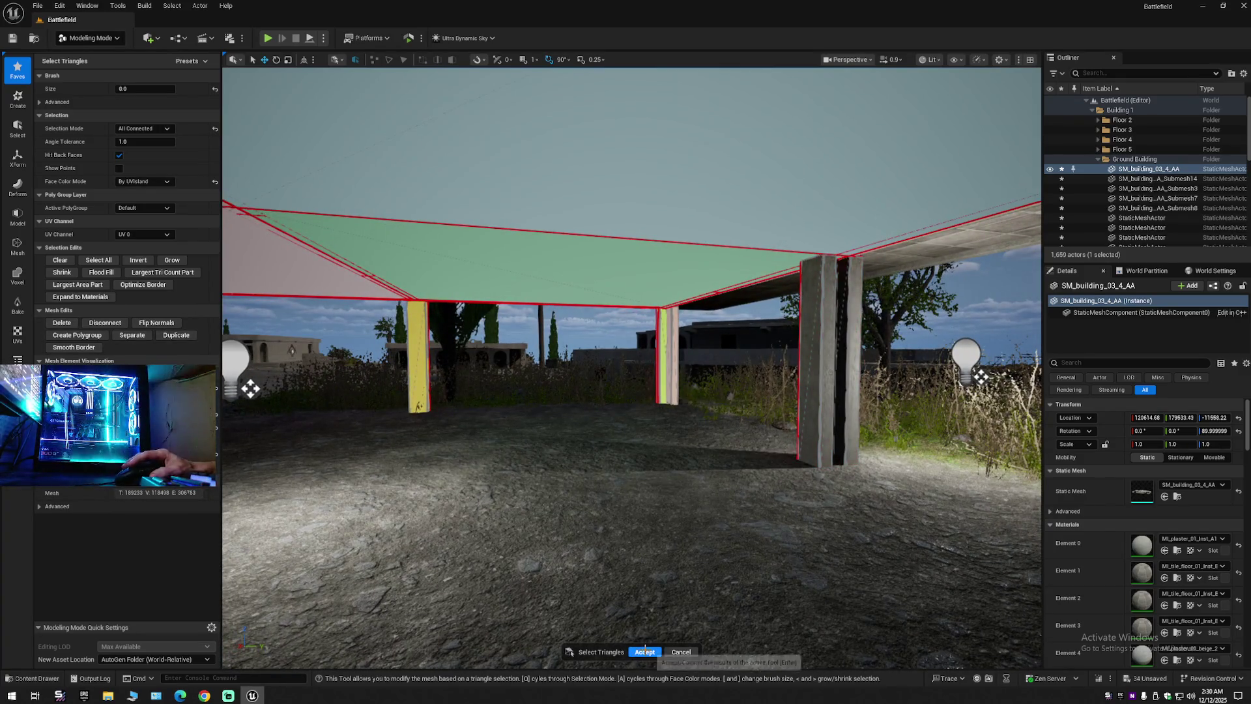
pyautogui.click(644, 649)
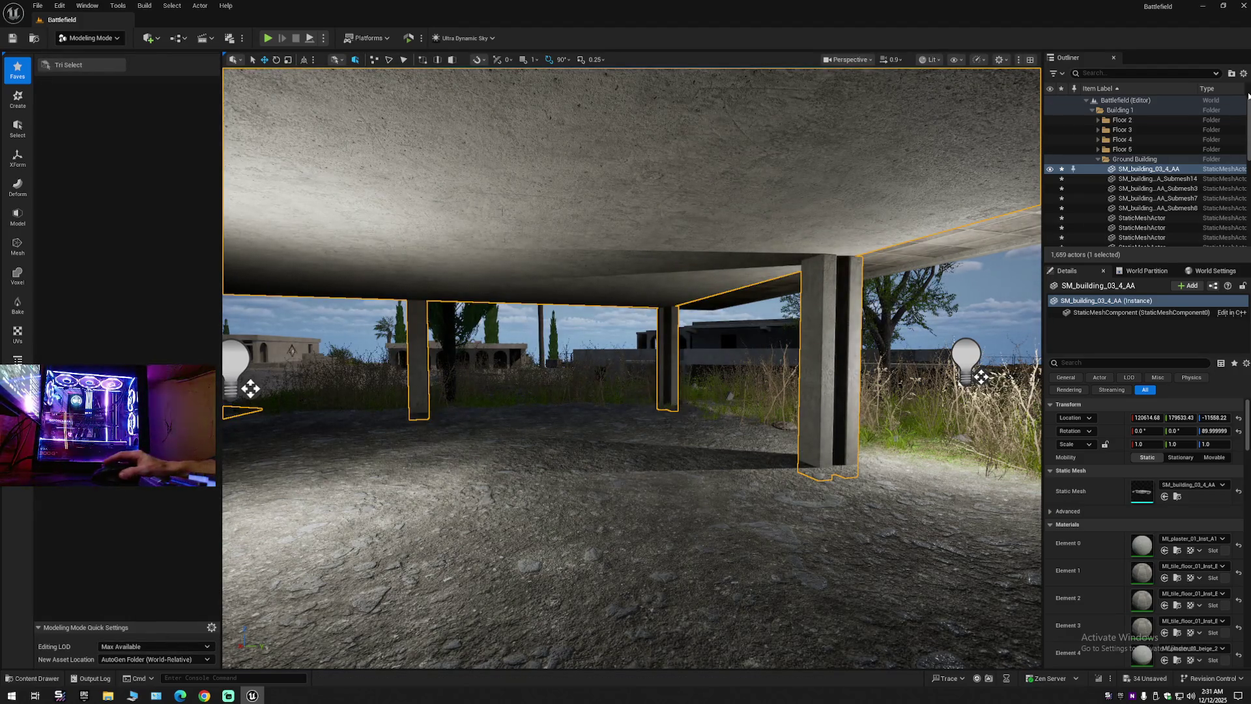
pyautogui.click(1242, 74)
# Select SM_building_03_4_AA_Submesh24 in the Outliner, frame it, and slide it along Y.
pyautogui.click(1187, 106)
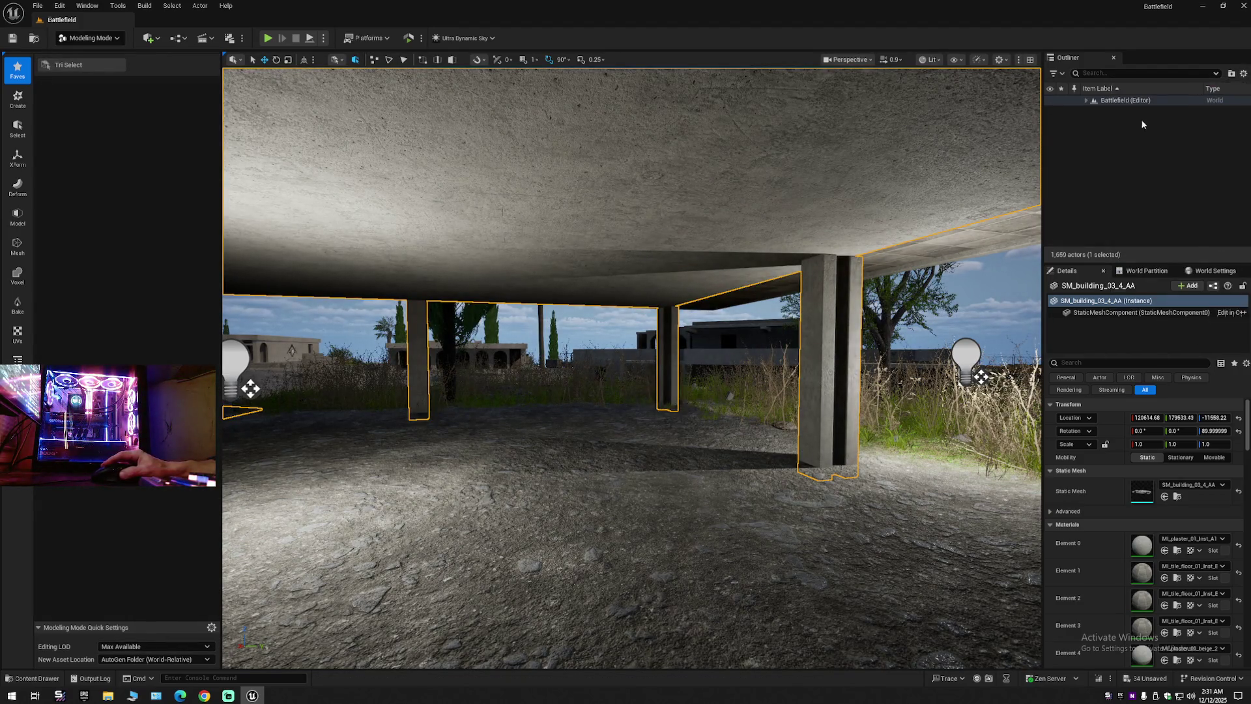
pyautogui.click(1085, 101)
pyautogui.click(1130, 198)
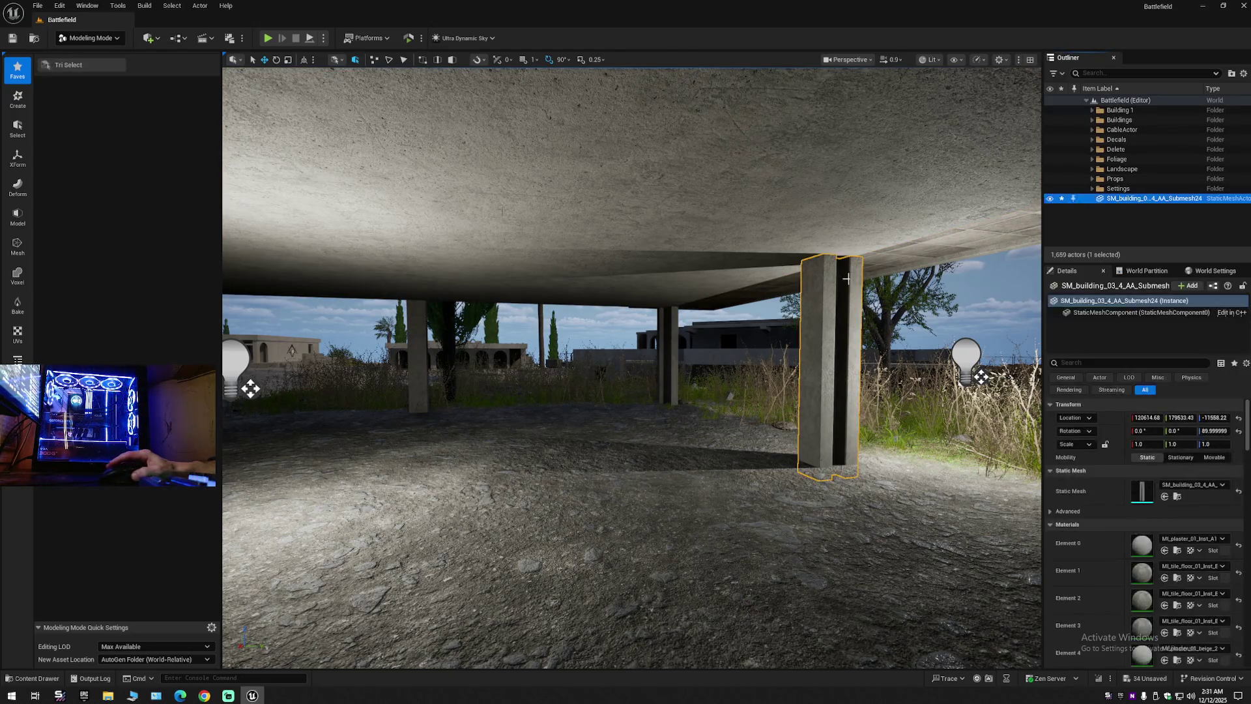
pyautogui.press('f')
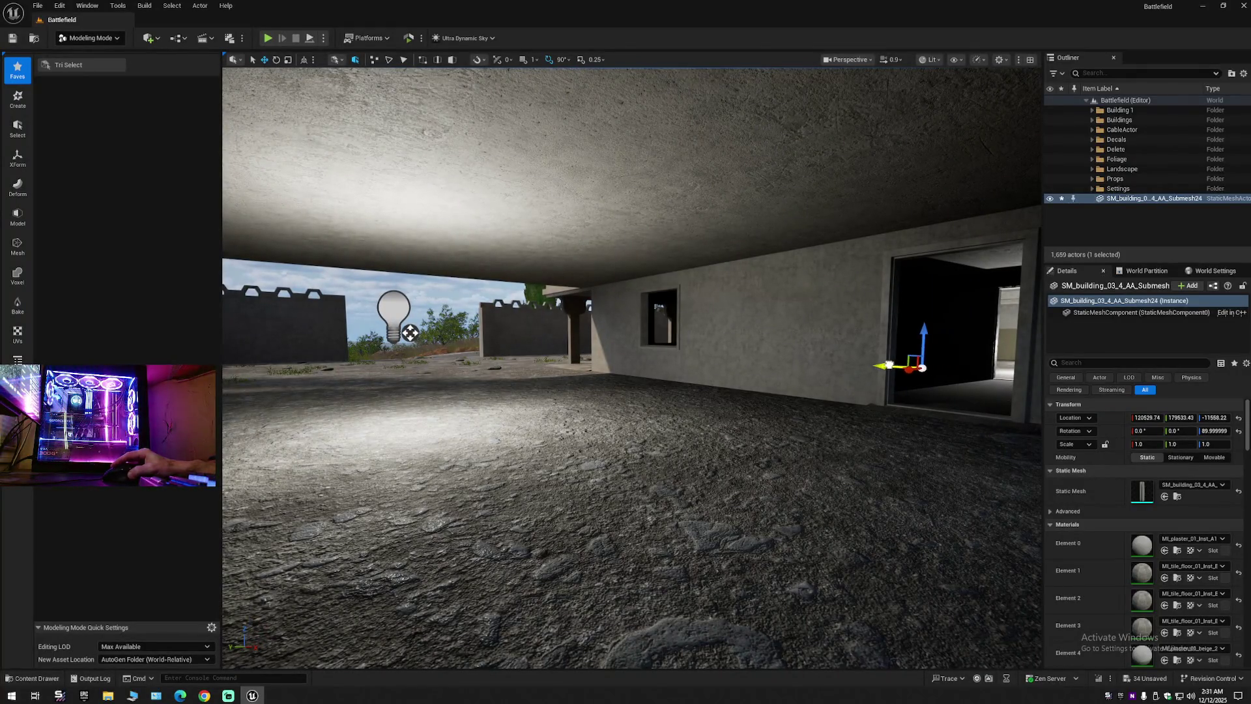
pyautogui.press('f')
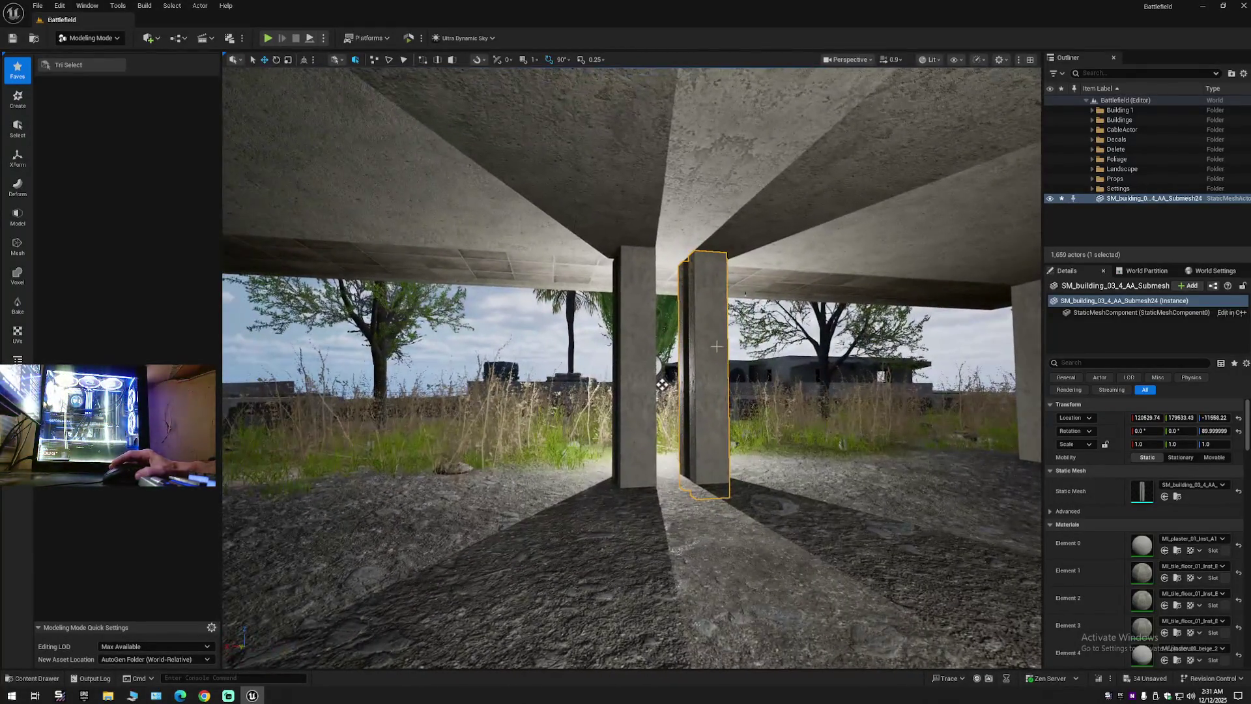
pyautogui.scroll(-5, 662, 385)
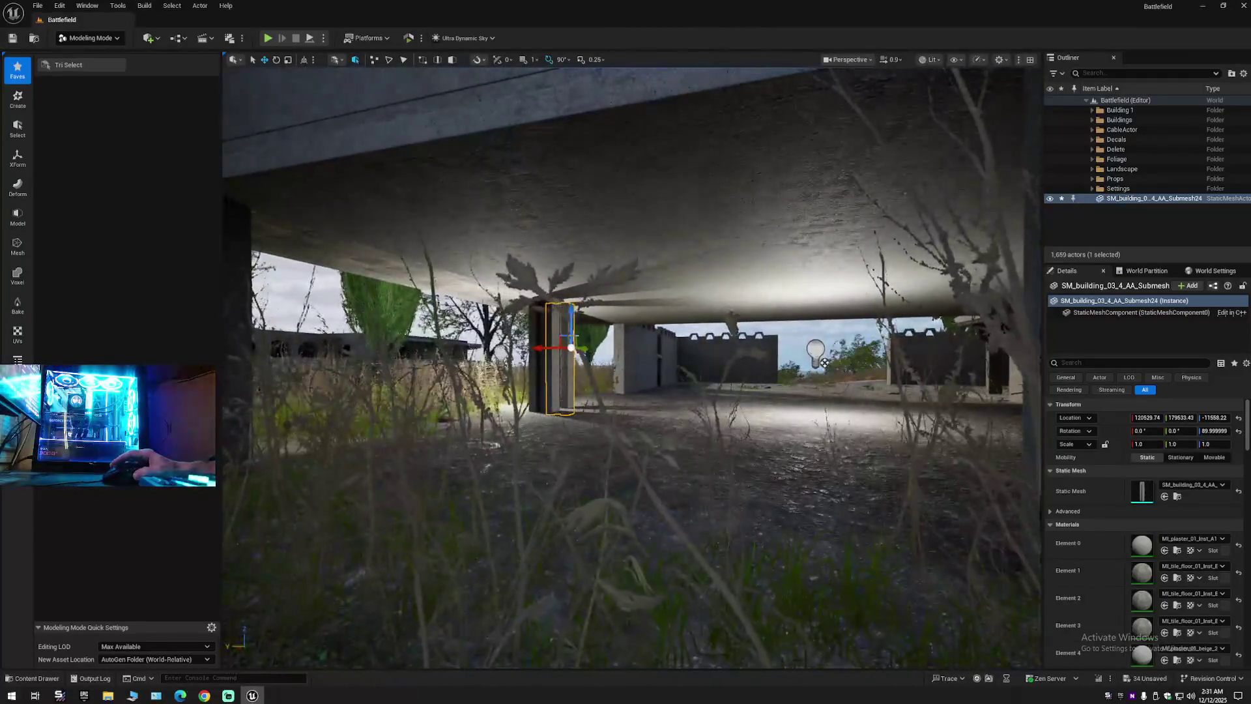
pyautogui.moveTo(538, 349); pyautogui.dragTo(803, 356)
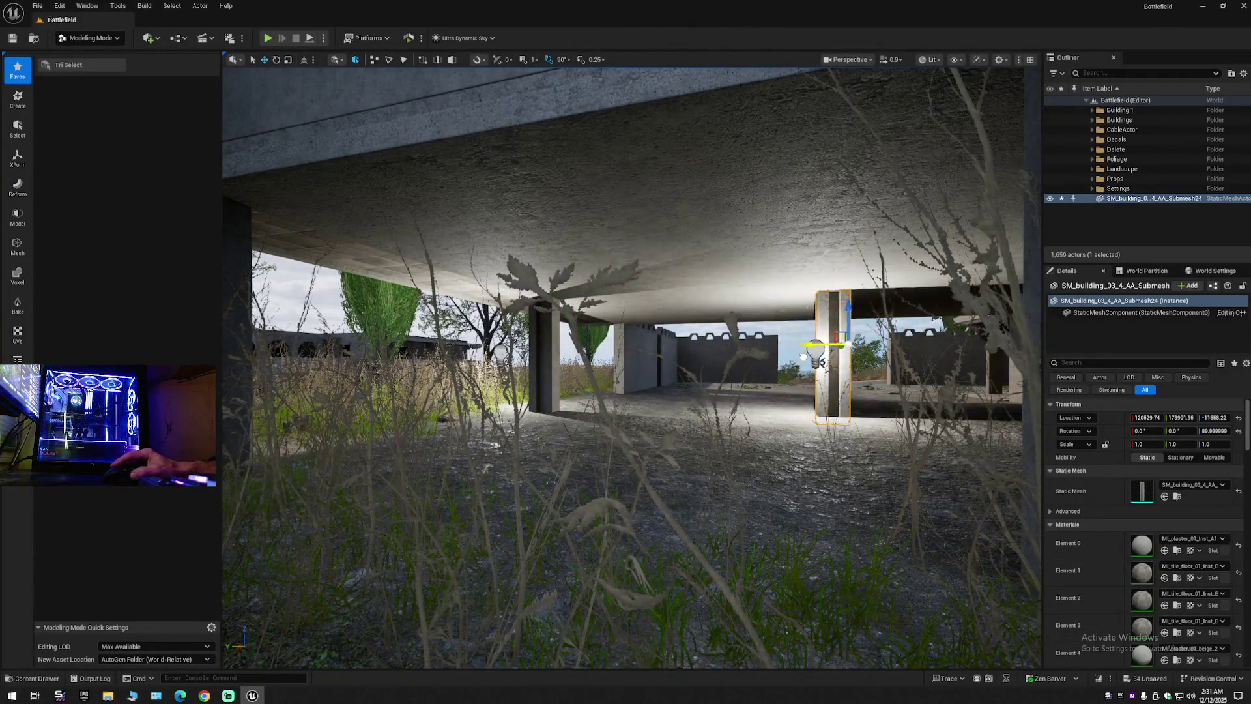
pyautogui.press('f')
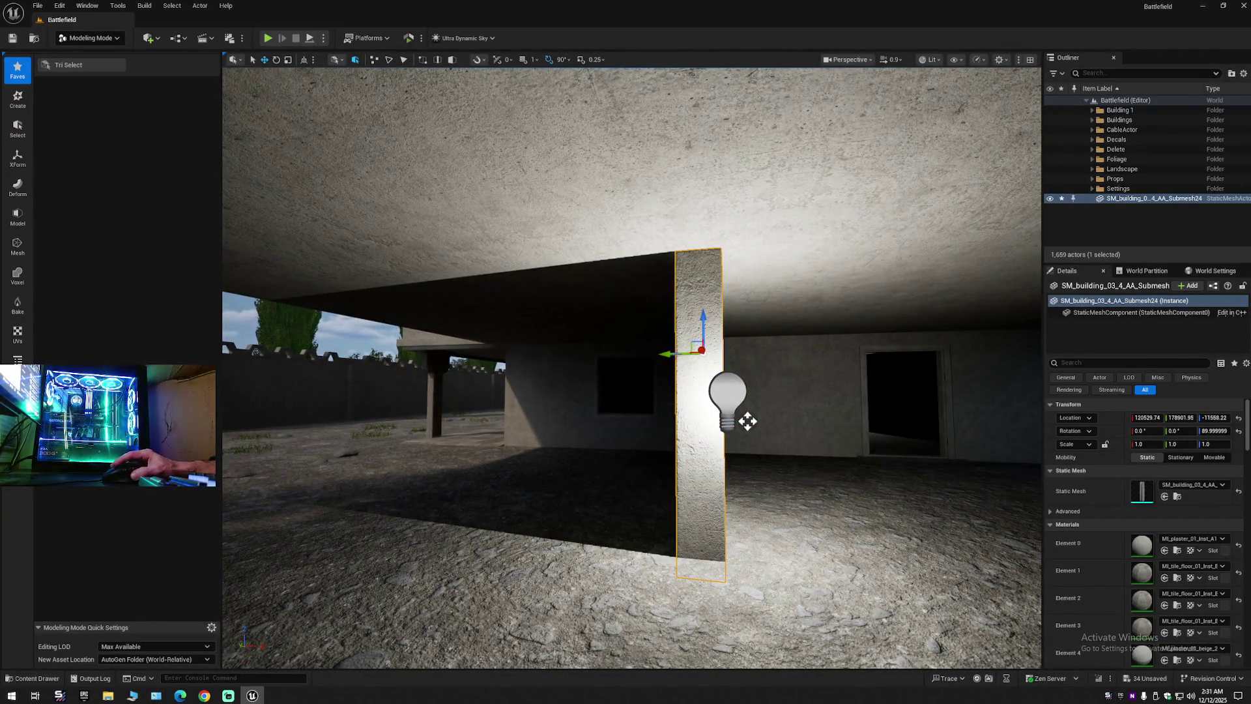
# Orbit from the pillar under the slab to the T-shaped pillar between the stairs.
pyautogui.moveTo(747, 421)
pyautogui.mouseDown()
pyautogui.moveTo(691, 433)
pyautogui.moveTo(690, 463)
pyautogui.moveTo(755, 456)
pyautogui.moveTo(765, 423)
pyautogui.moveTo(369, 366)
pyautogui.mouseUp()
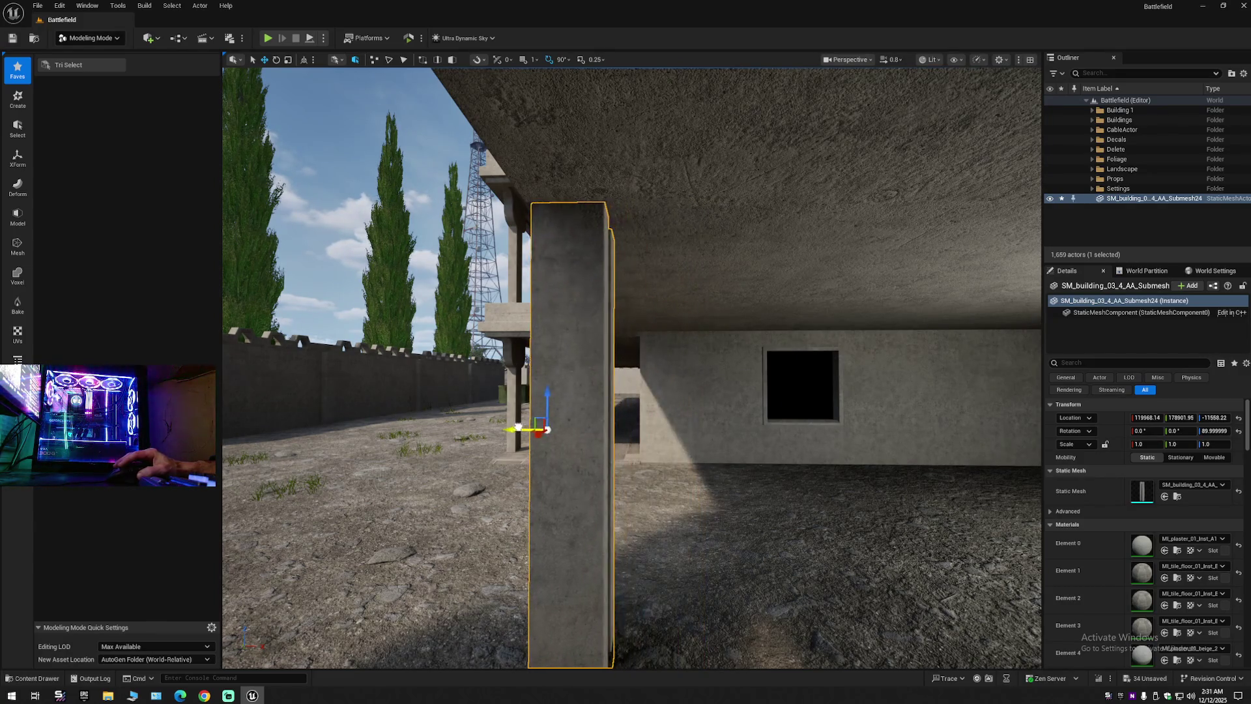
pyautogui.moveTo(513, 427); pyautogui.dragTo(515, 469)
pyautogui.moveTo(598, 456)
pyautogui.mouseDown()
pyautogui.moveTo(598, 384)
pyautogui.moveTo(591, 403)
pyautogui.moveTo(522, 393)
pyautogui.mouseUp()
pyautogui.moveTo(707, 413); pyautogui.dragTo(688, 413)
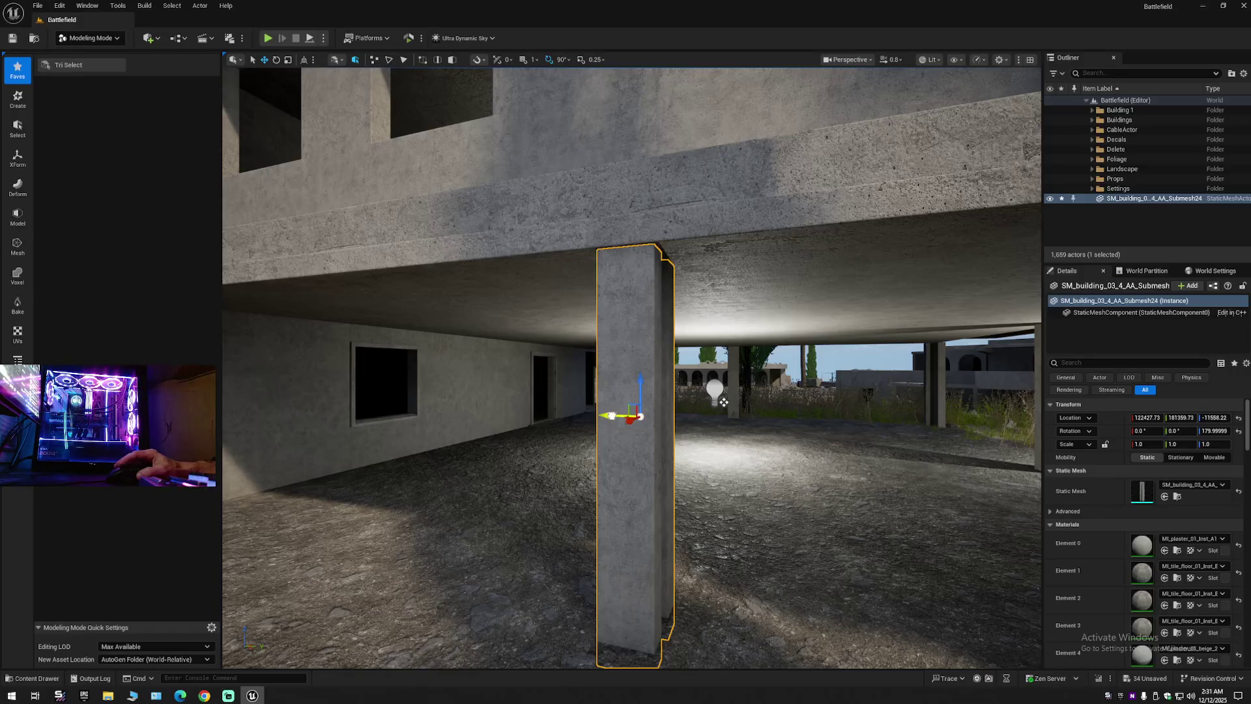
pyautogui.scroll(-10, 723, 402)
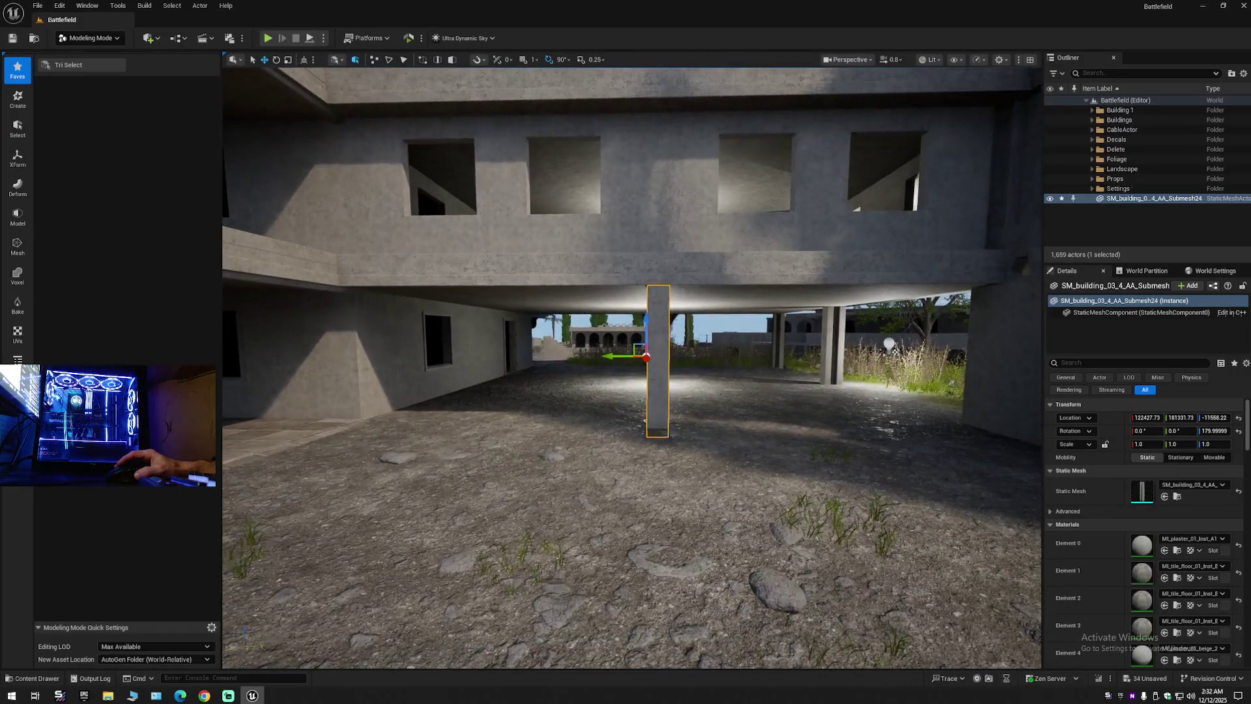
pyautogui.moveTo(707, 413)
pyautogui.mouseDown()
pyautogui.moveTo(625, 409)
pyautogui.moveTo(781, 418)
pyautogui.mouseUp()
pyautogui.scroll(10, 625, 409)
pyautogui.scroll(-8, 687, 418)
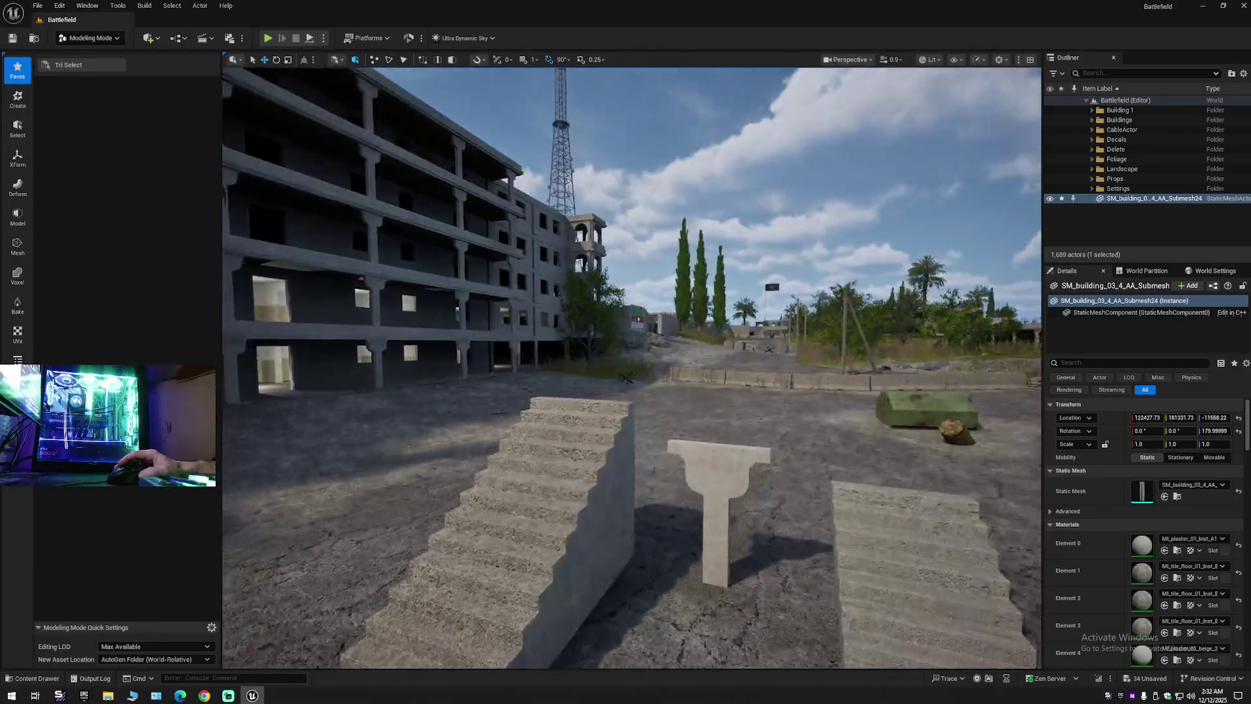
pyautogui.scroll(5, 657, 435)
# Select the T-shaped pillar, frame it, and move it toward the building's slab.
pyautogui.click(657, 435)
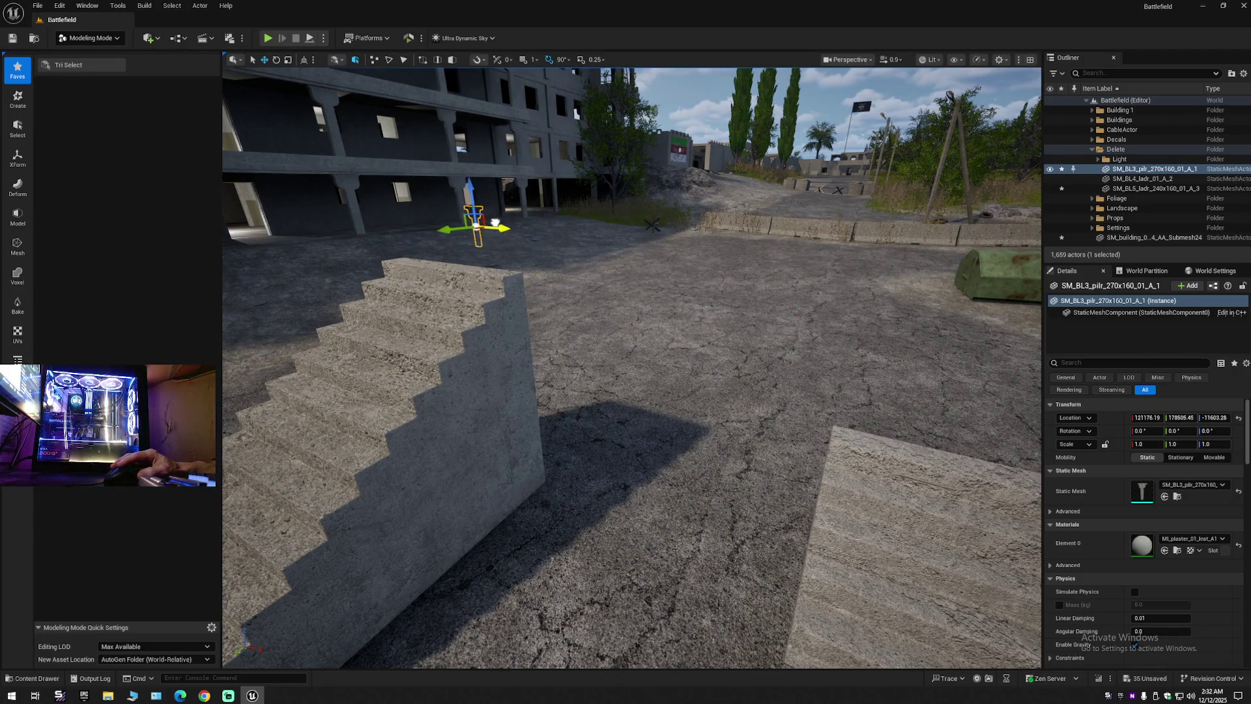
pyautogui.scroll(10, 569, 253)
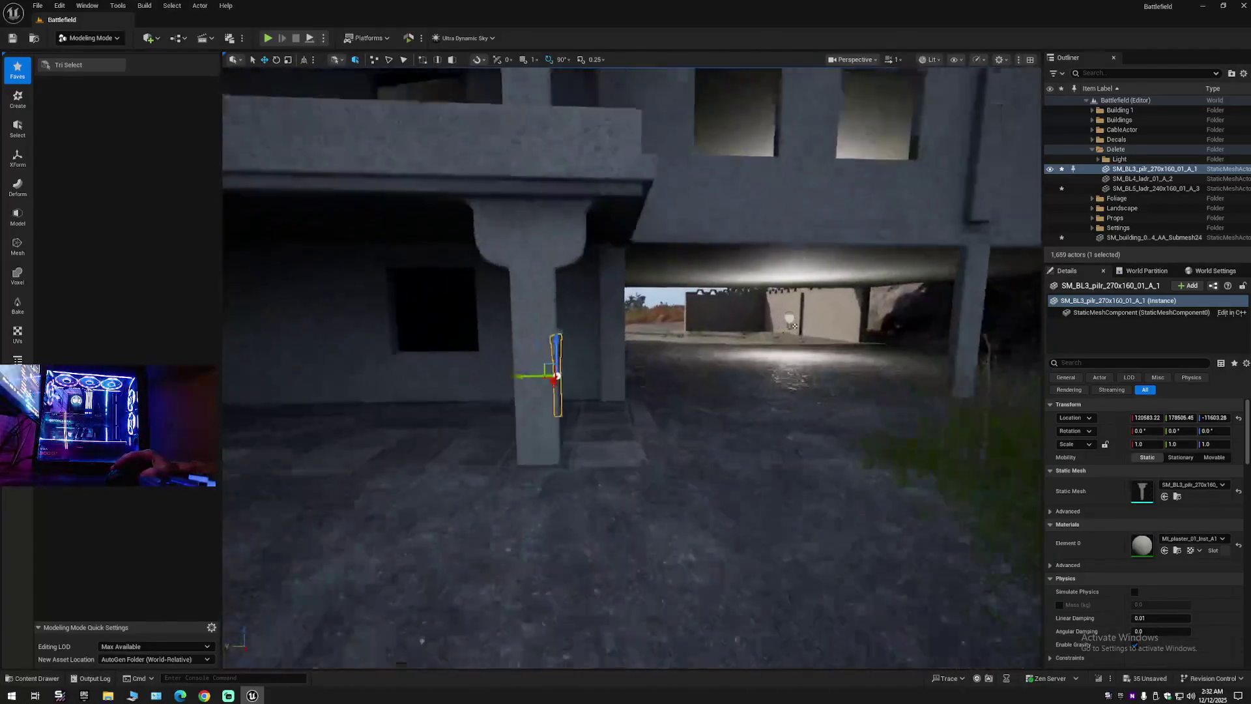
pyautogui.moveTo(355, 310)
pyautogui.mouseDown()
pyautogui.moveTo(364, 300)
pyautogui.moveTo(355, 311)
pyautogui.moveTo(912, 326)
pyautogui.mouseUp()
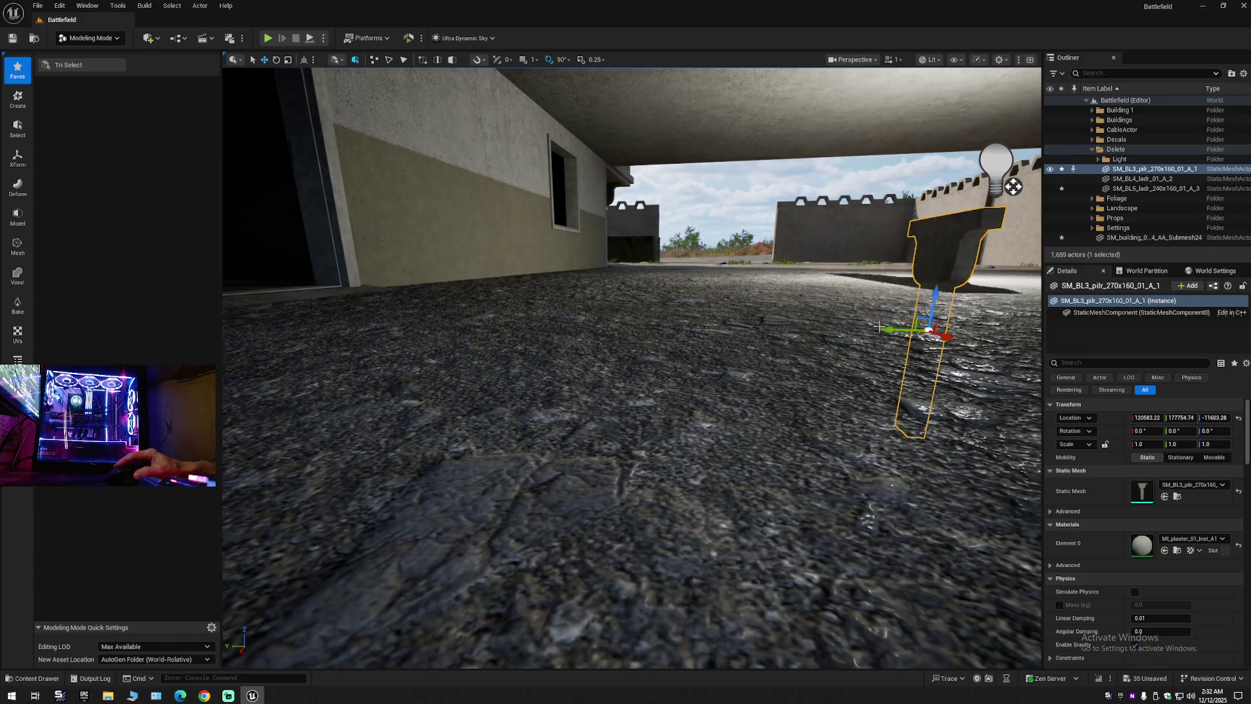
pyautogui.press('f')
pyautogui.moveTo(661, 353); pyautogui.dragTo(448, 277)
pyautogui.moveTo(658, 255)
pyautogui.mouseDown()
pyautogui.moveTo(754, 287)
pyautogui.moveTo(732, 287)
pyautogui.mouseUp()
pyautogui.moveTo(471, 280); pyautogui.dragTo(454, 153)
pyautogui.moveTo(586, 391)
pyautogui.mouseDown()
pyautogui.moveTo(521, 417)
pyautogui.moveTo(495, 404)
pyautogui.mouseUp()
pyautogui.scroll(-3, 632, 365)
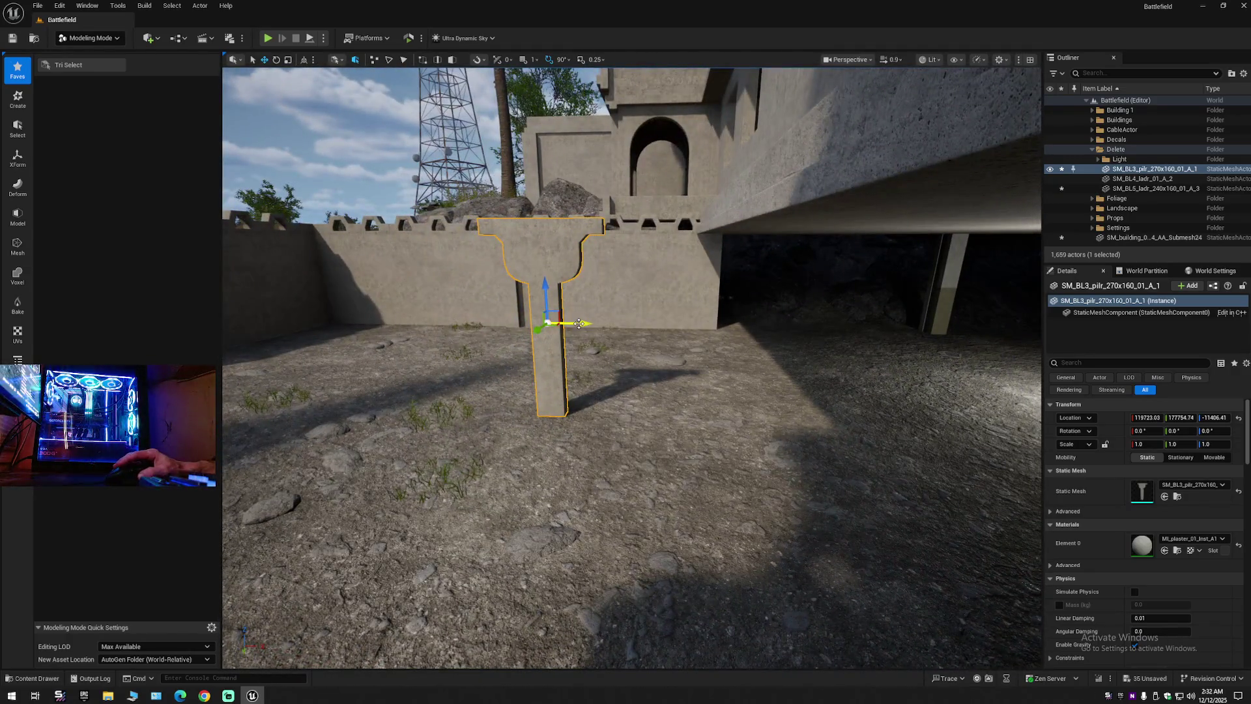
pyautogui.moveTo(825, 340)
pyautogui.mouseDown()
pyautogui.moveTo(609, 317)
pyautogui.moveTo(609, 341)
pyautogui.moveTo(631, 363)
pyautogui.moveTo(619, 417)
pyautogui.mouseUp()
# Rotate the pillar about 90° and line it up under the slab at Z −11409.65.
pyautogui.press('e')
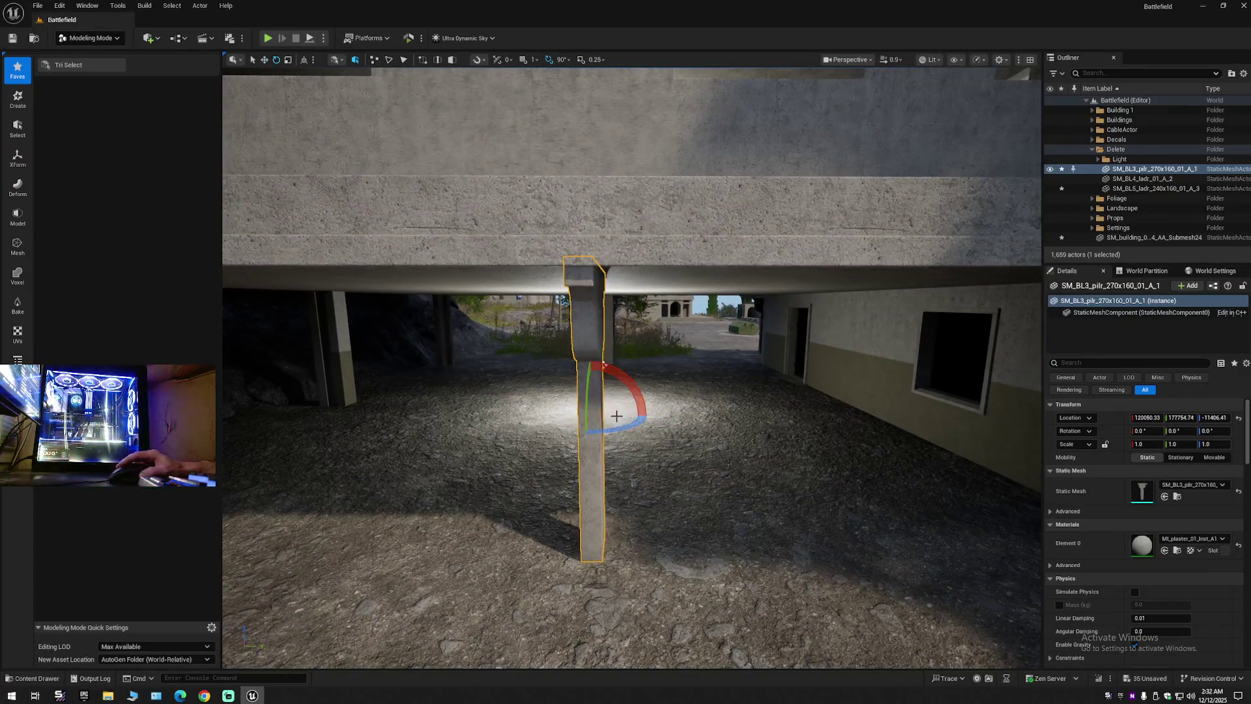
pyautogui.moveTo(747, 424)
pyautogui.mouseDown()
pyautogui.moveTo(691, 423)
pyautogui.moveTo(750, 424)
pyautogui.mouseUp()
pyautogui.moveTo(670, 419)
pyautogui.mouseDown()
pyautogui.moveTo(554, 427)
pyautogui.moveTo(604, 549)
pyautogui.moveTo(651, 496)
pyautogui.moveTo(691, 386)
pyautogui.mouseUp()
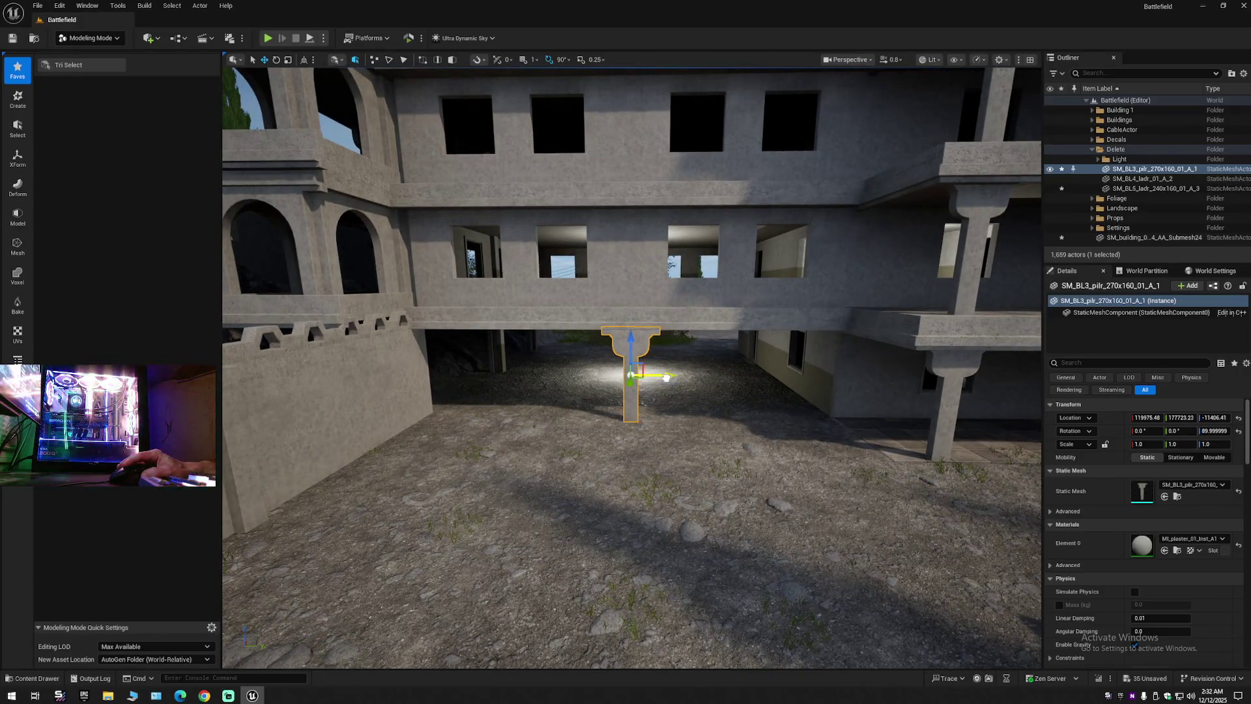
pyautogui.moveTo(691, 386); pyautogui.dragTo(692, 376)
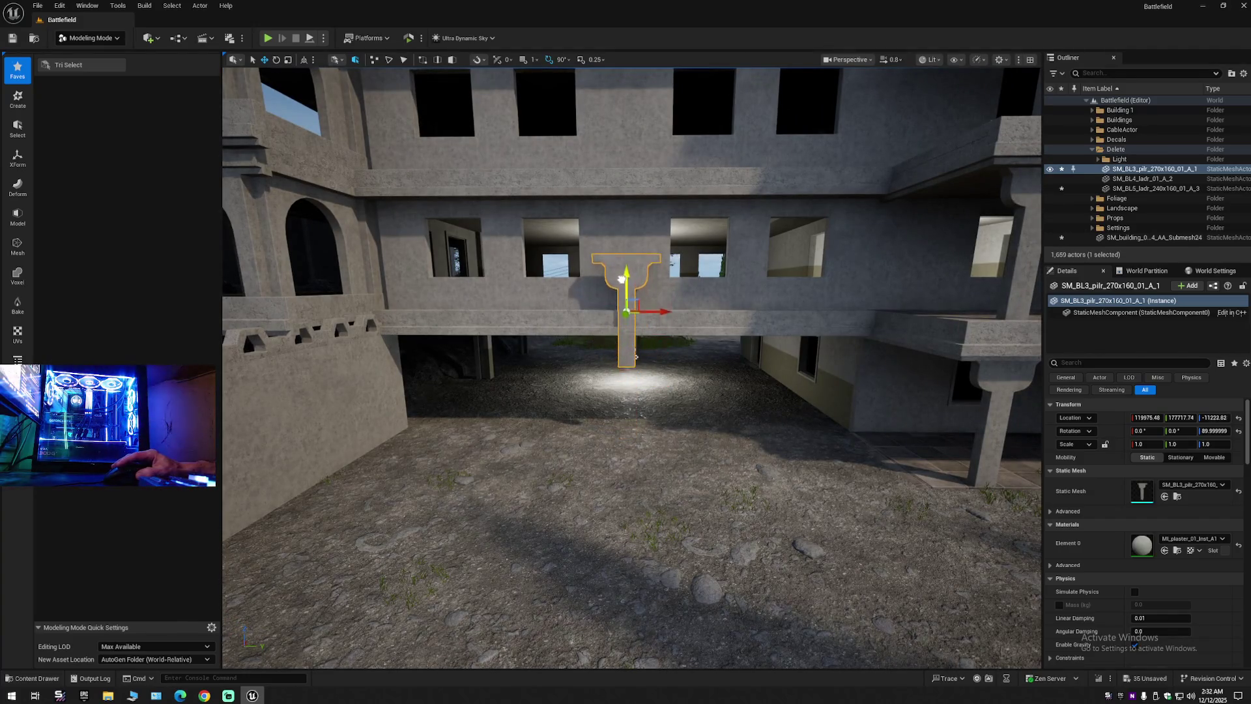
pyautogui.press('f')
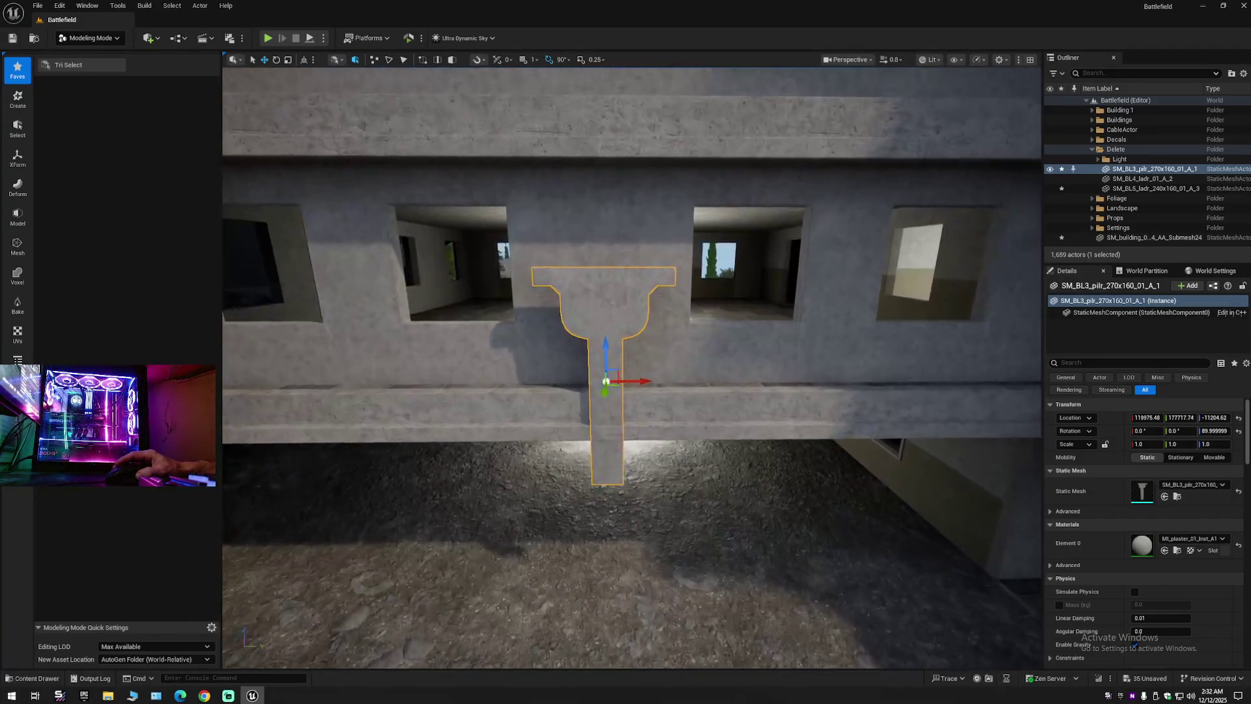
pyautogui.moveTo(656, 383); pyautogui.dragTo(736, 387)
pyautogui.moveTo(655, 417)
pyautogui.mouseDown()
pyautogui.moveTo(614, 414)
pyautogui.moveTo(586, 391)
pyautogui.moveTo(521, 390)
pyautogui.mouseUp()
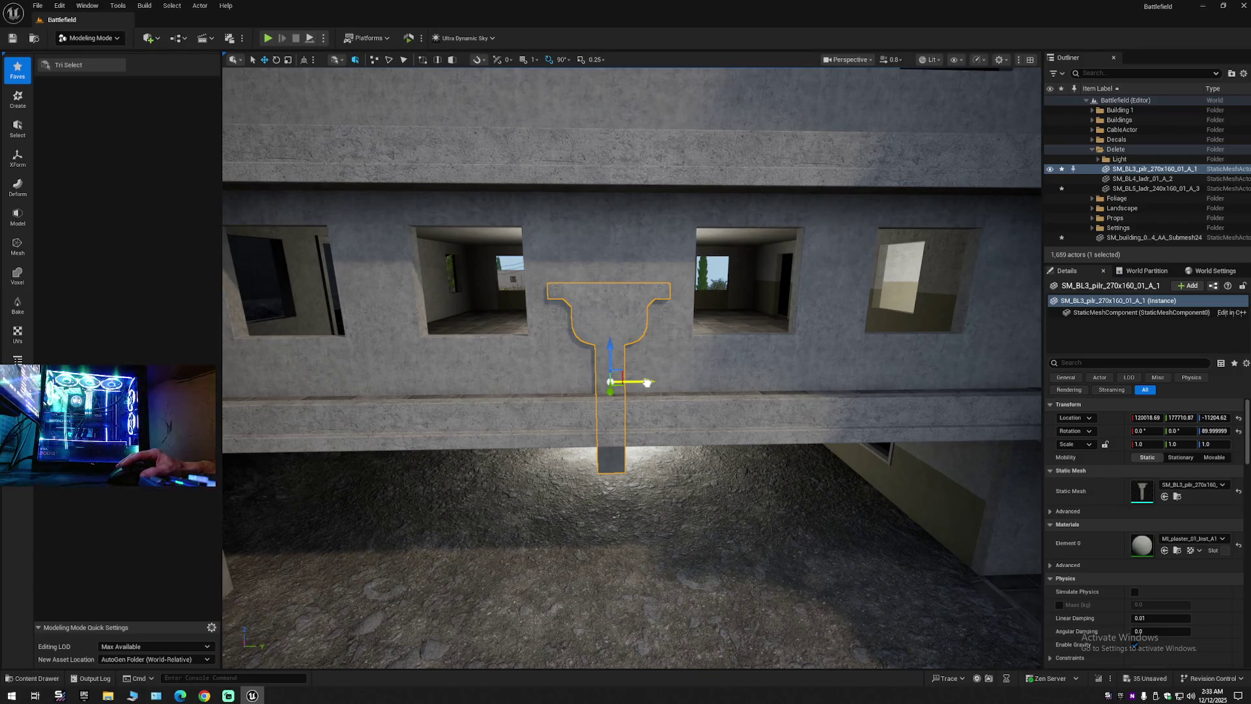
pyautogui.scroll(-6, 647, 382)
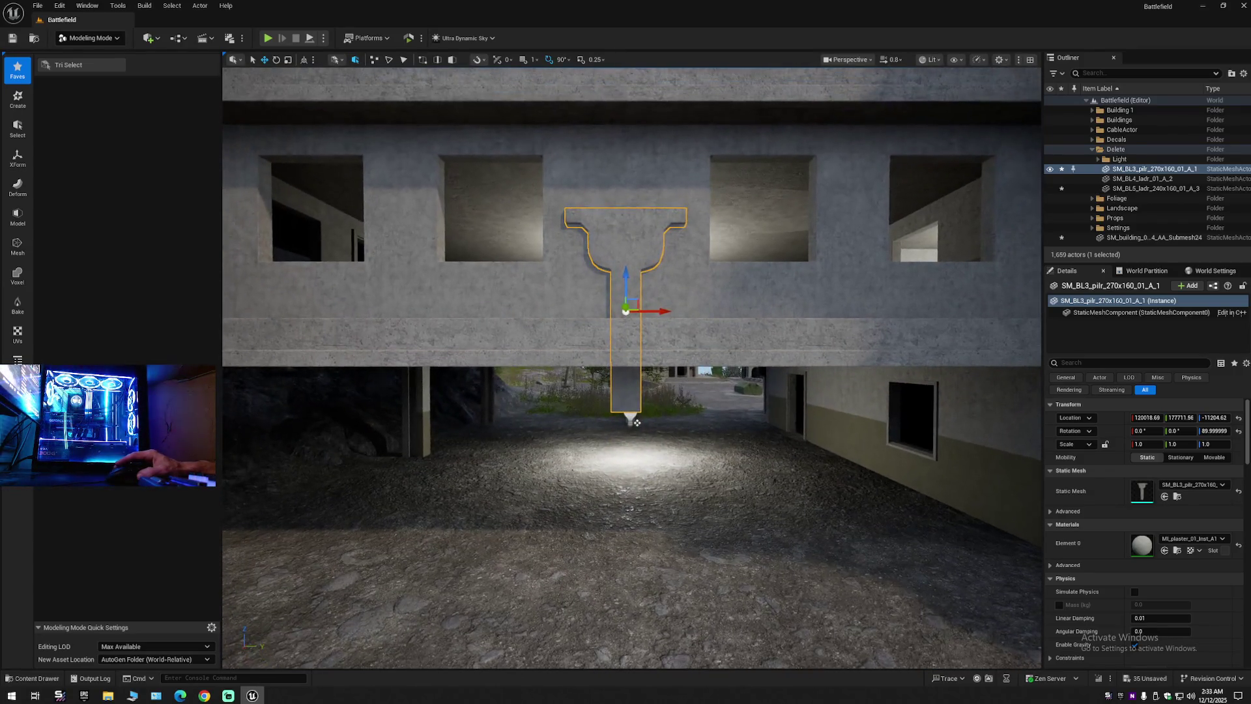
pyautogui.scroll(-2, 631, 422)
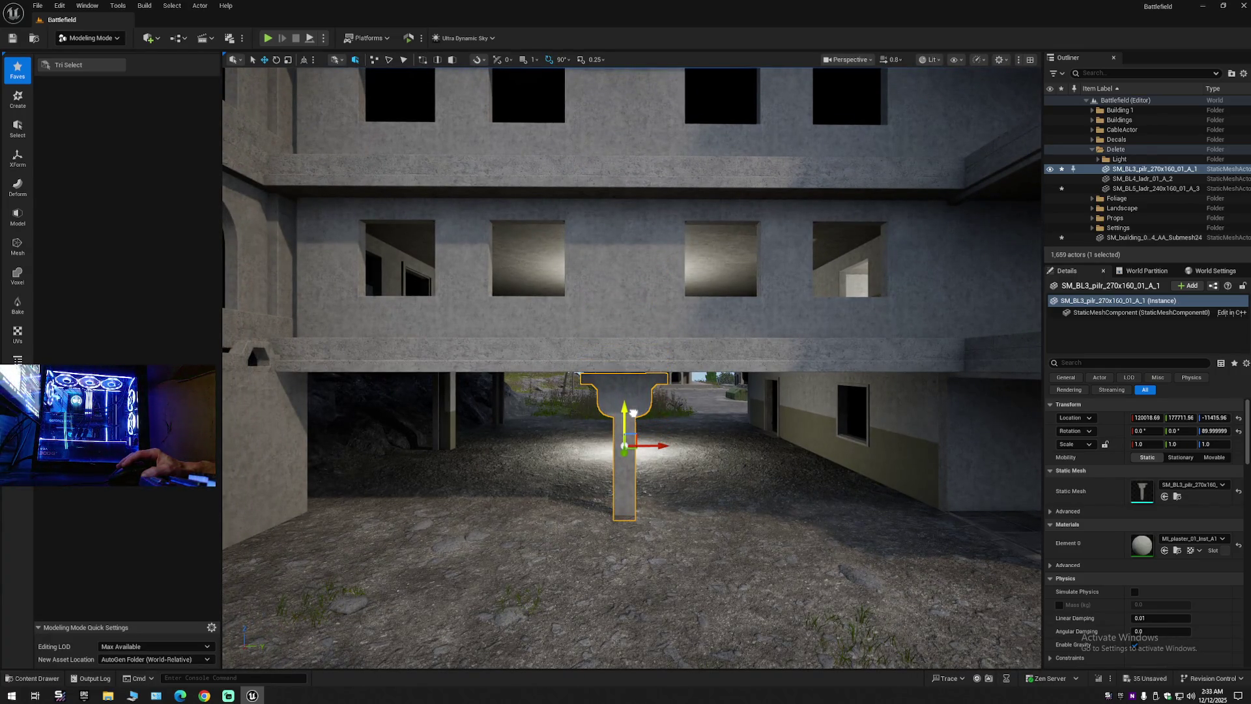
pyautogui.scroll(6, 651, 418)
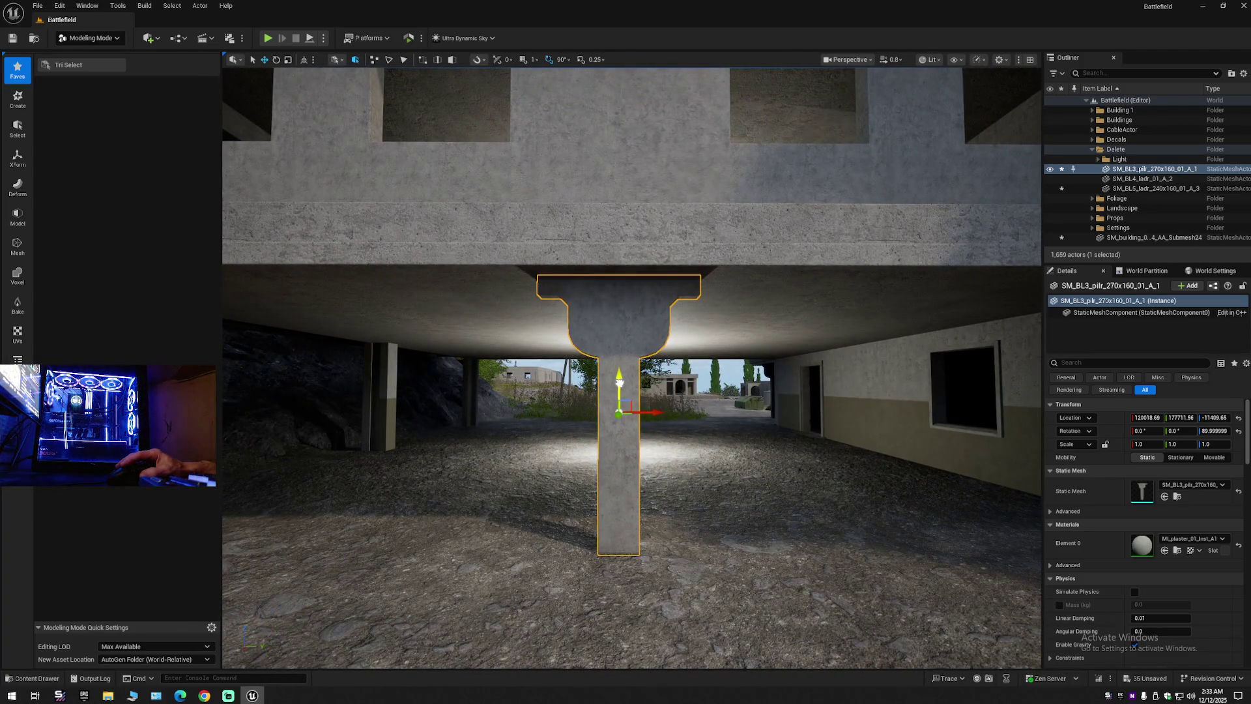
pyautogui.scroll(-10, 650, 417)
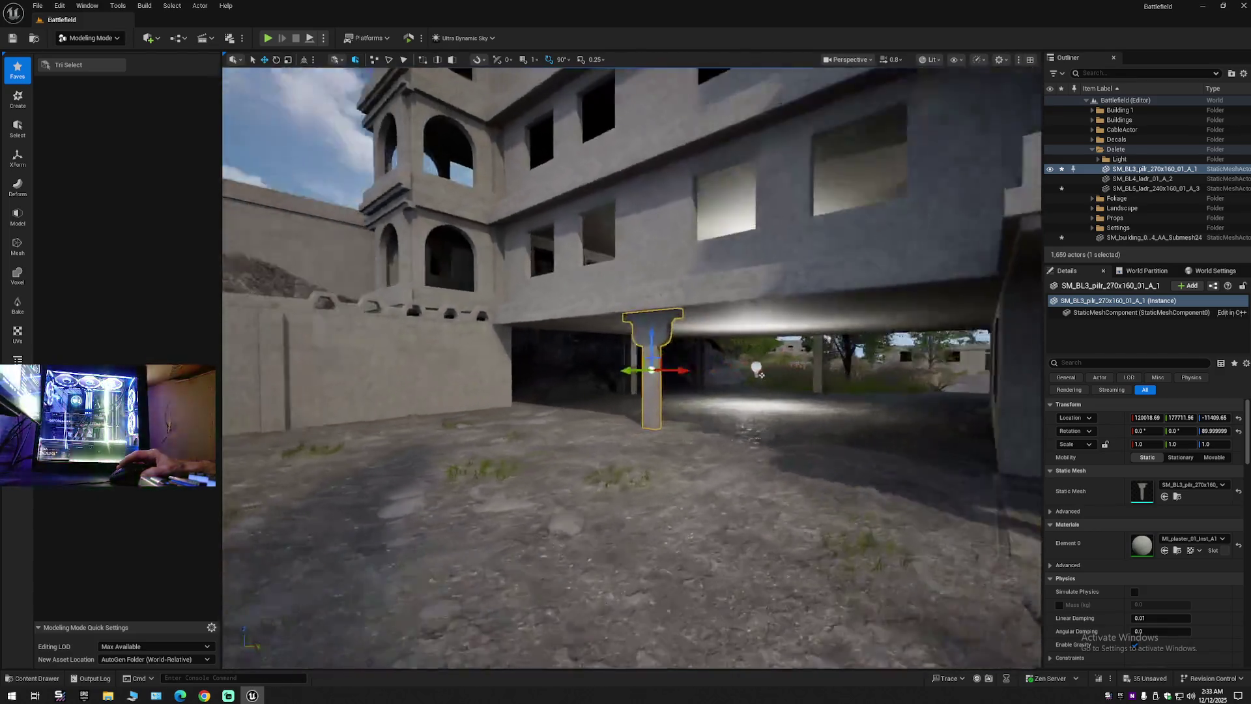
pyautogui.moveTo(761, 375)
pyautogui.mouseDown()
pyautogui.moveTo(707, 447)
pyautogui.moveTo(598, 390)
pyautogui.moveTo(561, 341)
pyautogui.mouseUp()
pyautogui.click(1086, 99)
pyautogui.click(1086, 100)
pyautogui.moveTo(651, 293)
pyautogui.mouseDown()
pyautogui.moveTo(598, 146)
pyautogui.moveTo(572, 163)
pyautogui.moveTo(580, 151)
pyautogui.mouseUp()
pyautogui.press('w')
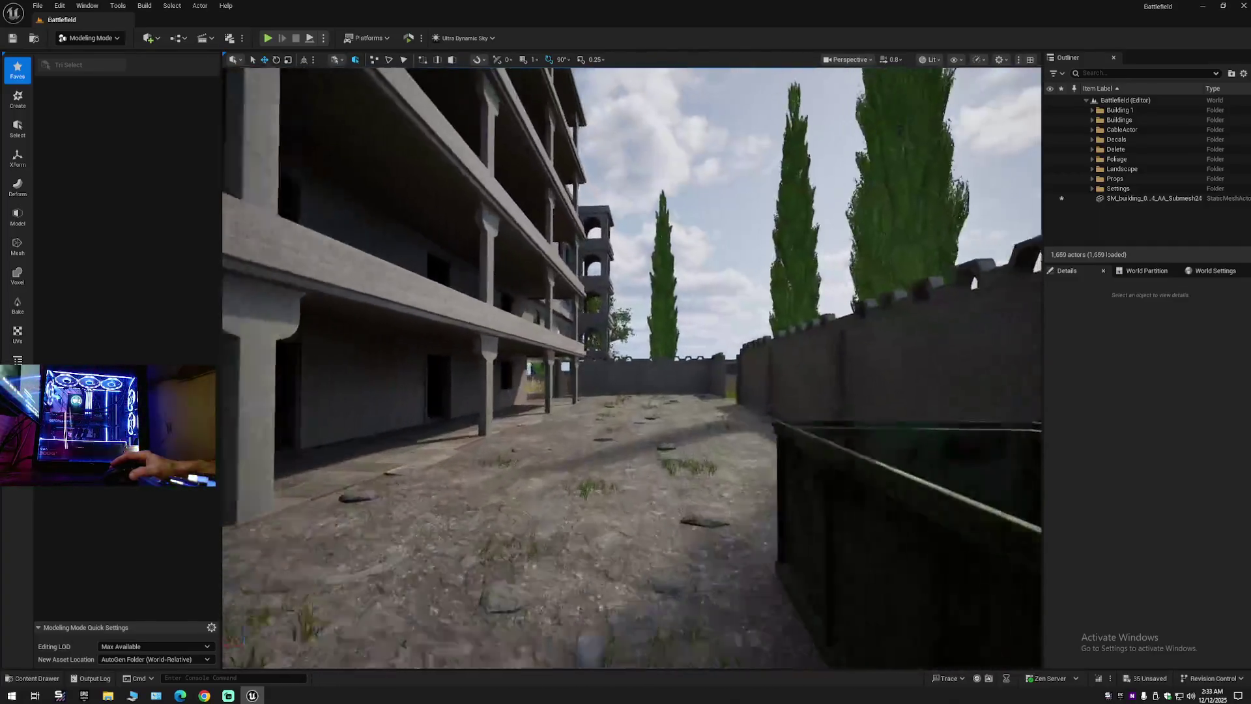
pyautogui.moveTo(632, 365)
pyautogui.mouseDown()
pyautogui.moveTo(635, 329)
pyautogui.moveTo(561, 332)
pyautogui.mouseUp()
pyautogui.moveTo(655, 340)
pyautogui.mouseDown()
pyautogui.moveTo(764, 380)
pyautogui.moveTo(601, 381)
pyautogui.moveTo(550, 428)
pyautogui.moveTo(404, 415)
pyautogui.moveTo(674, 388)
pyautogui.moveTo(774, 403)
pyautogui.mouseUp()
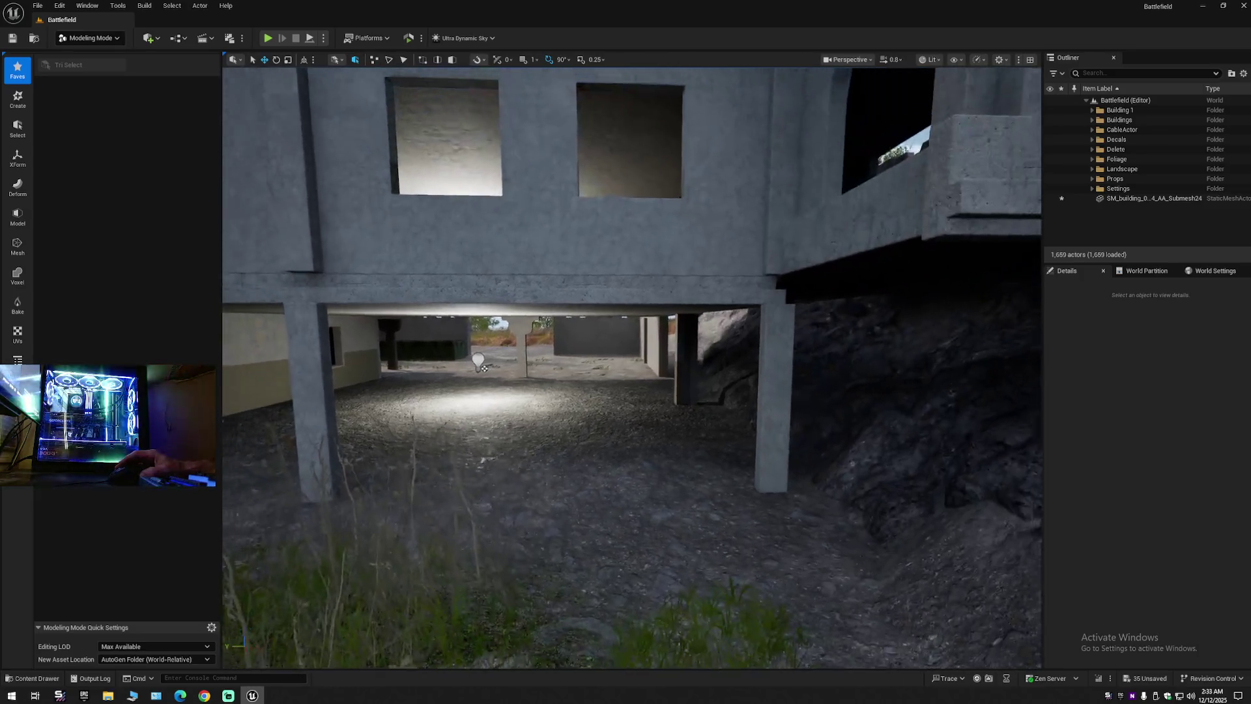
pyautogui.moveTo(773, 403)
pyautogui.mouseDown()
pyautogui.moveTo(777, 385)
pyautogui.moveTo(820, 391)
pyautogui.moveTo(821, 381)
pyautogui.mouseUp()
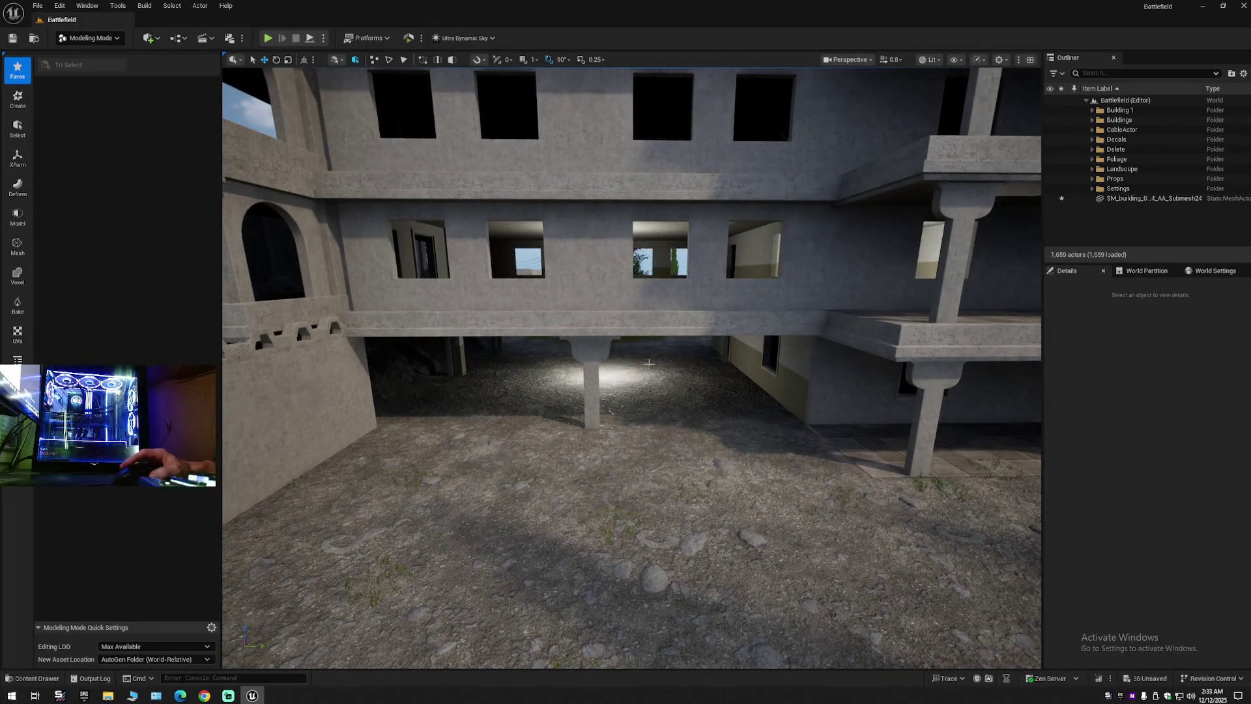
# Alt-drag a copy, SM_BL3_pilr_270x160_01_A_2, under the slab at Z −11410.39.
pyautogui.click(608, 376)
pyautogui.moveTo(957, 332)
pyautogui.mouseDown()
pyautogui.moveTo(957, 319)
pyautogui.moveTo(925, 309)
pyautogui.moveTo(956, 332)
pyautogui.moveTo(588, 393)
pyautogui.mouseUp()
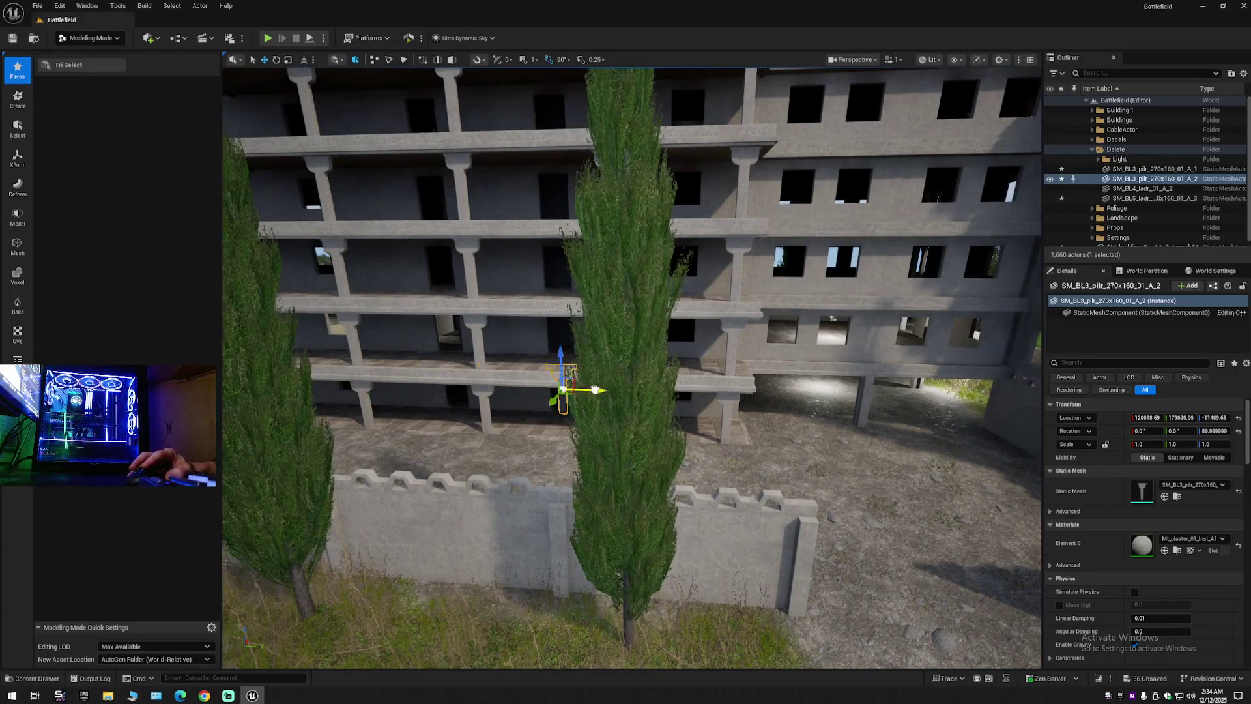
pyautogui.moveTo(922, 414); pyautogui.dragTo(641, 398)
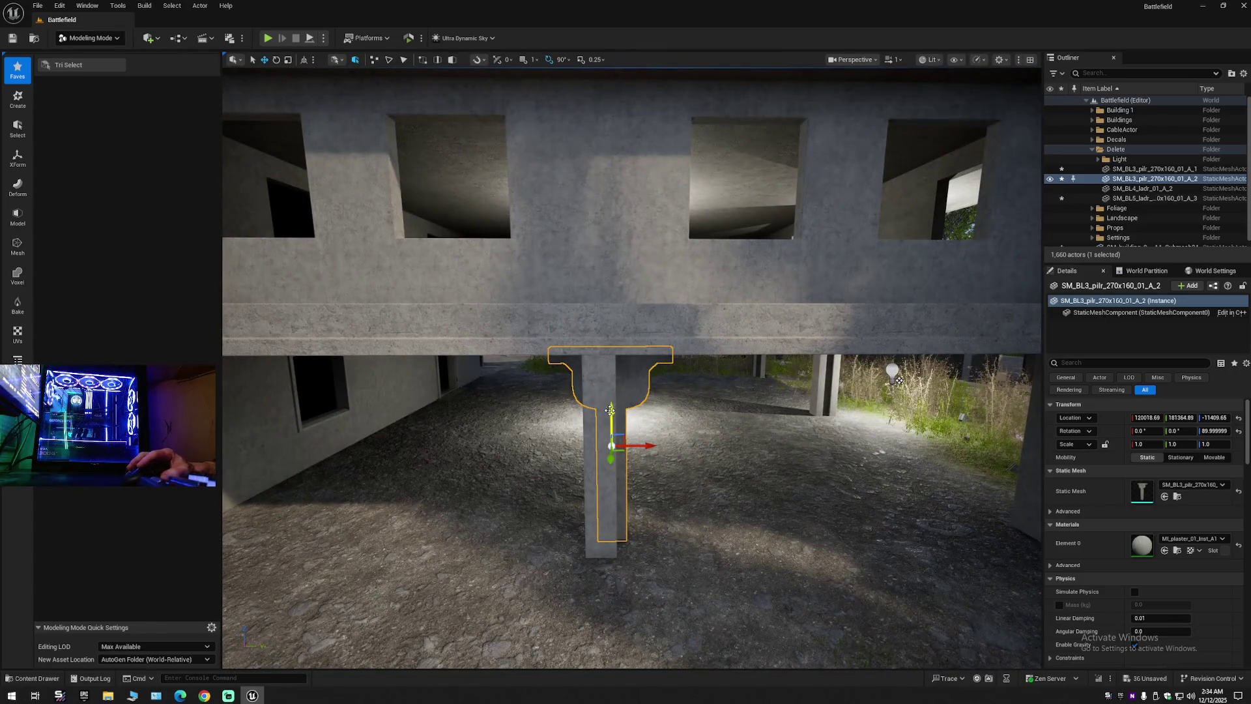
pyautogui.moveTo(627, 381); pyautogui.dragTo(622, 424)
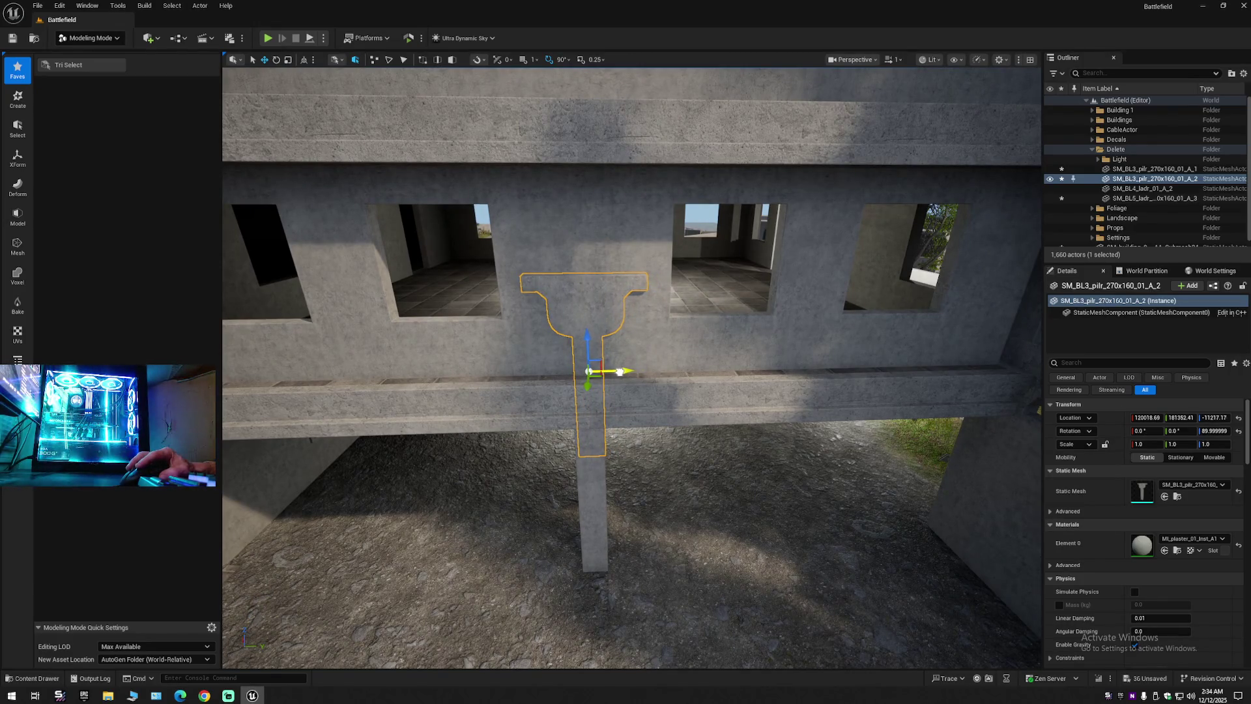
pyautogui.moveTo(622, 424); pyautogui.dragTo(632, 501)
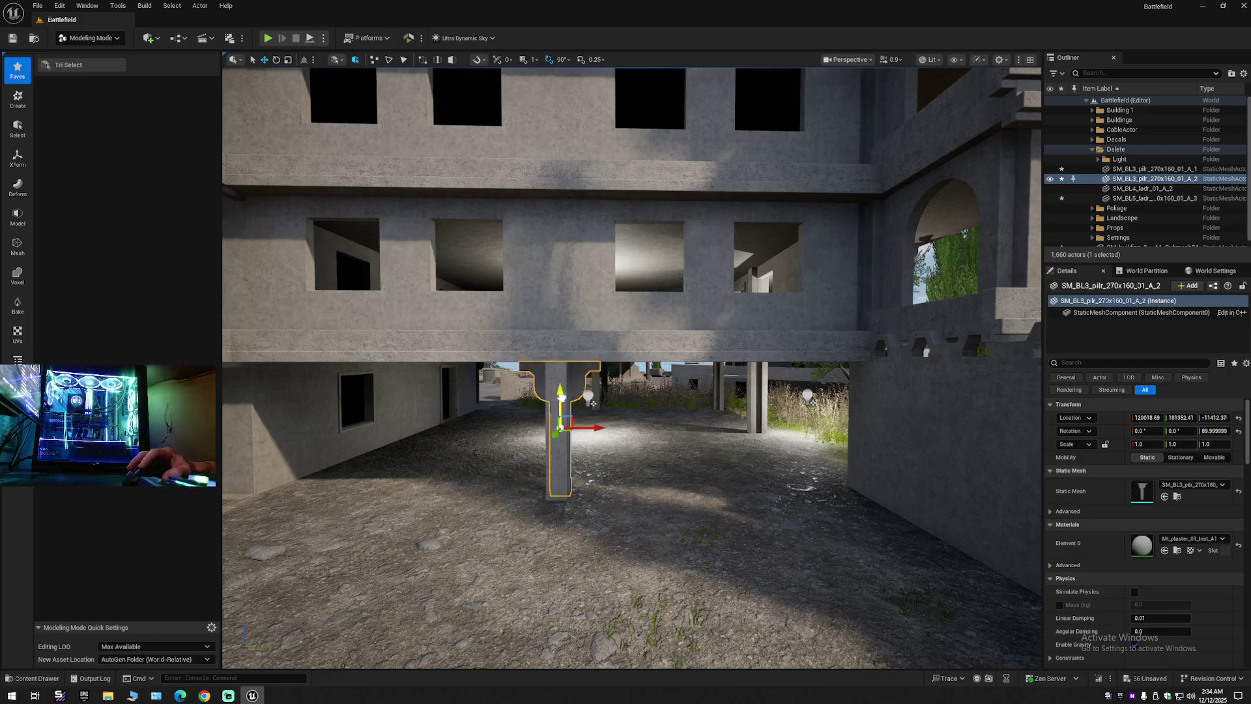
pyautogui.moveTo(638, 396)
pyautogui.mouseDown()
pyautogui.moveTo(756, 404)
pyautogui.moveTo(791, 377)
pyautogui.mouseUp()
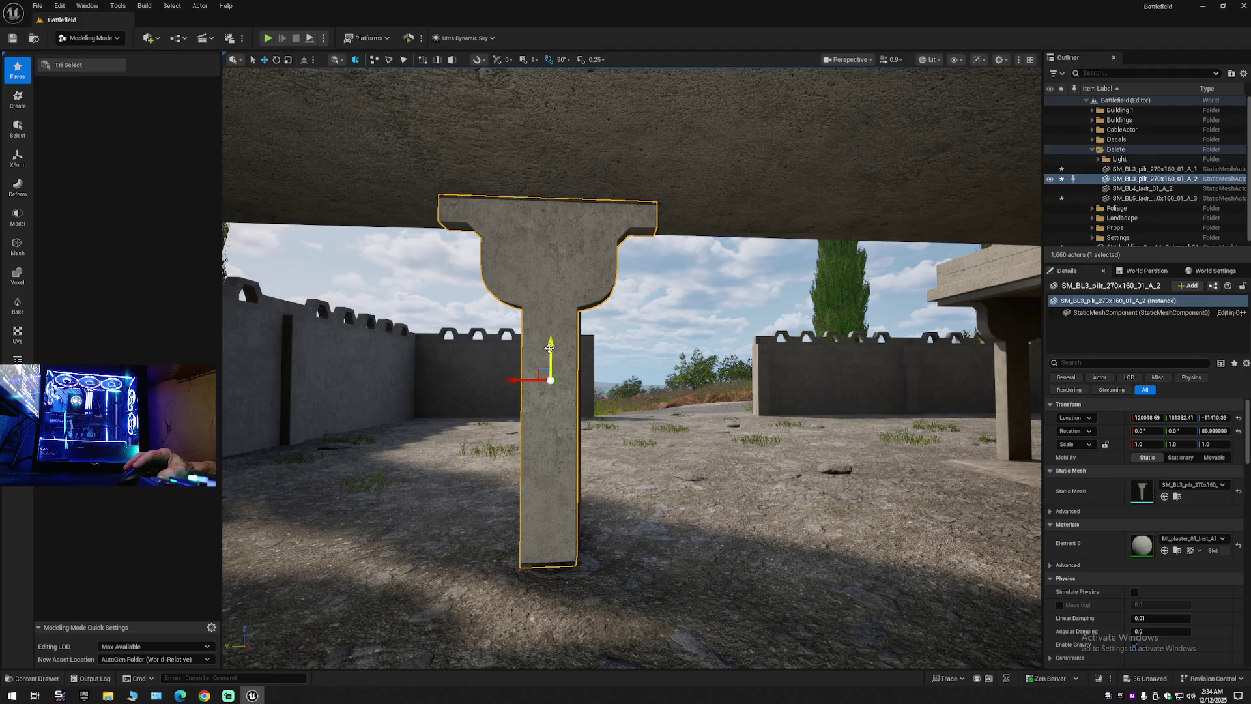
pyautogui.moveTo(600, 404); pyautogui.dragTo(600, 406)
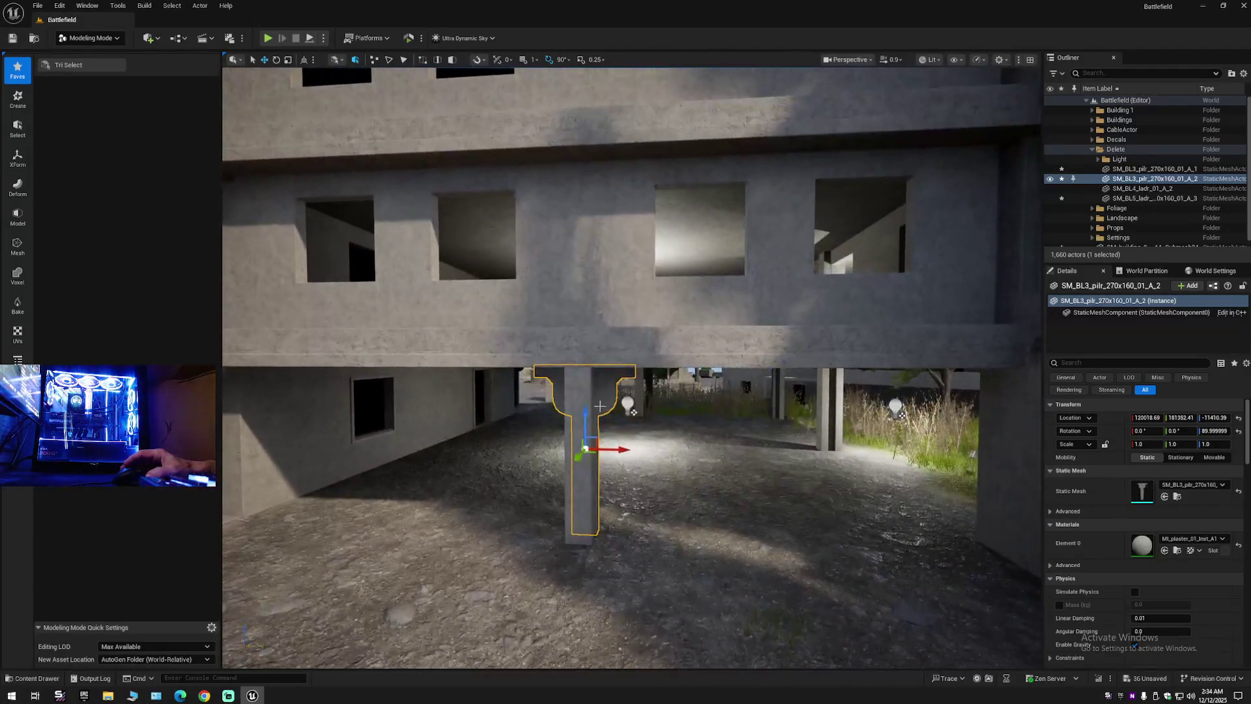
pyautogui.click(578, 415)
# Locate the tall square pillar's asset and delete the pillar from the level.
pyautogui.rightClick(578, 413)
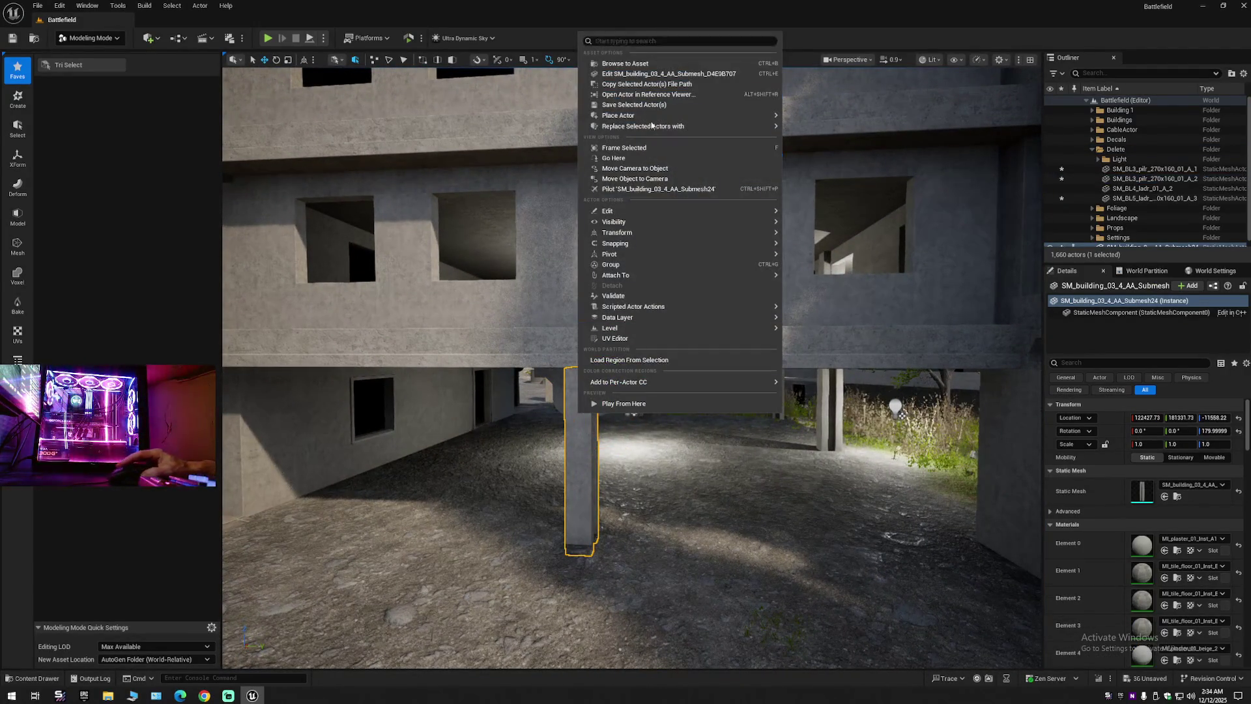
pyautogui.click(646, 64)
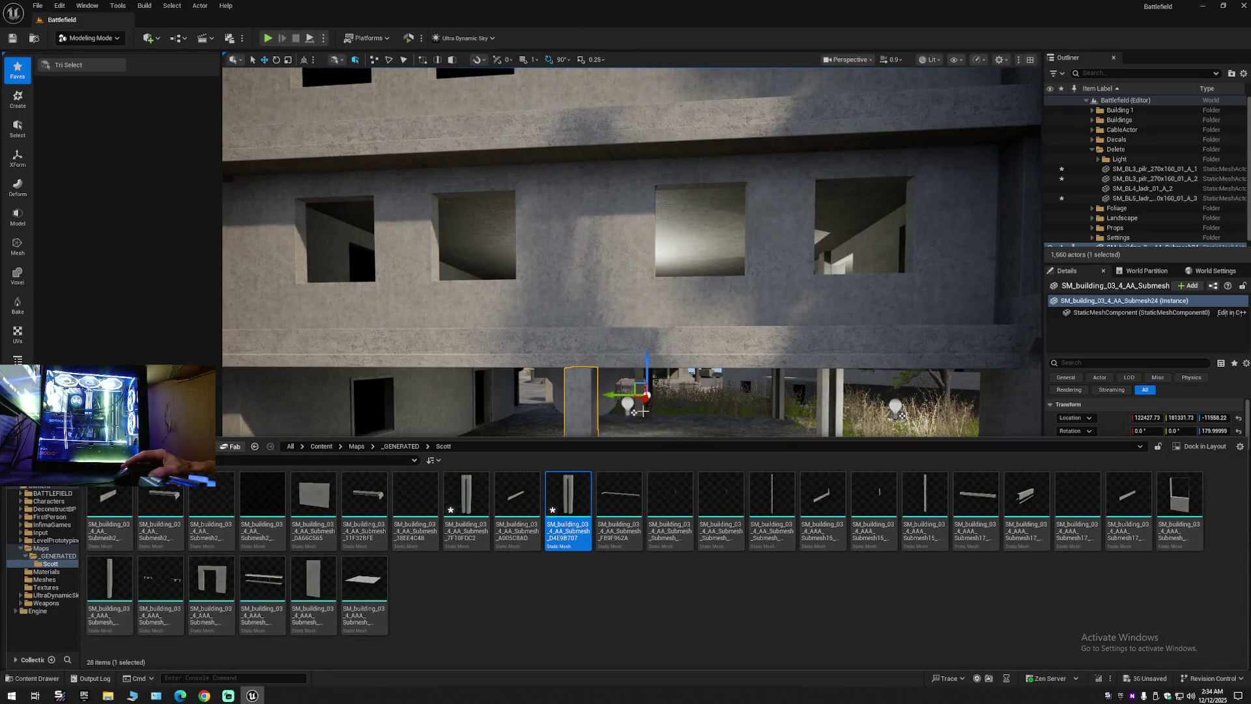
pyautogui.moveTo(634, 413); pyautogui.dragTo(634, 424)
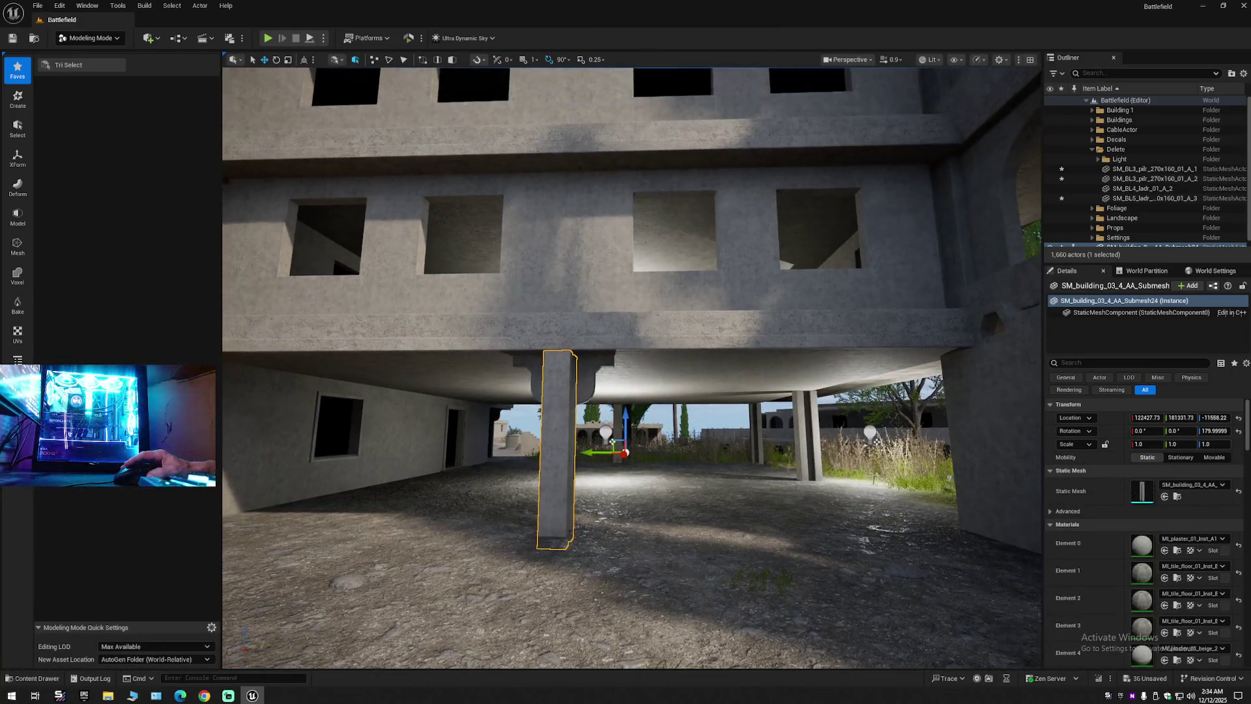
pyautogui.click(33, 678)
pyautogui.moveTo(456, 390); pyautogui.dragTo(460, 395)
pyautogui.press('Delete')
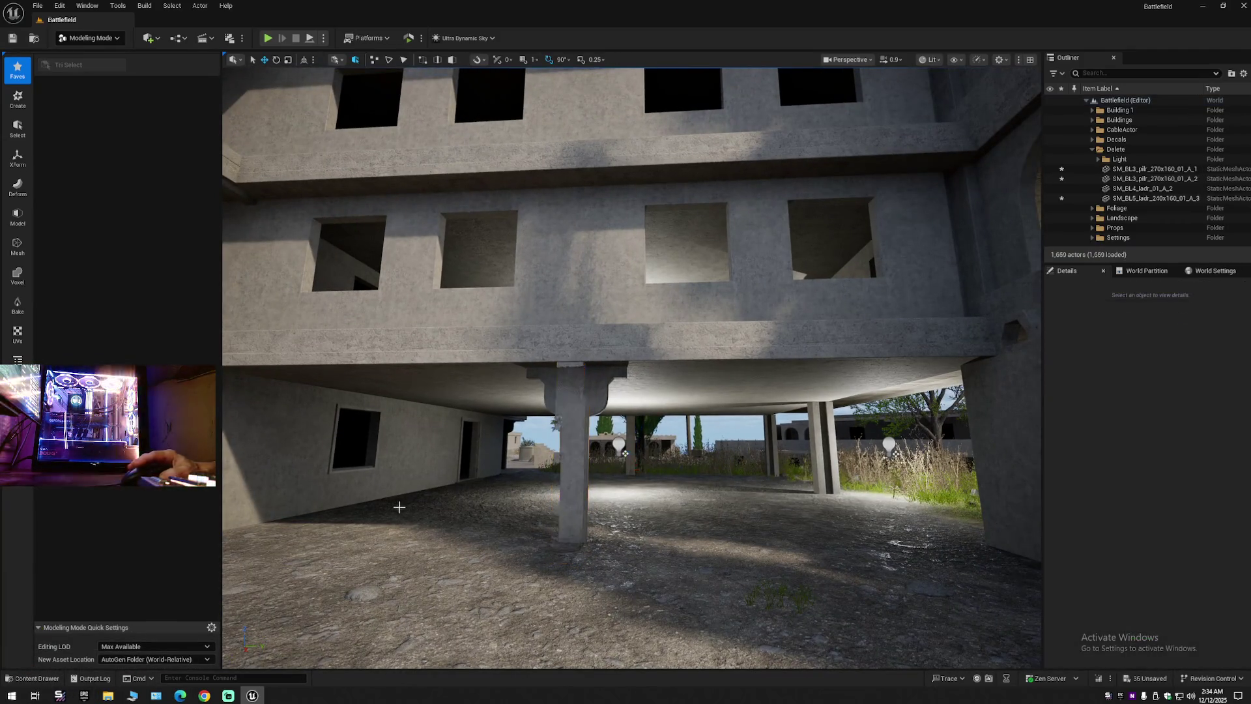
# Delete the unused submesh asset in the Content Drawer and reselect SM_building_03_4_AA.
pyautogui.click(35, 679)
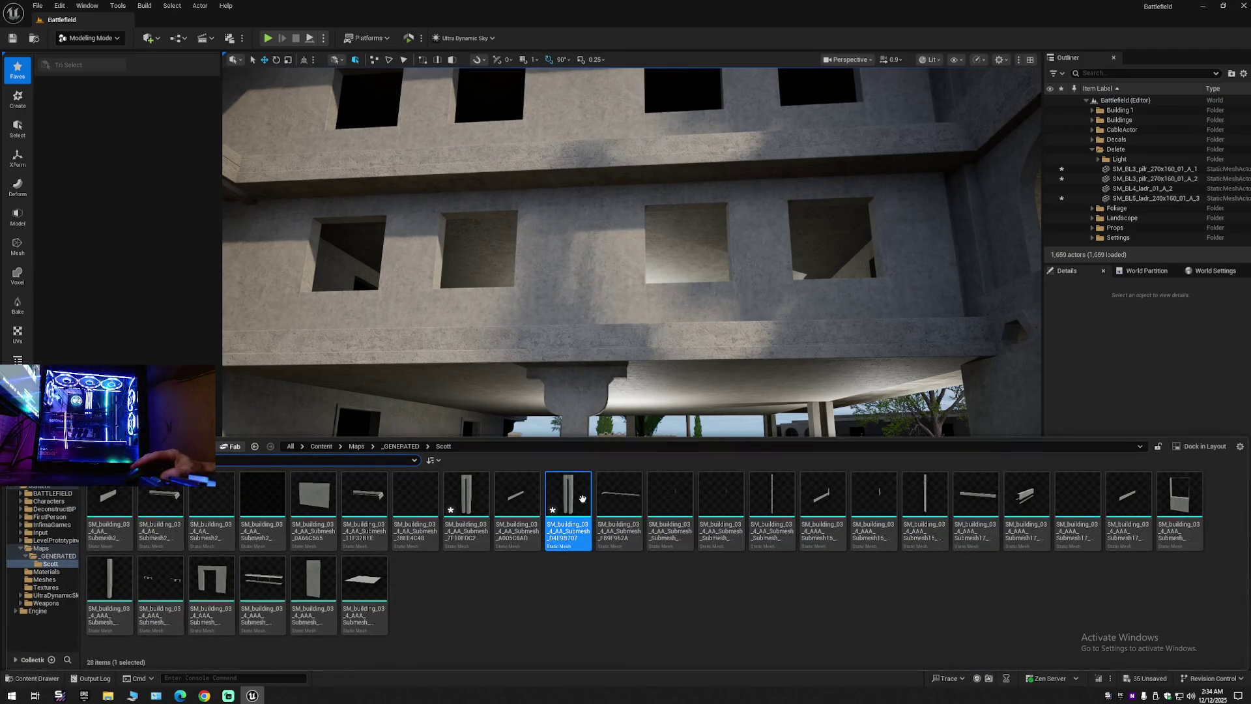
pyautogui.rightClick(582, 499)
pyautogui.click(629, 295)
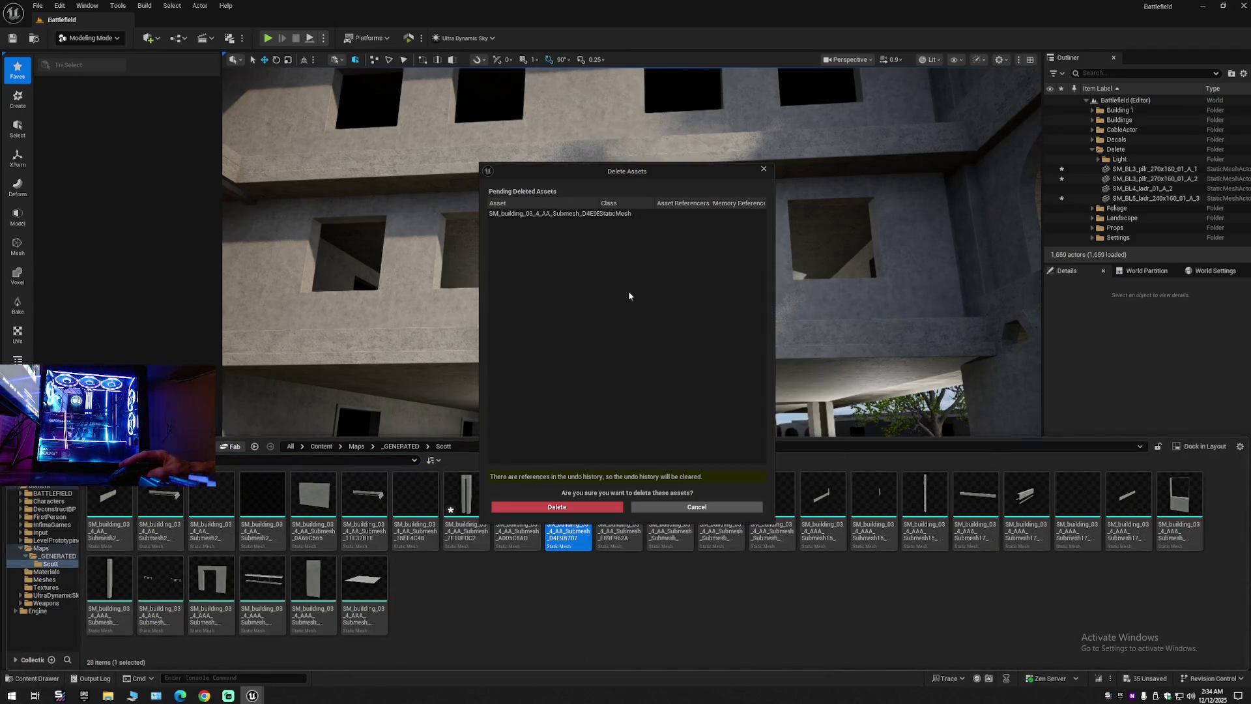
pyautogui.click(559, 508)
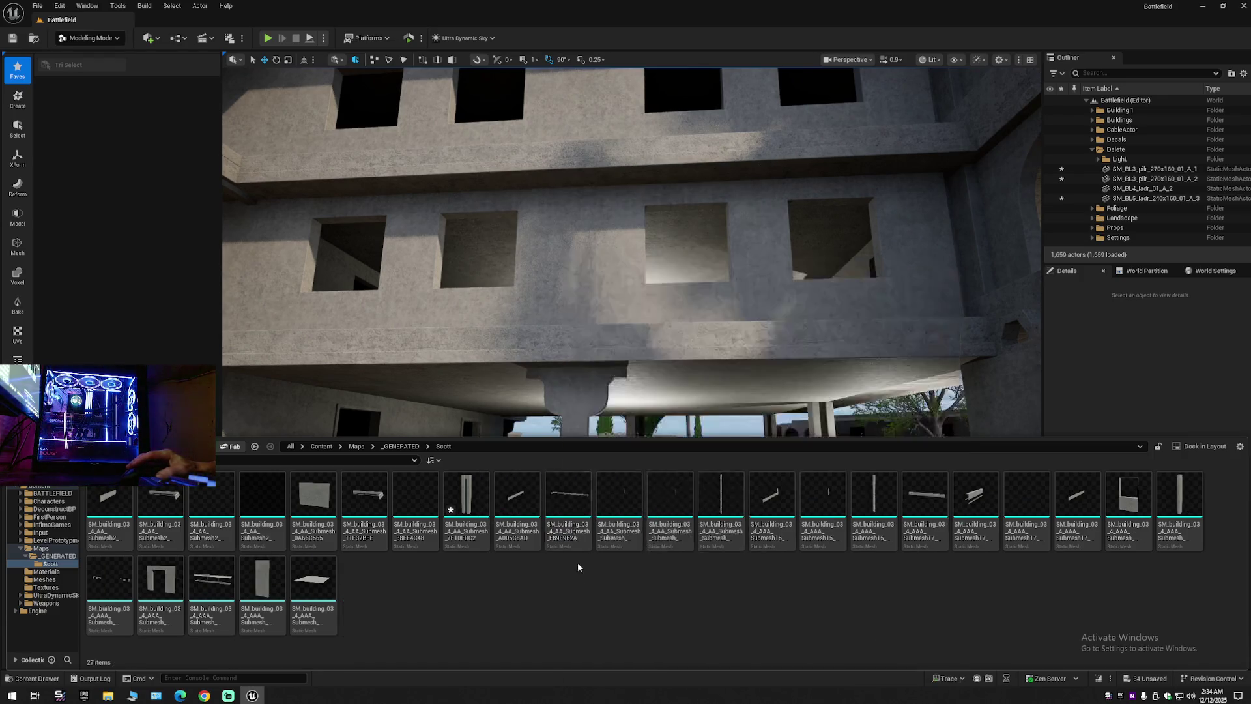
pyautogui.moveTo(675, 377)
pyautogui.mouseDown()
pyautogui.moveTo(638, 398)
pyautogui.moveTo(606, 391)
pyautogui.moveTo(744, 198)
pyautogui.moveTo(745, 143)
pyautogui.moveTo(1003, 143)
pyautogui.mouseUp()
pyautogui.click(608, 339)
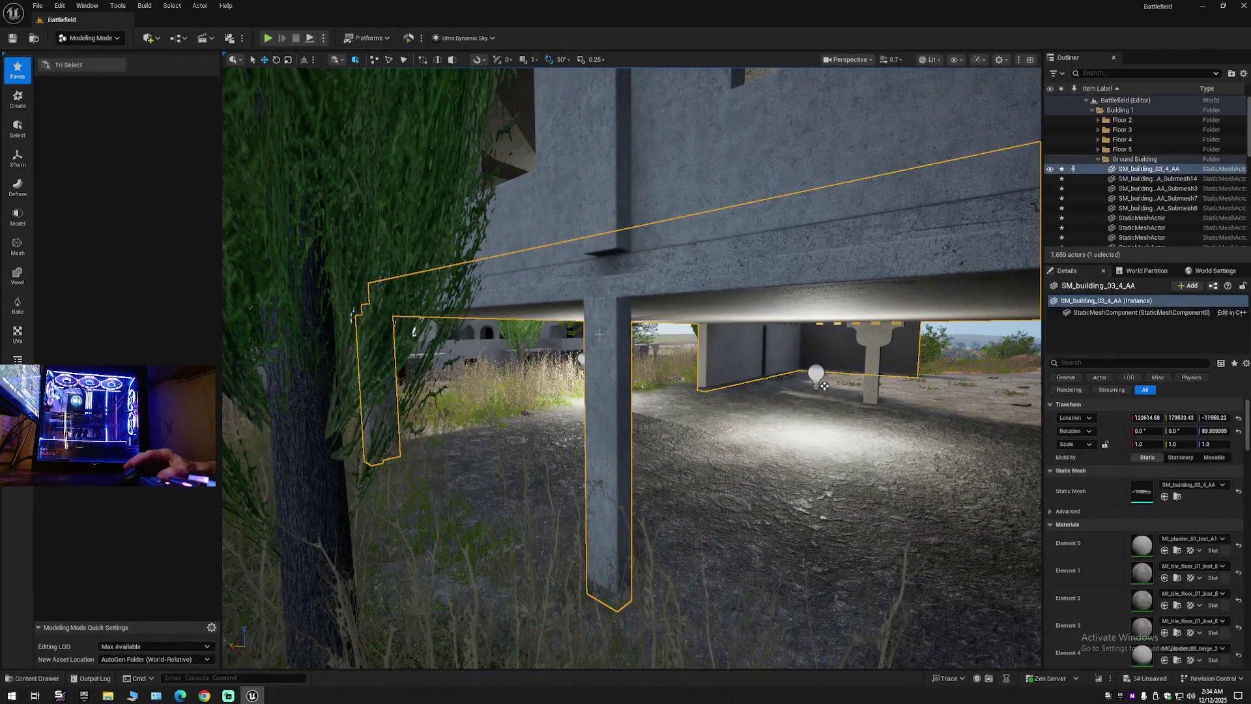
# In Tri Select, pick a pillar's connected triangles and undo an accidental underside pick.
pyautogui.click(68, 65)
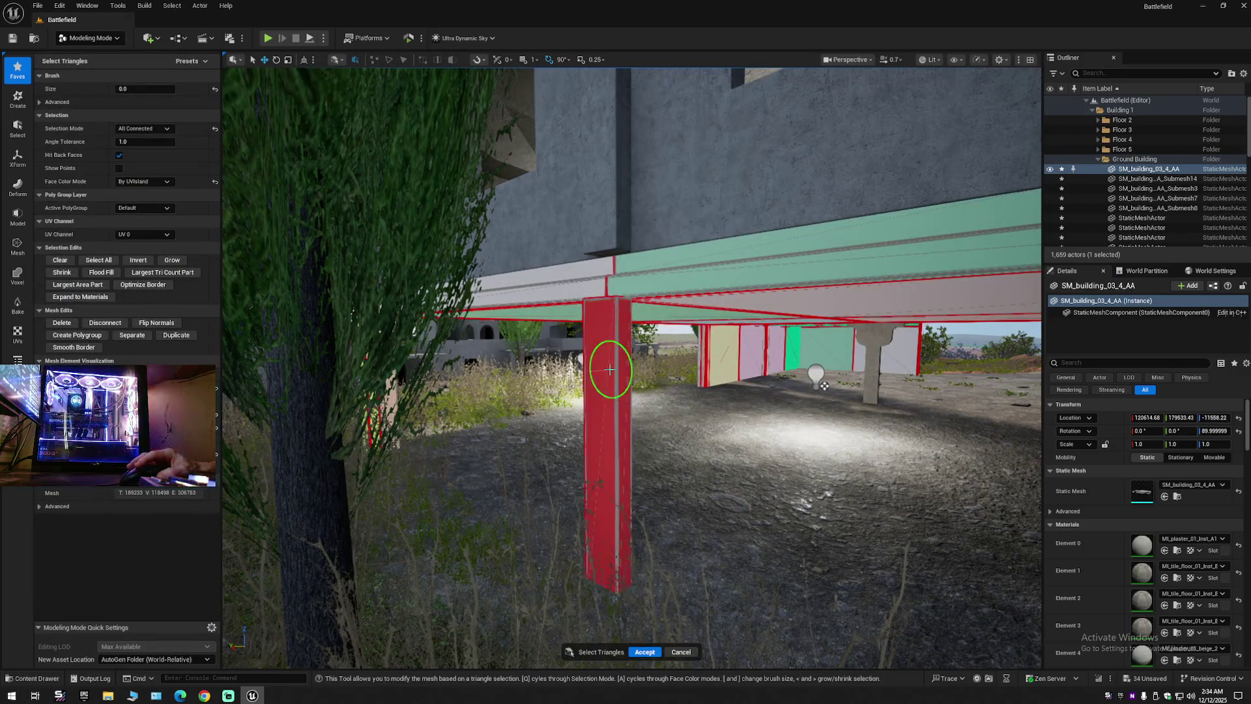
pyautogui.scroll(5, 609, 369)
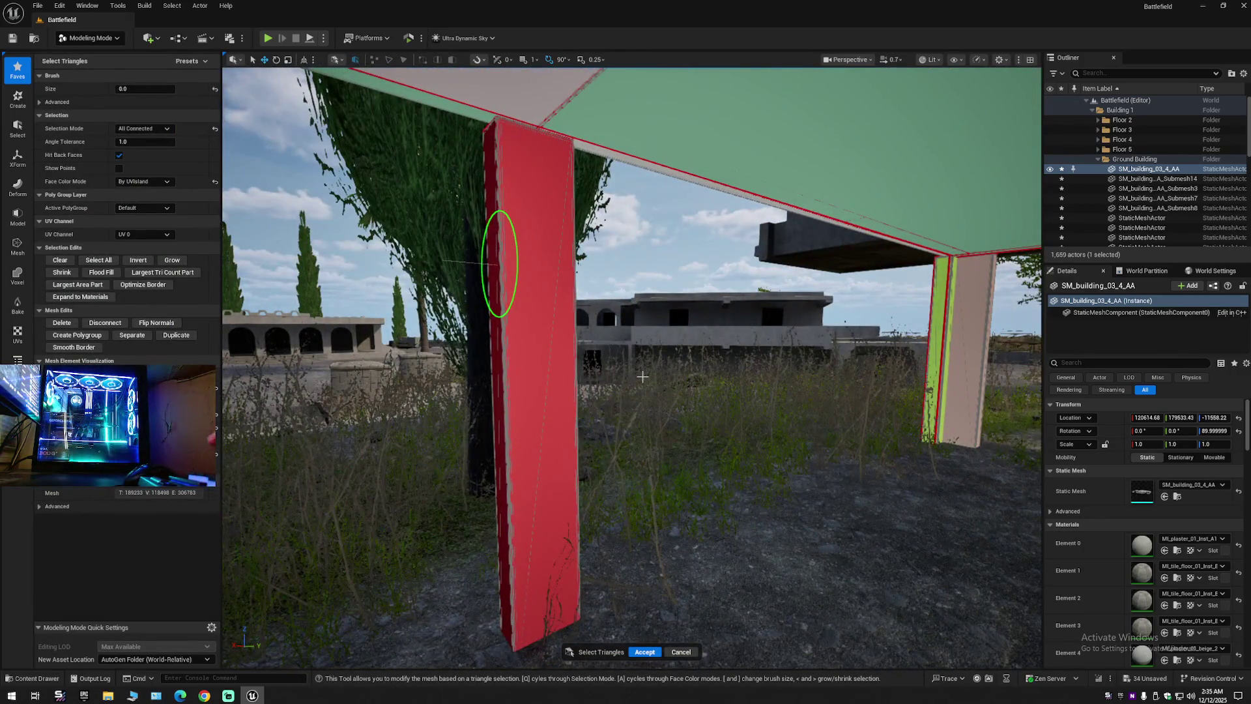
pyautogui.scroll(5, 639, 377)
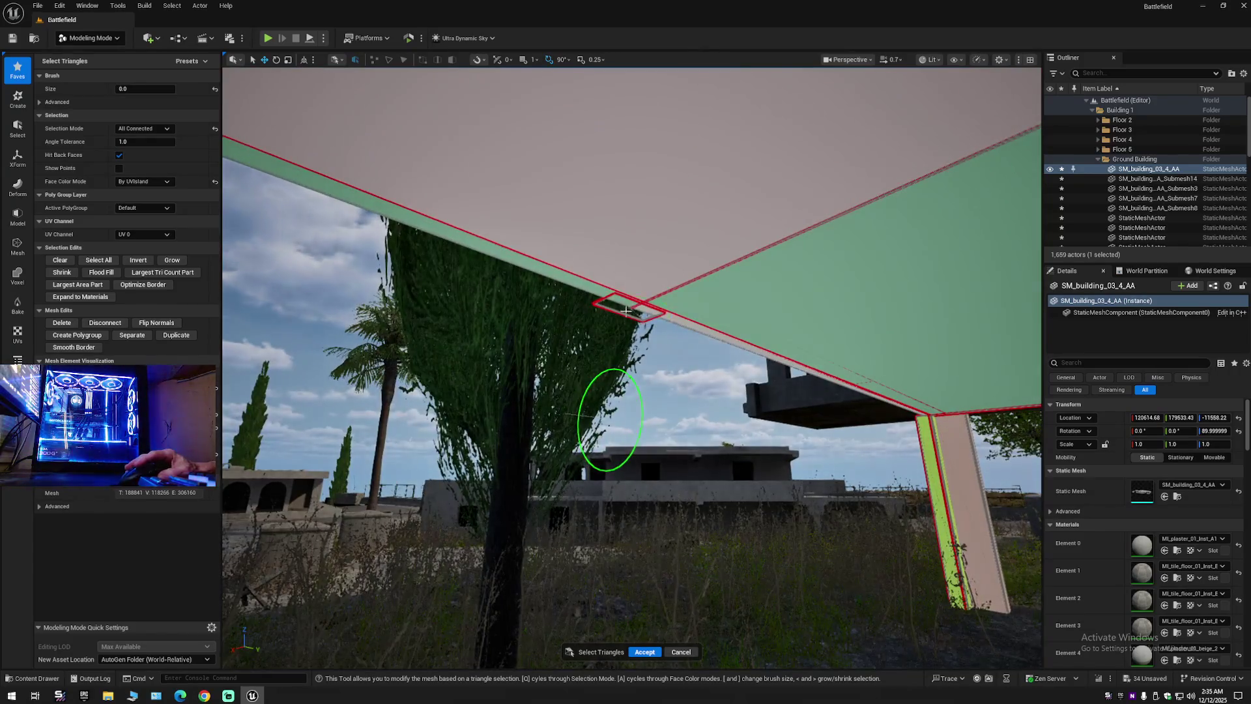
pyautogui.scroll(5, 622, 310)
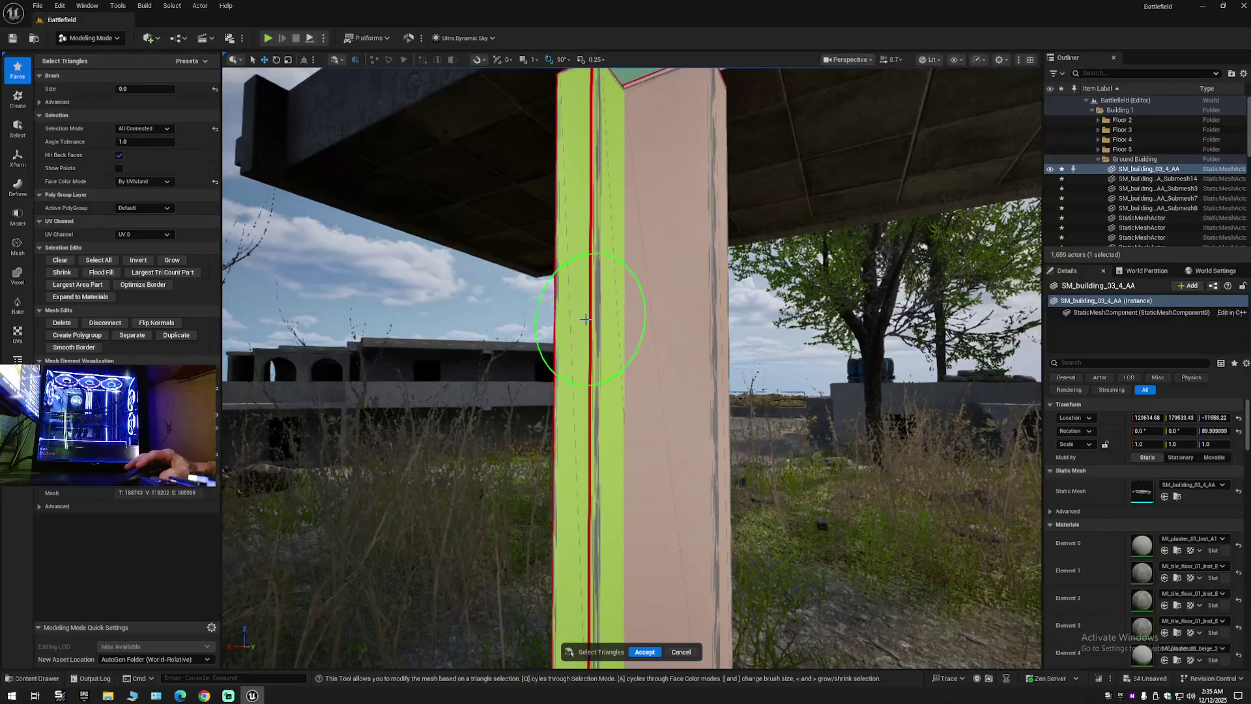
pyautogui.scroll(-5, 585, 319)
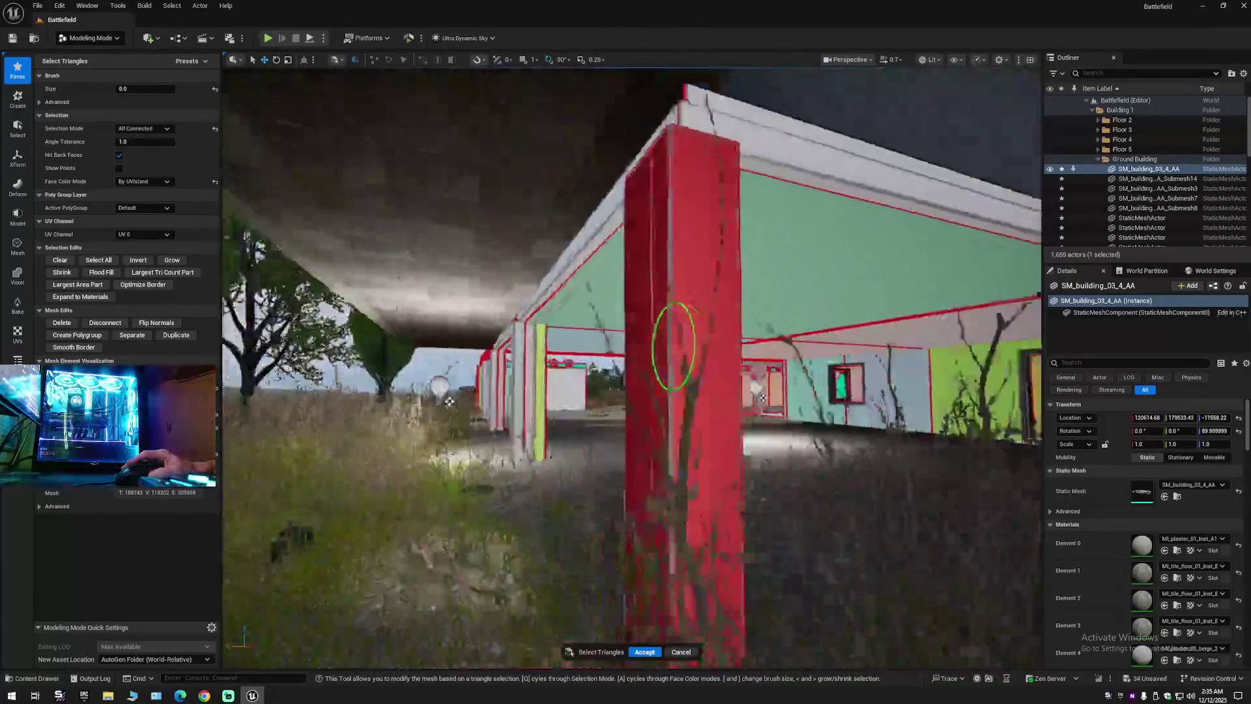
pyautogui.scroll(-3, 645, 356)
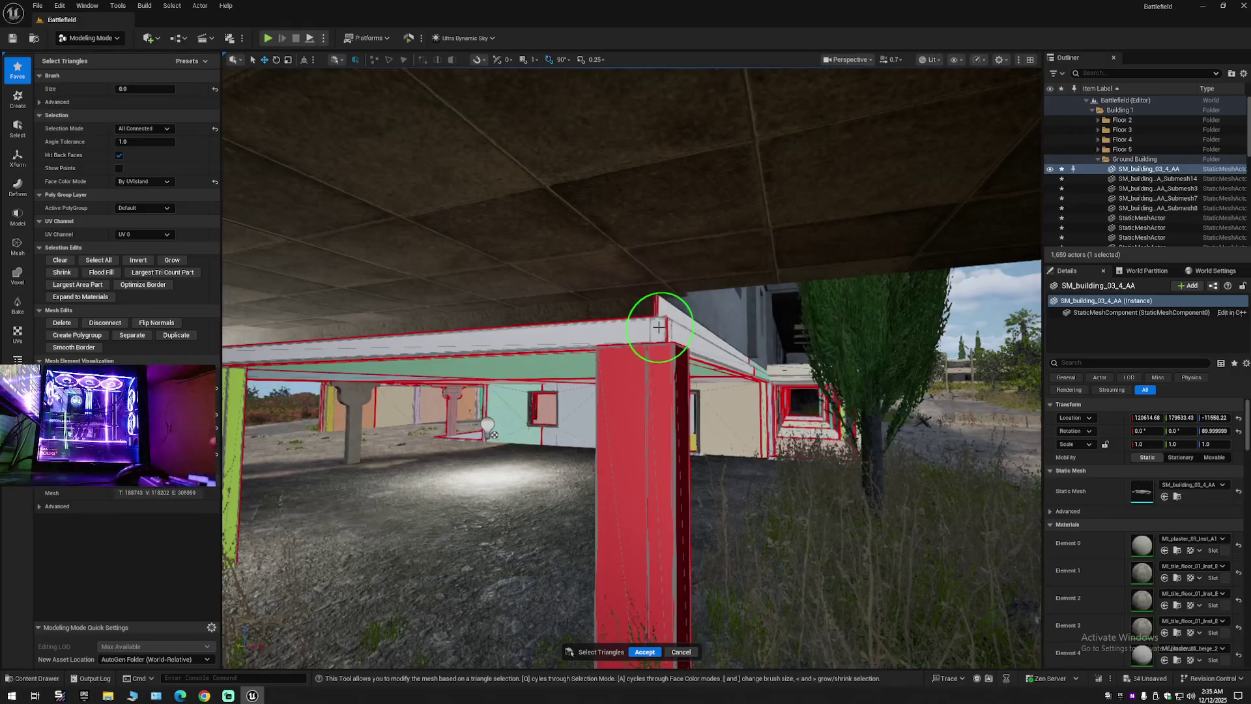
pyautogui.scroll(5, 659, 326)
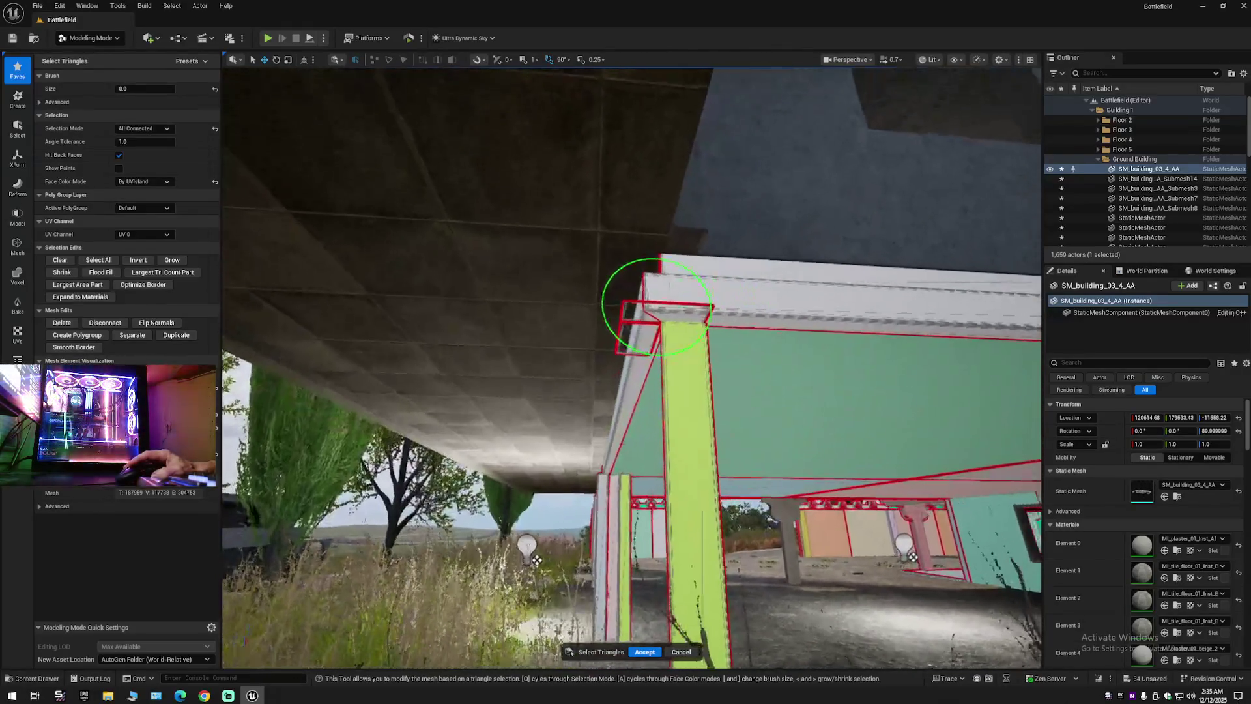
pyautogui.click(674, 352)
pyautogui.moveTo(678, 380)
pyautogui.mouseDown()
pyautogui.moveTo(671, 338)
pyautogui.moveTo(439, 279)
pyautogui.moveTo(638, 212)
pyautogui.moveTo(576, 364)
pyautogui.moveTo(586, 363)
pyautogui.moveTo(530, 327)
pyautogui.moveTo(589, 302)
pyautogui.moveTo(624, 339)
pyautogui.moveTo(544, 469)
pyautogui.moveTo(573, 187)
pyautogui.mouseUp()
pyautogui.click(574, 189)
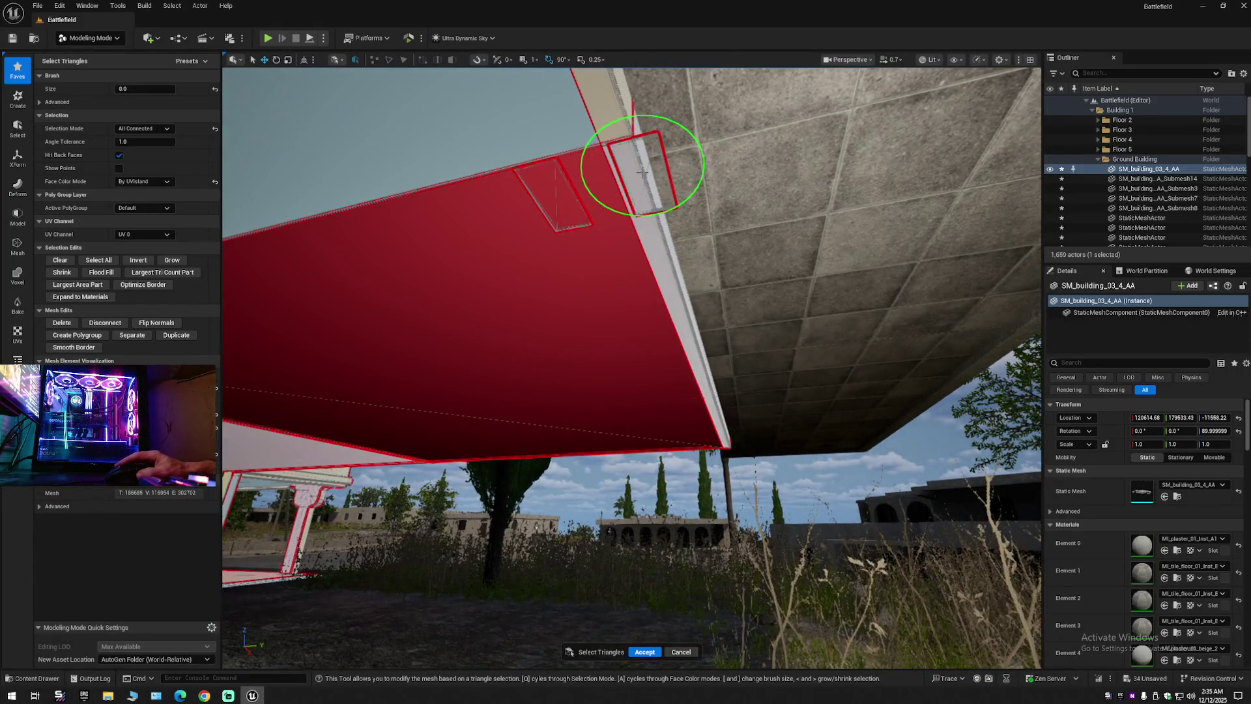
pyautogui.hotkey('ctrl', 'z')
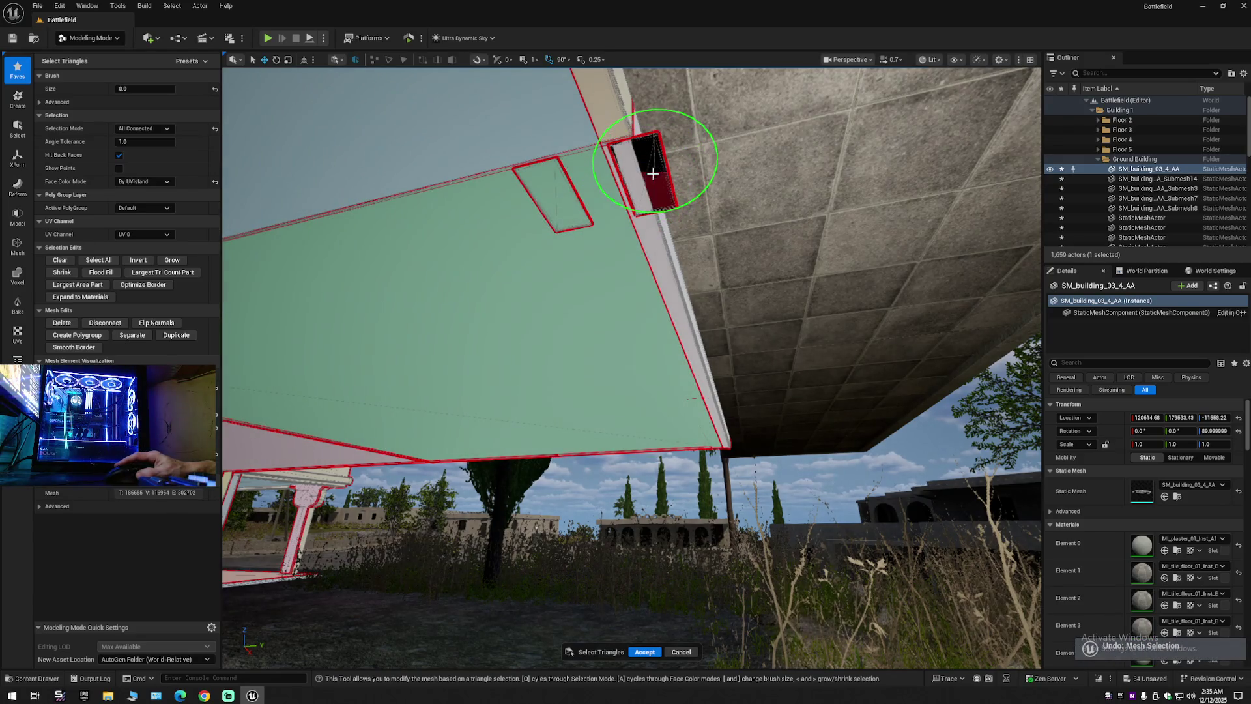
# Fly beneath the overhang and turn along the row of pillars.
pyautogui.moveTo(637, 209)
pyautogui.mouseDown()
pyautogui.moveTo(730, 235)
pyautogui.moveTo(391, 169)
pyautogui.moveTo(280, 208)
pyautogui.moveTo(439, 264)
pyautogui.moveTo(502, 528)
pyautogui.moveTo(544, 475)
pyautogui.moveTo(391, 404)
pyautogui.mouseUp()
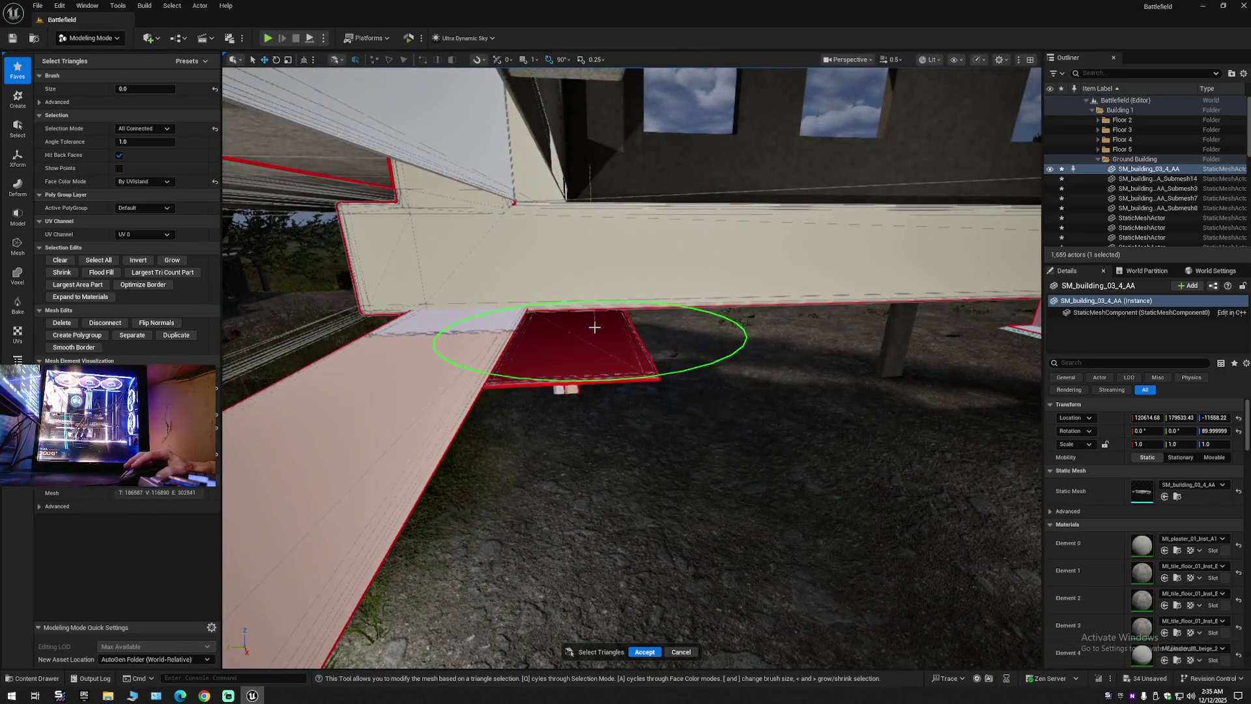
pyautogui.moveTo(594, 328); pyautogui.dragTo(587, 274)
pyautogui.moveTo(616, 167)
pyautogui.mouseDown()
pyautogui.moveTo(635, 423)
pyautogui.moveTo(645, 430)
pyautogui.moveTo(622, 407)
pyautogui.moveTo(753, 283)
pyautogui.moveTo(1018, 450)
pyautogui.mouseUp()
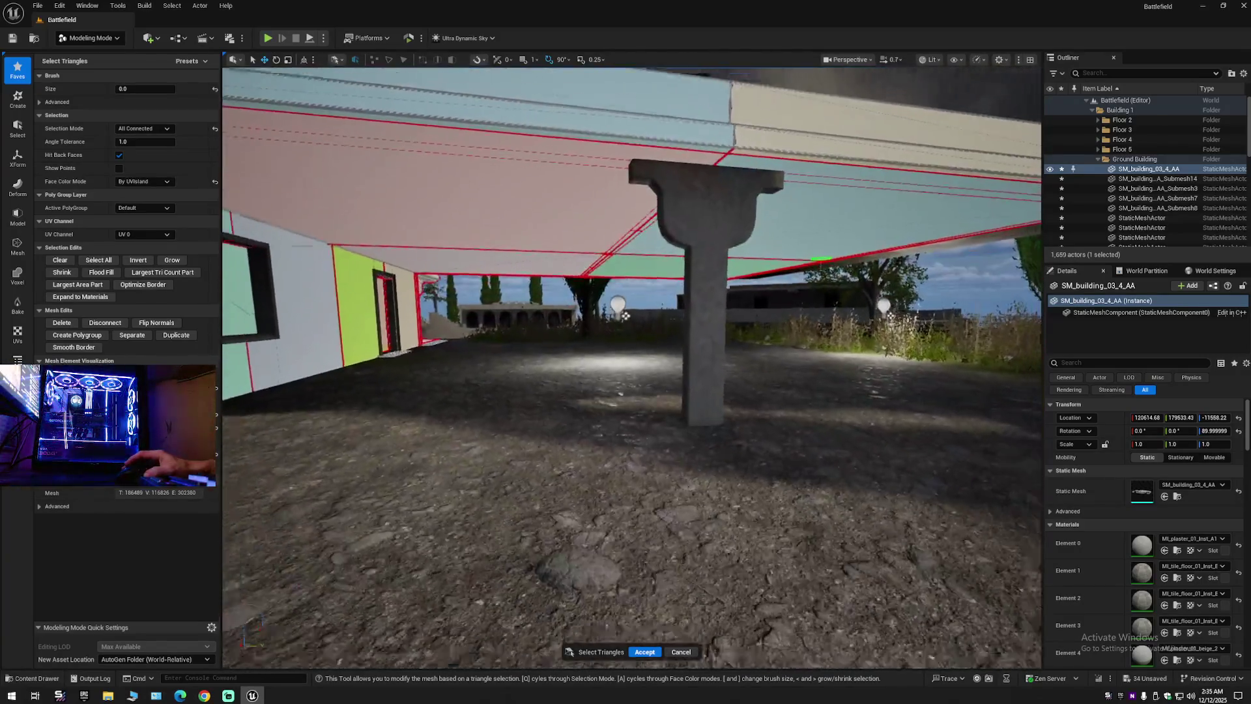
pyautogui.moveTo(624, 315); pyautogui.dragTo(580, 296)
pyautogui.moveTo(731, 394)
pyautogui.mouseDown()
pyautogui.moveTo(728, 375)
pyautogui.moveTo(731, 393)
pyautogui.mouseUp()
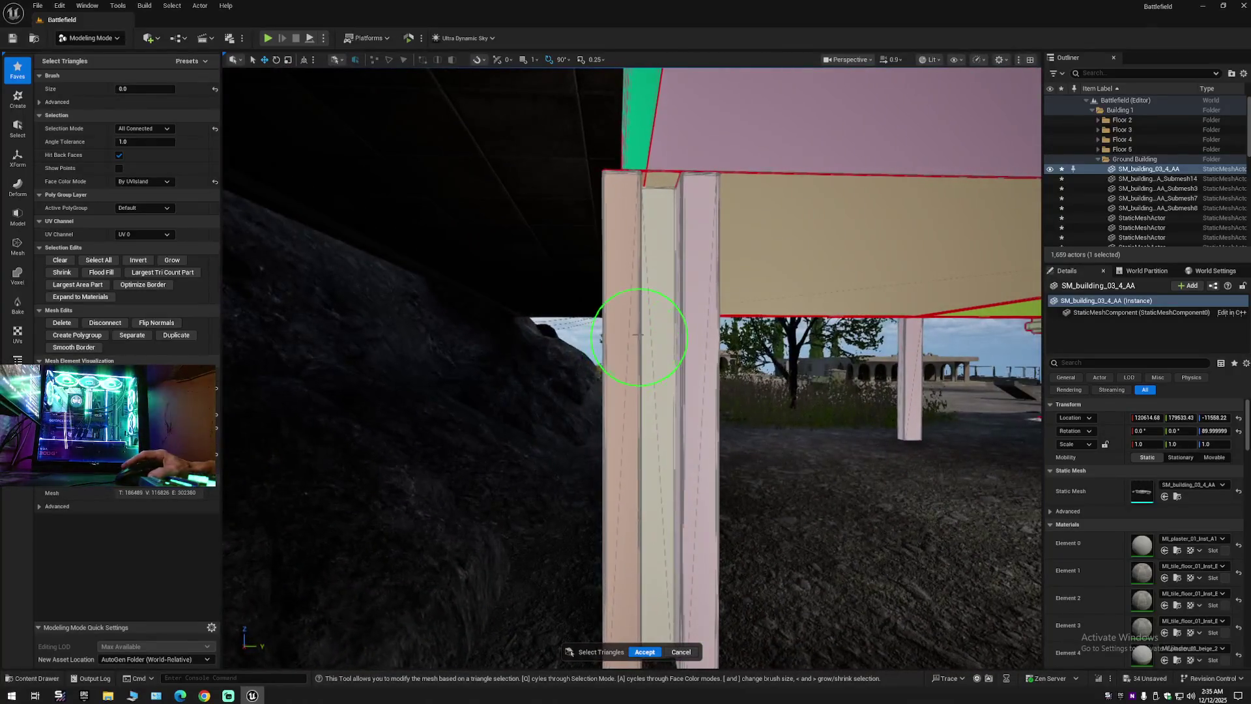
pyautogui.moveTo(690, 330)
pyautogui.mouseDown()
pyautogui.moveTo(508, 301)
pyautogui.moveTo(687, 293)
pyautogui.moveTo(706, 319)
pyautogui.moveTo(725, 319)
pyautogui.moveTo(405, 290)
pyautogui.moveTo(540, 339)
pyautogui.mouseUp()
# Select another pillar's connected triangles and zoom around to inspect the underside.
pyautogui.click(580, 308)
pyautogui.scroll(-5, 584, 289)
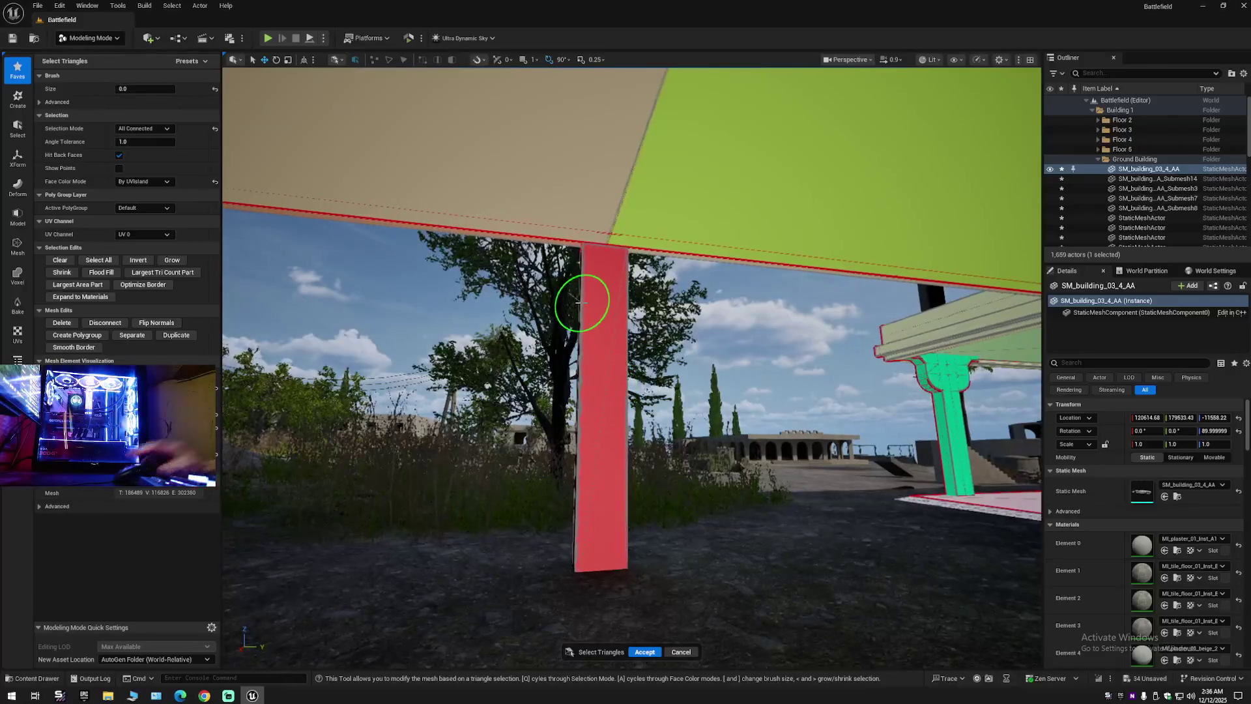
pyautogui.scroll(3, 577, 306)
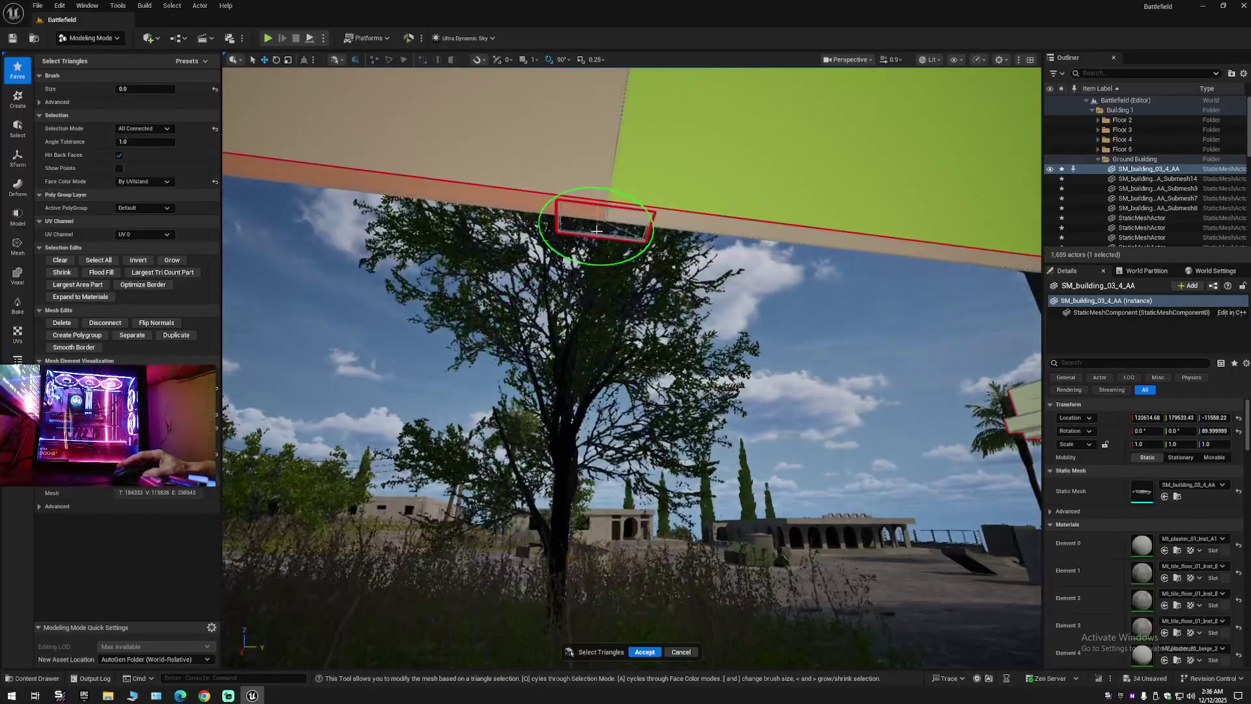
pyautogui.scroll(-5, 596, 227)
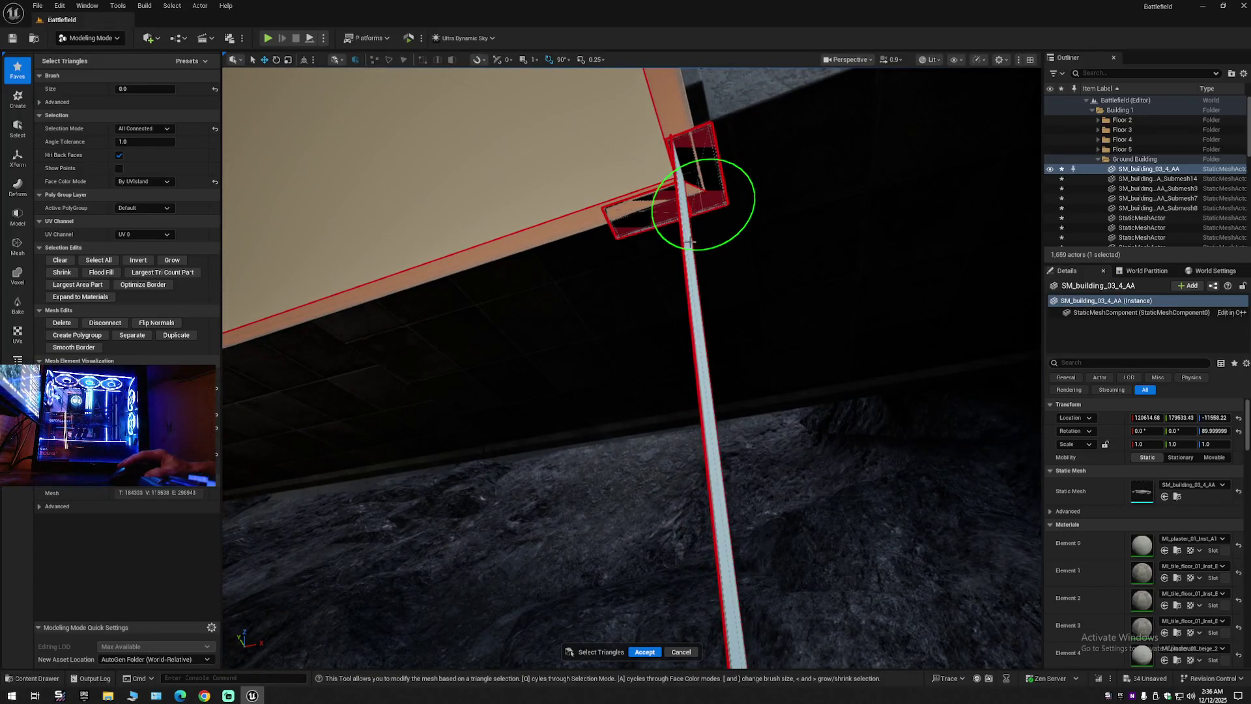
pyautogui.scroll(5, 691, 283)
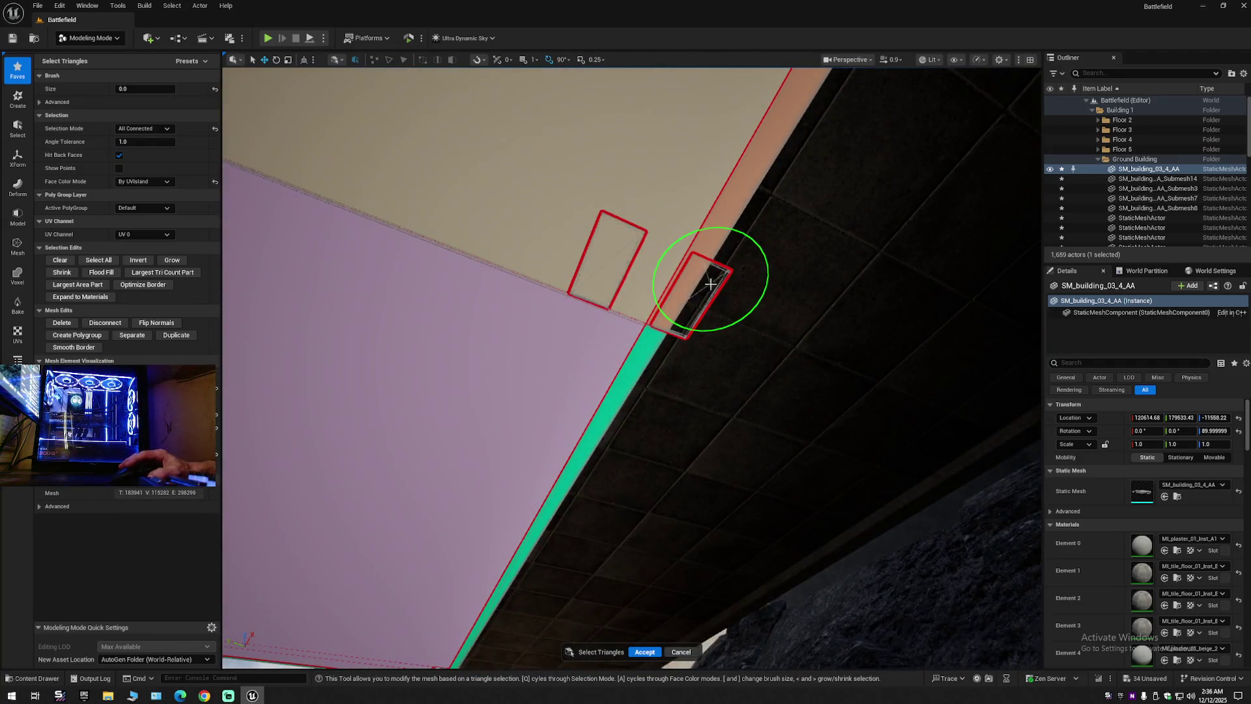
pyautogui.scroll(-5, 709, 284)
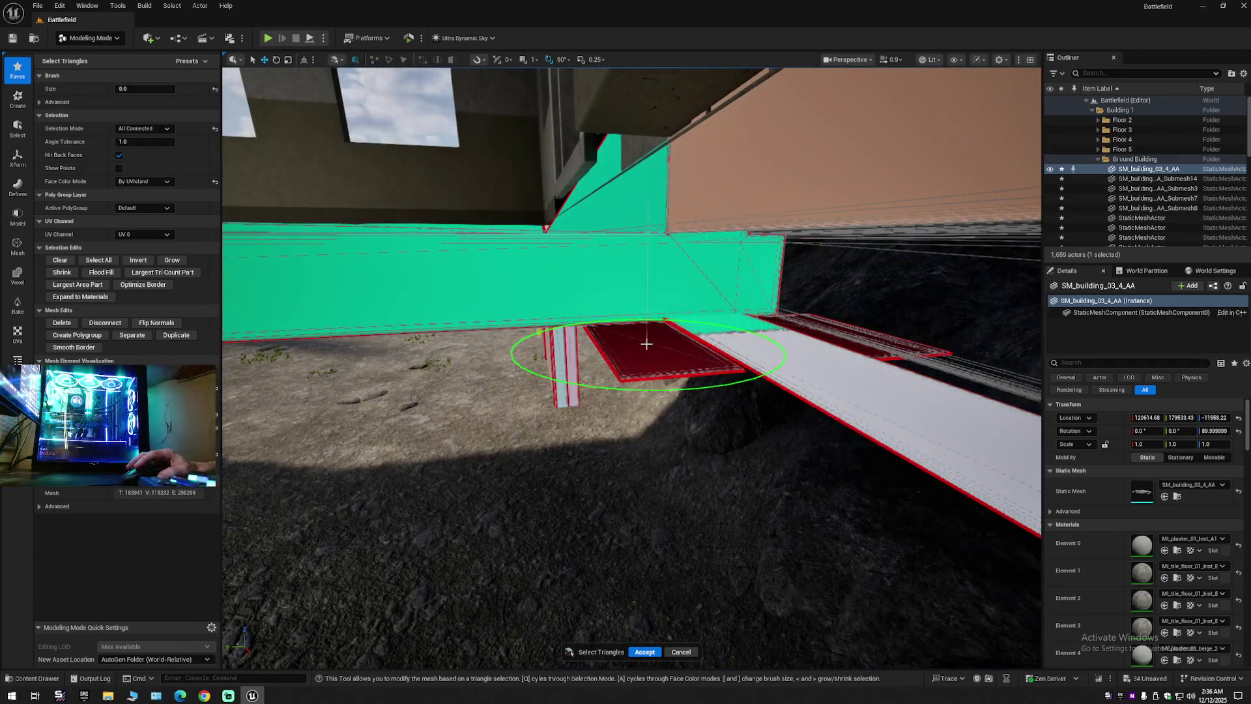
pyautogui.scroll(5, 646, 343)
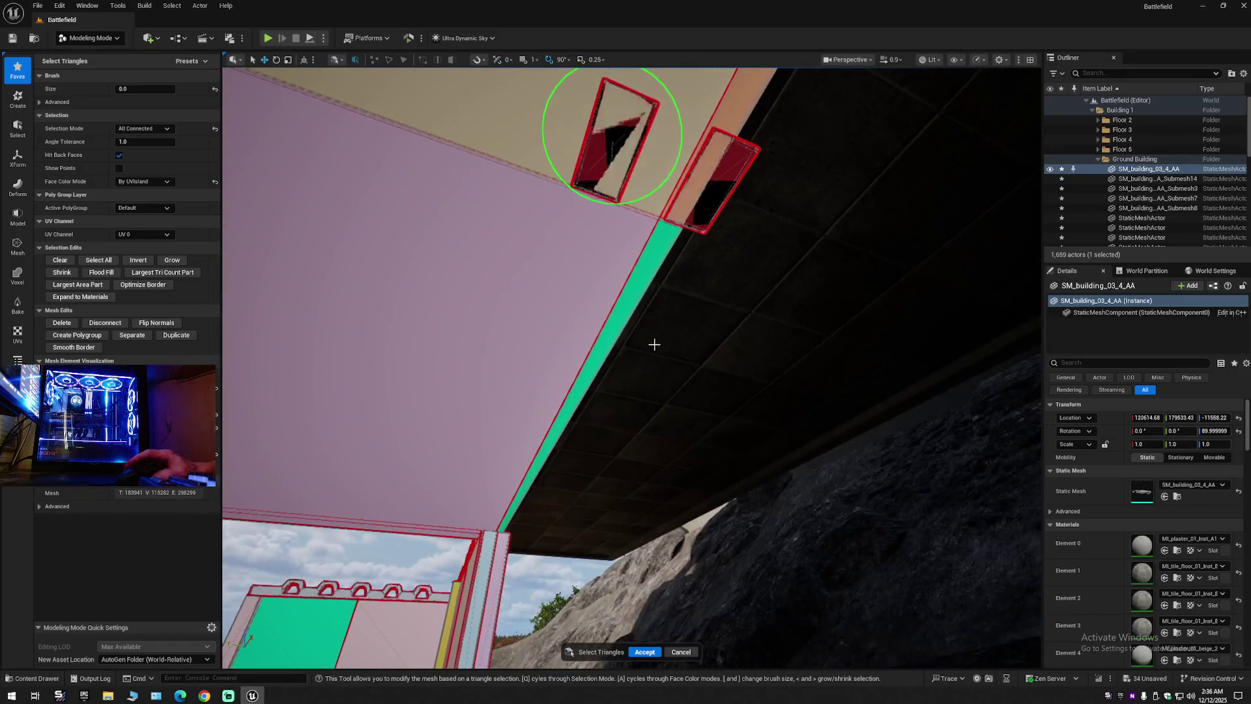
pyautogui.scroll(-5, 654, 344)
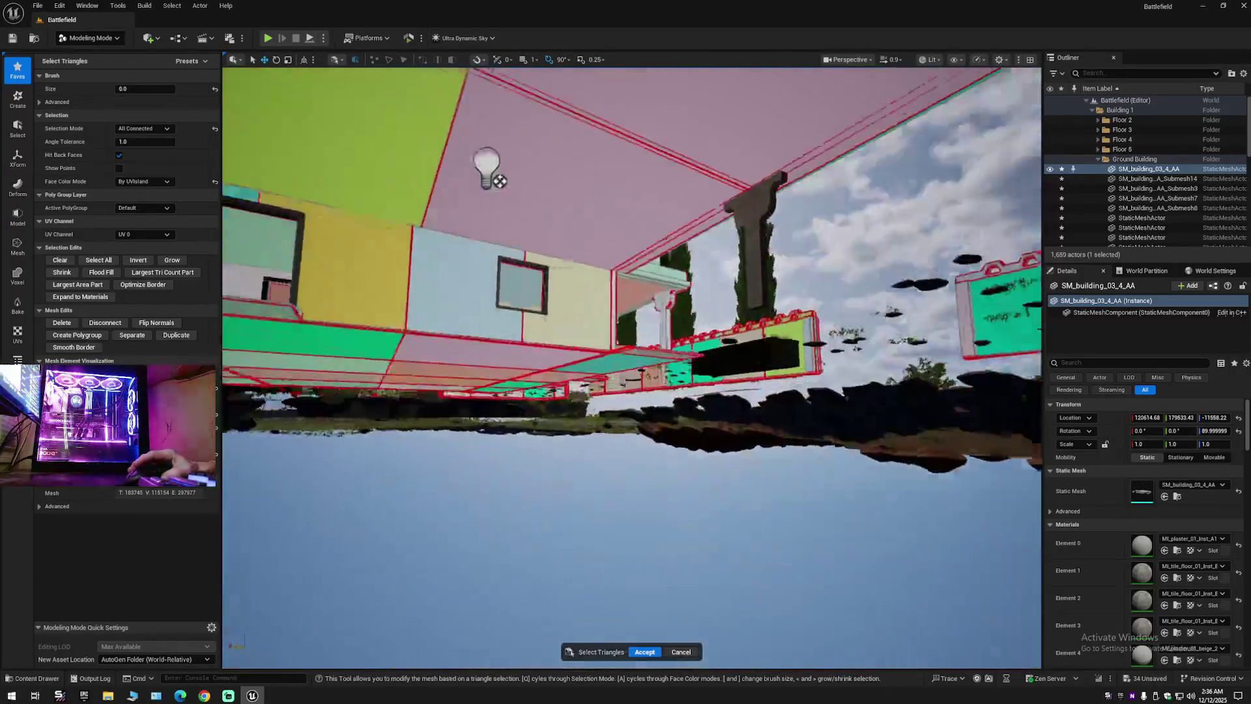
pyautogui.scroll(5, 707, 308)
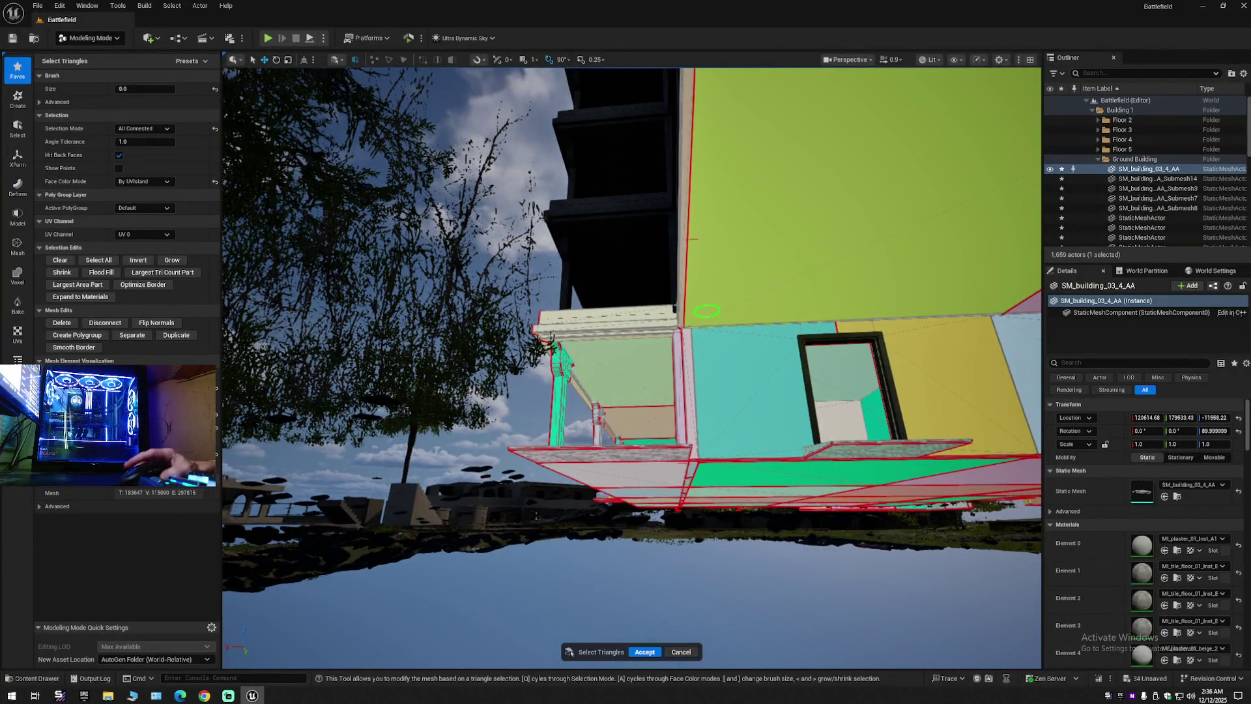
pyautogui.scroll(10, 707, 311)
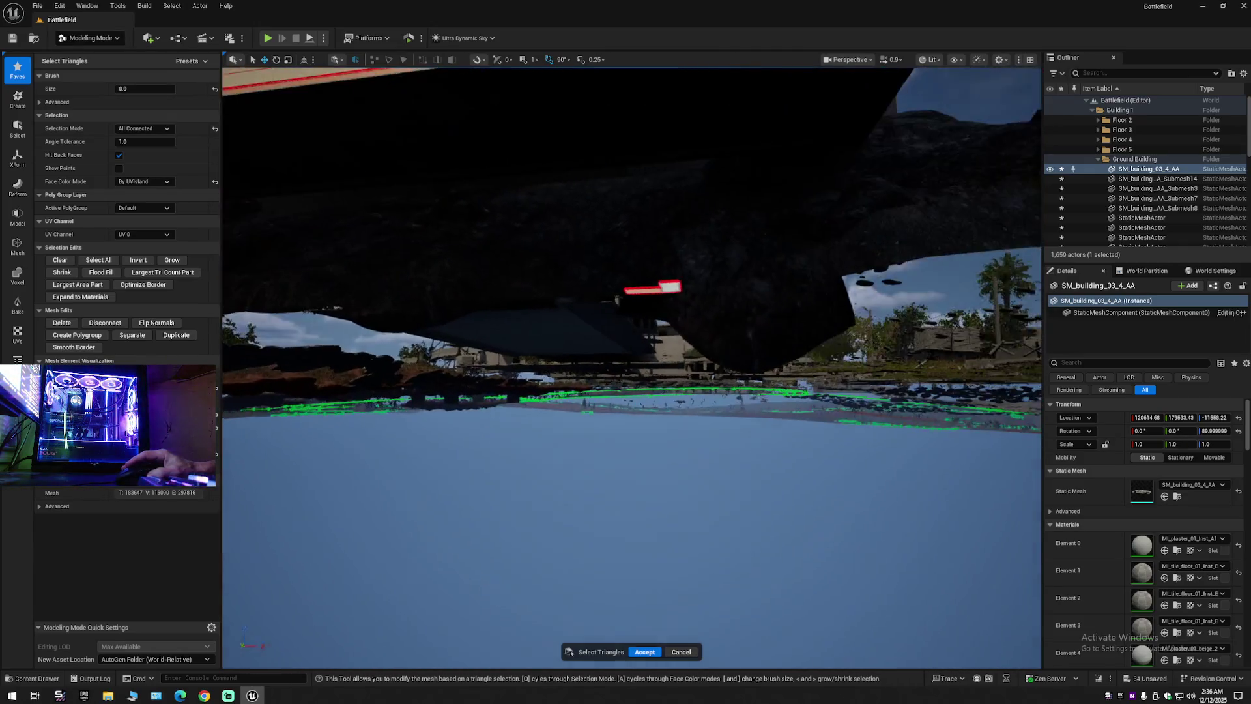
pyautogui.scroll(5, 661, 282)
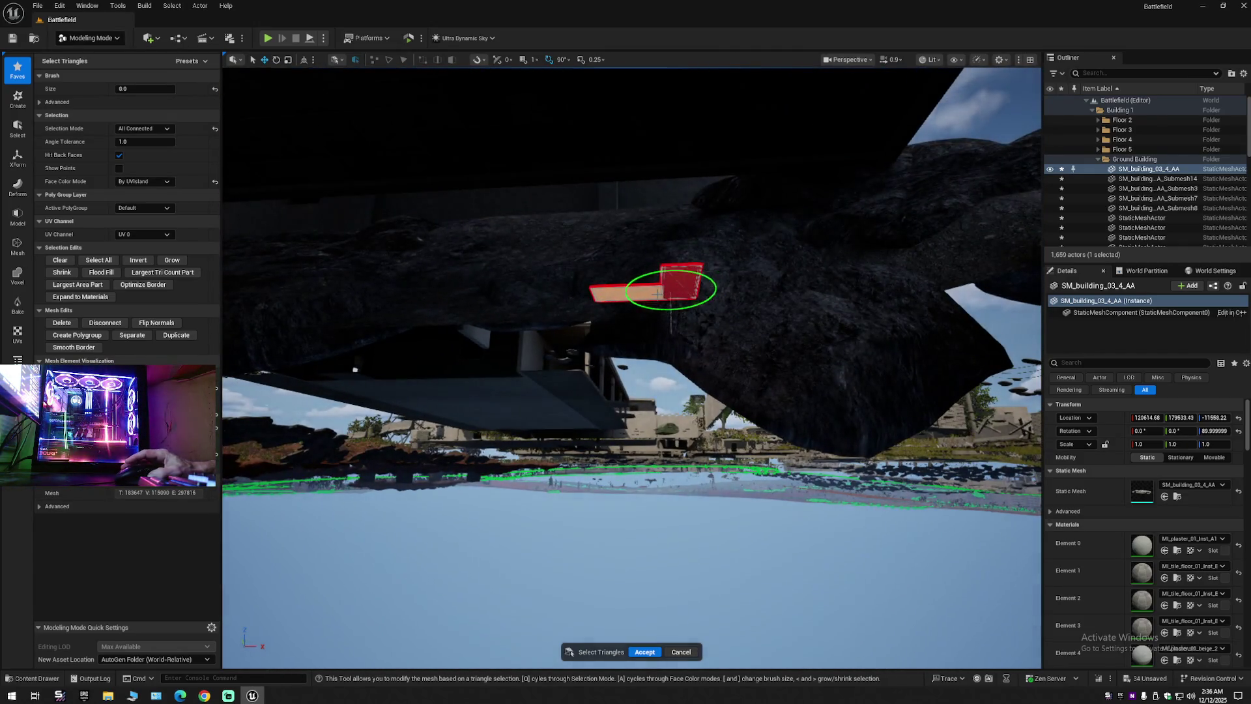
pyautogui.scroll(10, 618, 305)
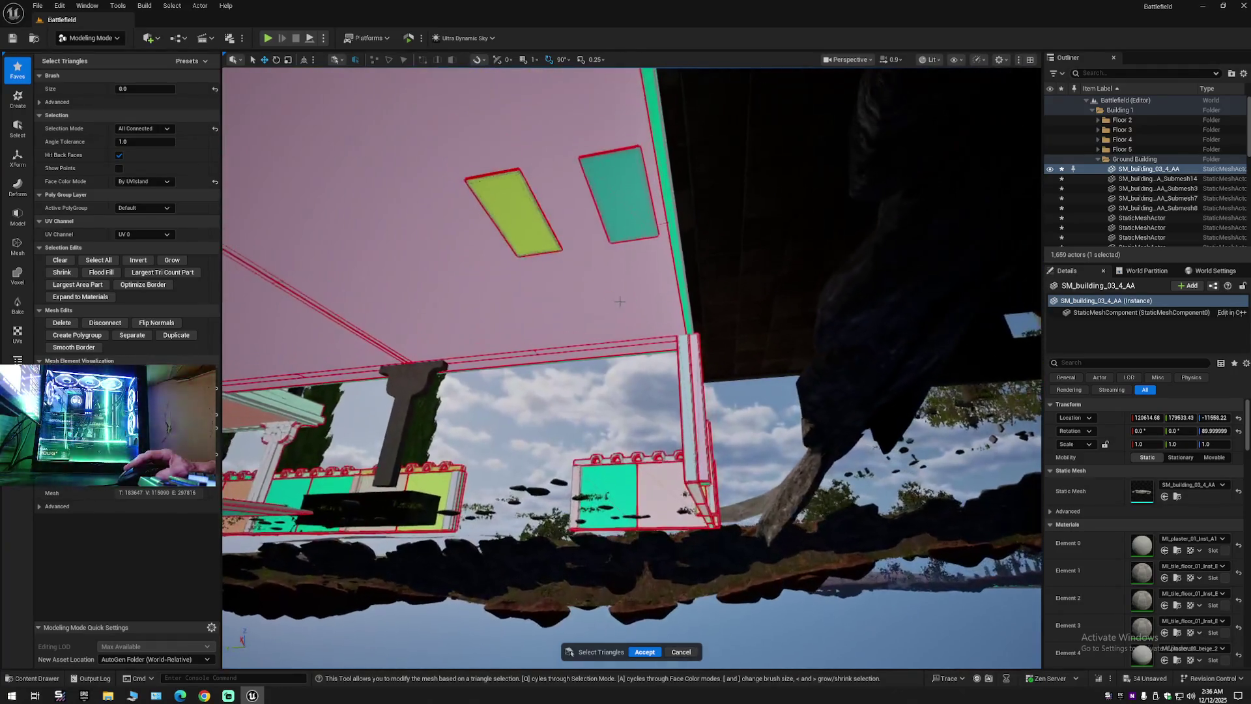
pyautogui.scroll(-10, 617, 220)
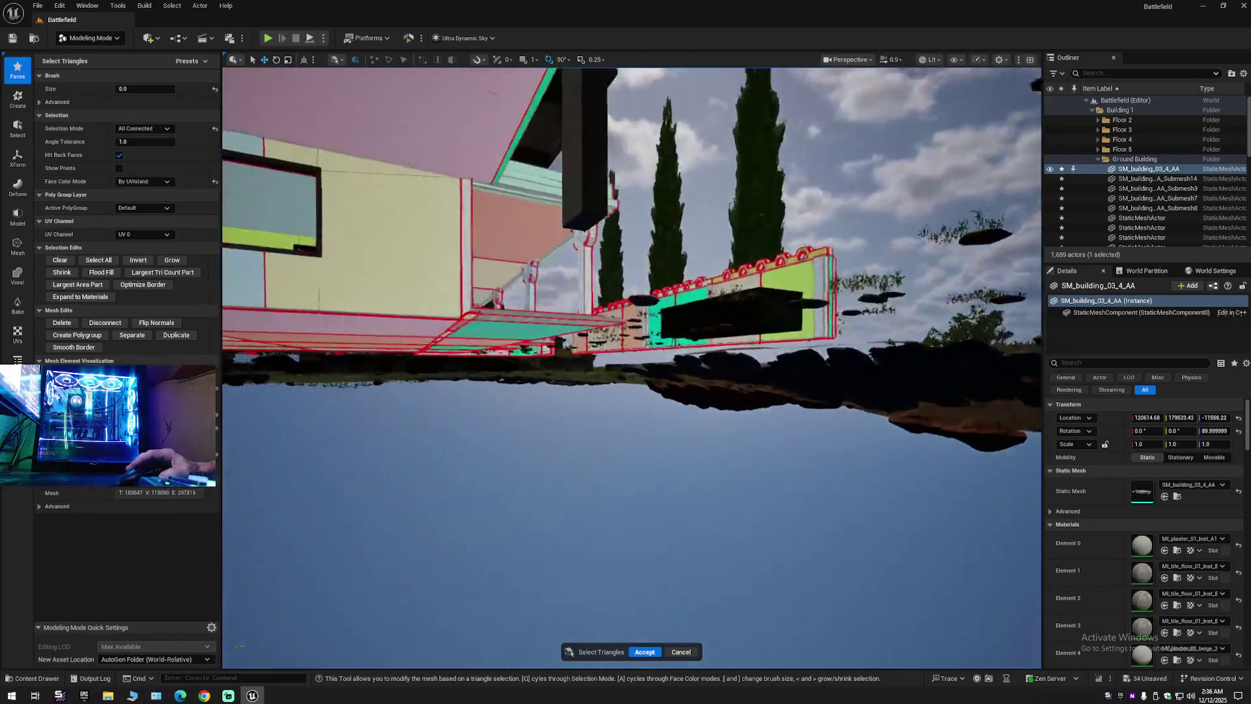
pyautogui.scroll(10, 617, 304)
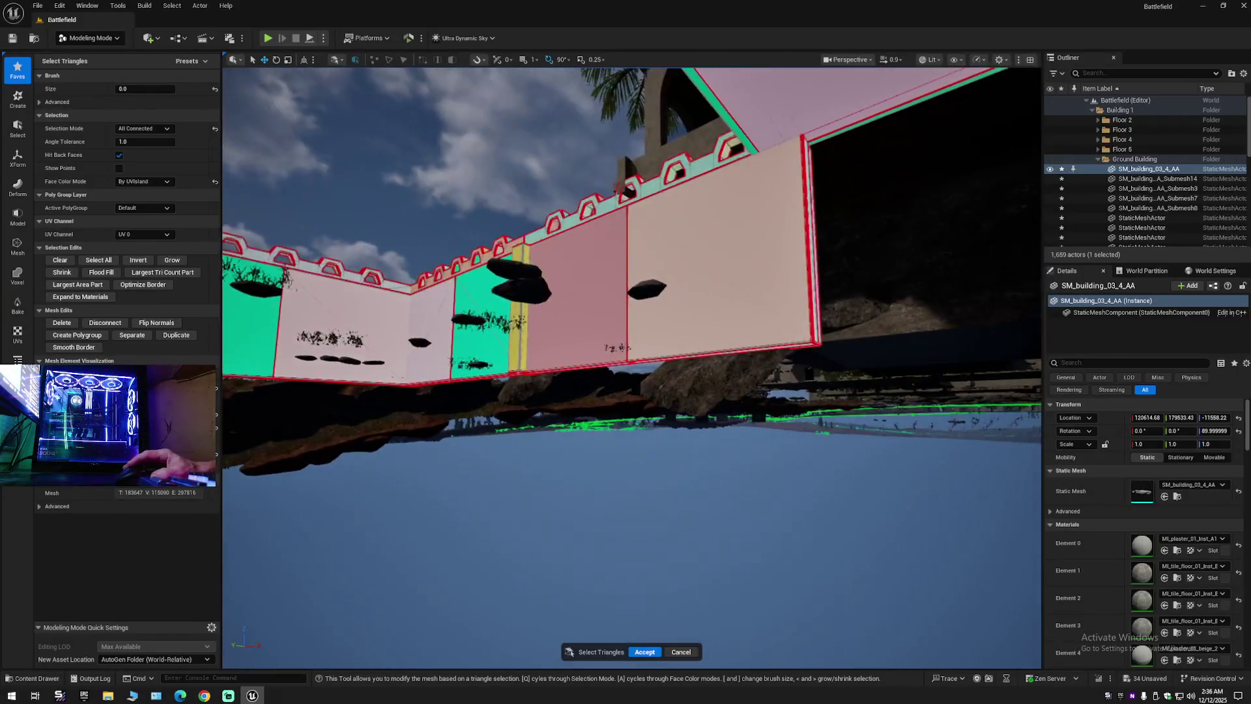
pyautogui.scroll(-10, 617, 304)
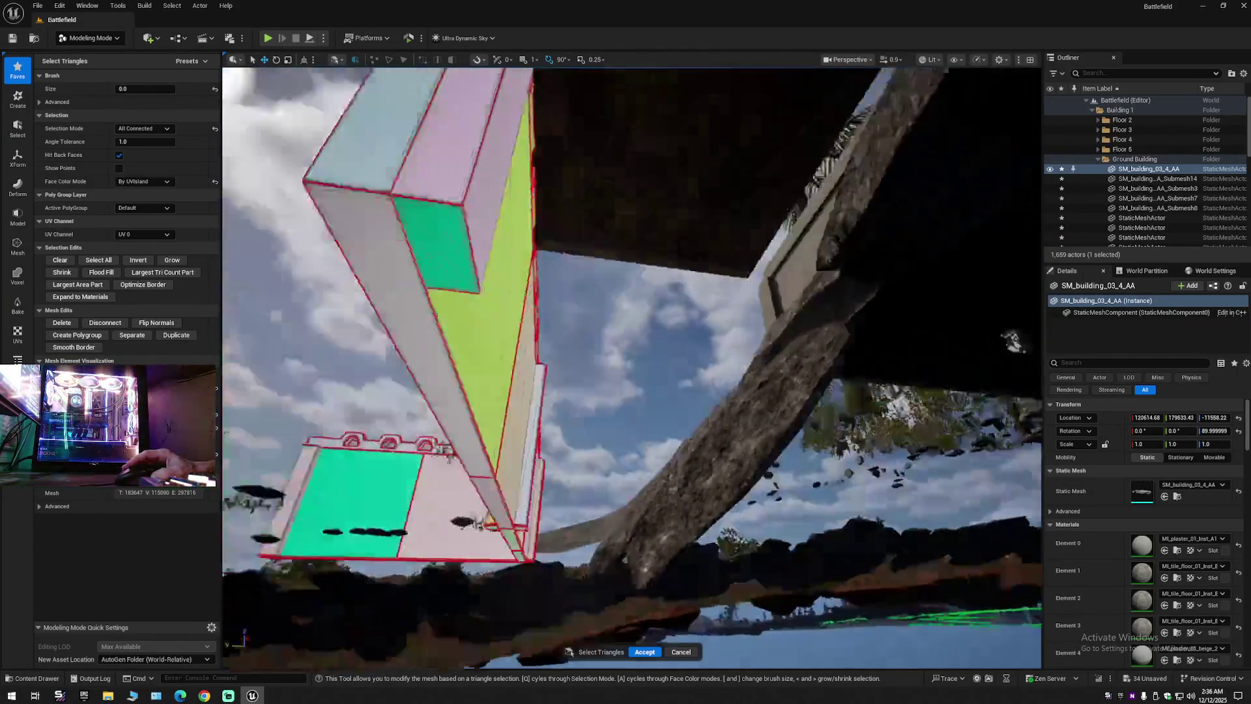
pyautogui.scroll(10, 617, 304)
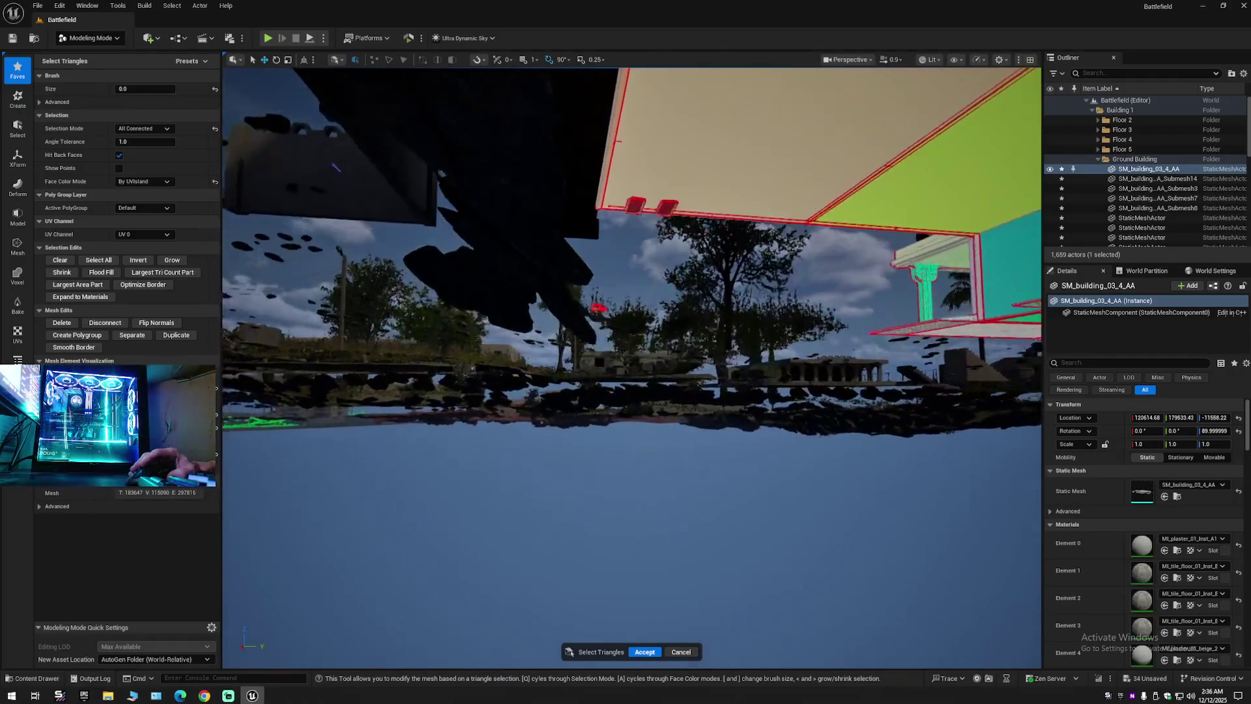
pyautogui.scroll(10, 618, 304)
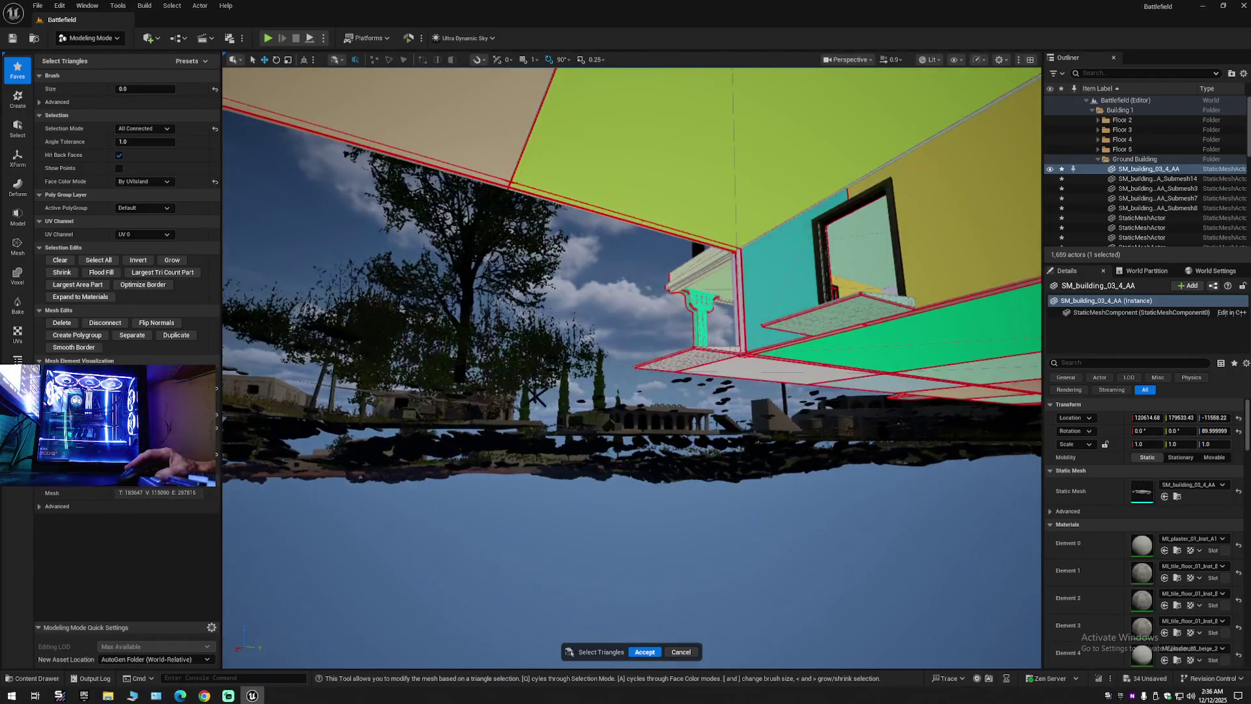
# Deselect the building and collapse the Outliner to its top-level folders.
pyautogui.scroll(-10, 626, 273)
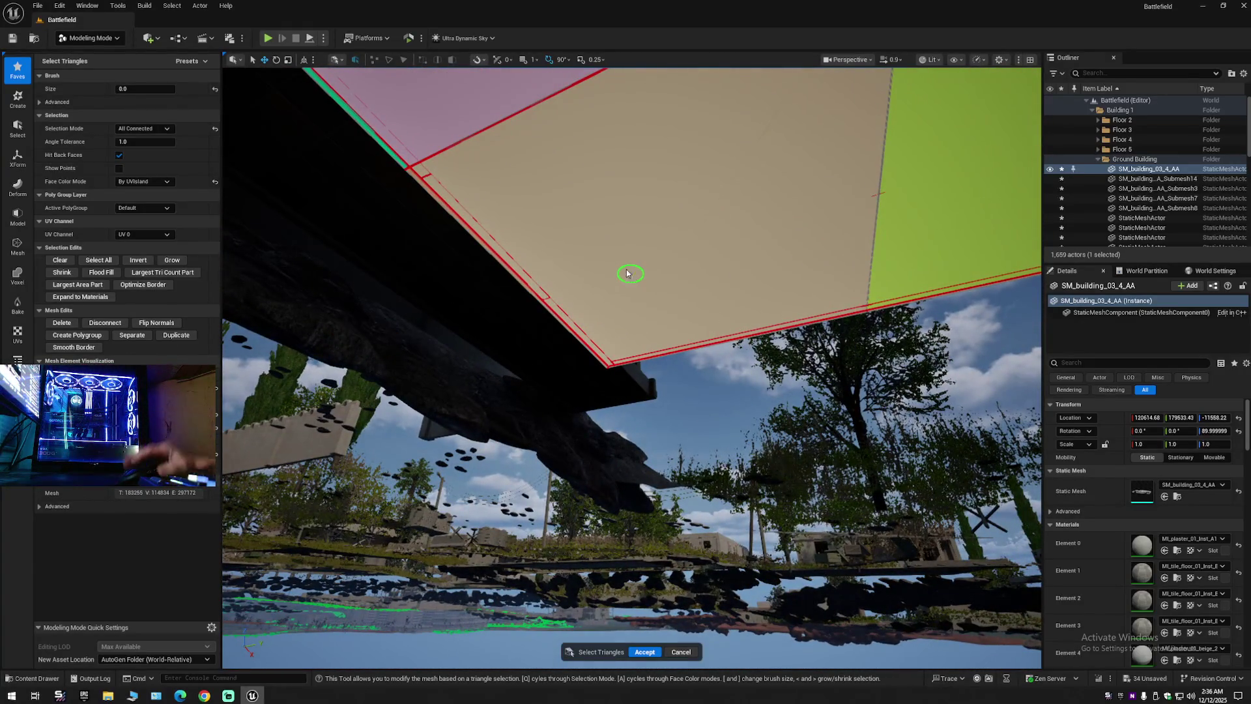
pyautogui.scroll(-10, 630, 276)
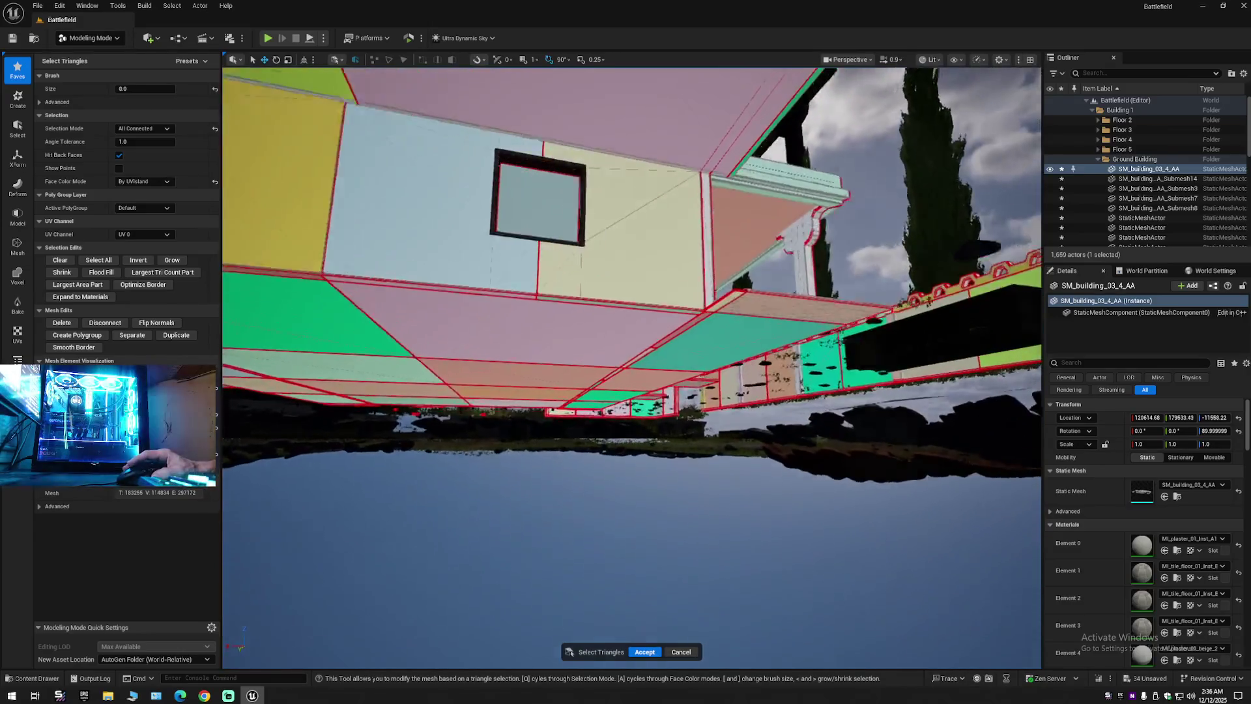
pyautogui.scroll(5, 540, 281)
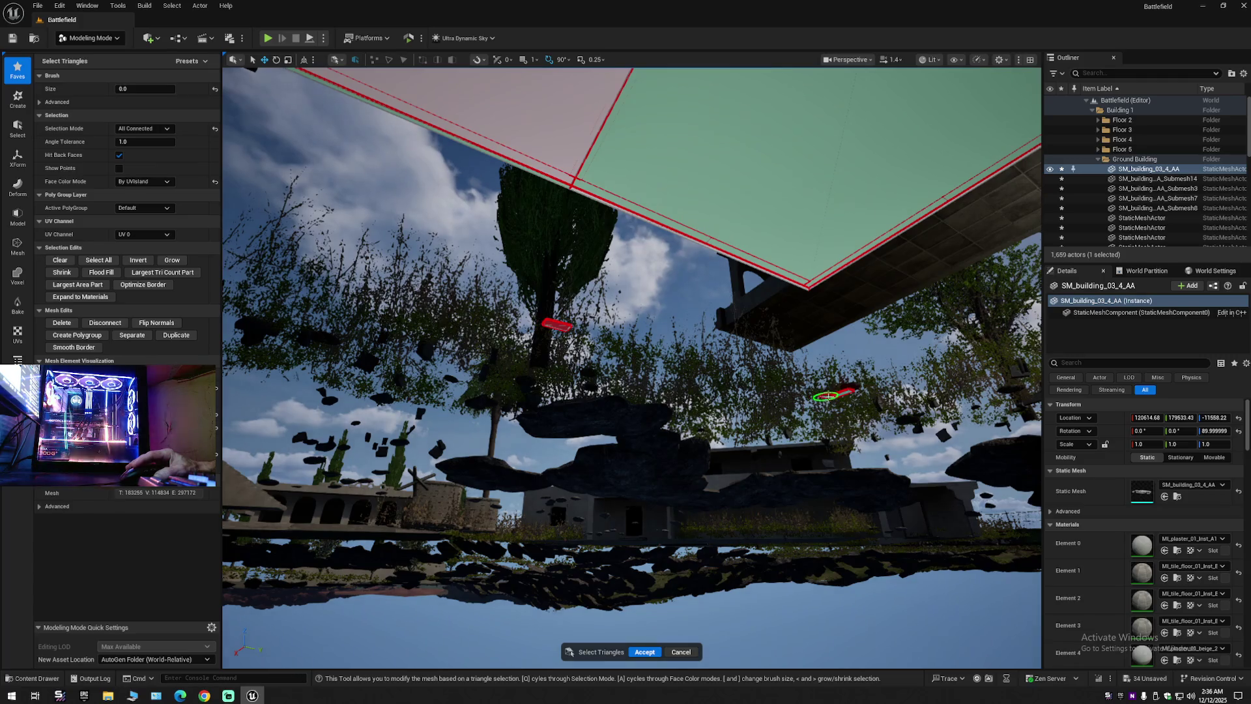
pyautogui.scroll(5, 845, 393)
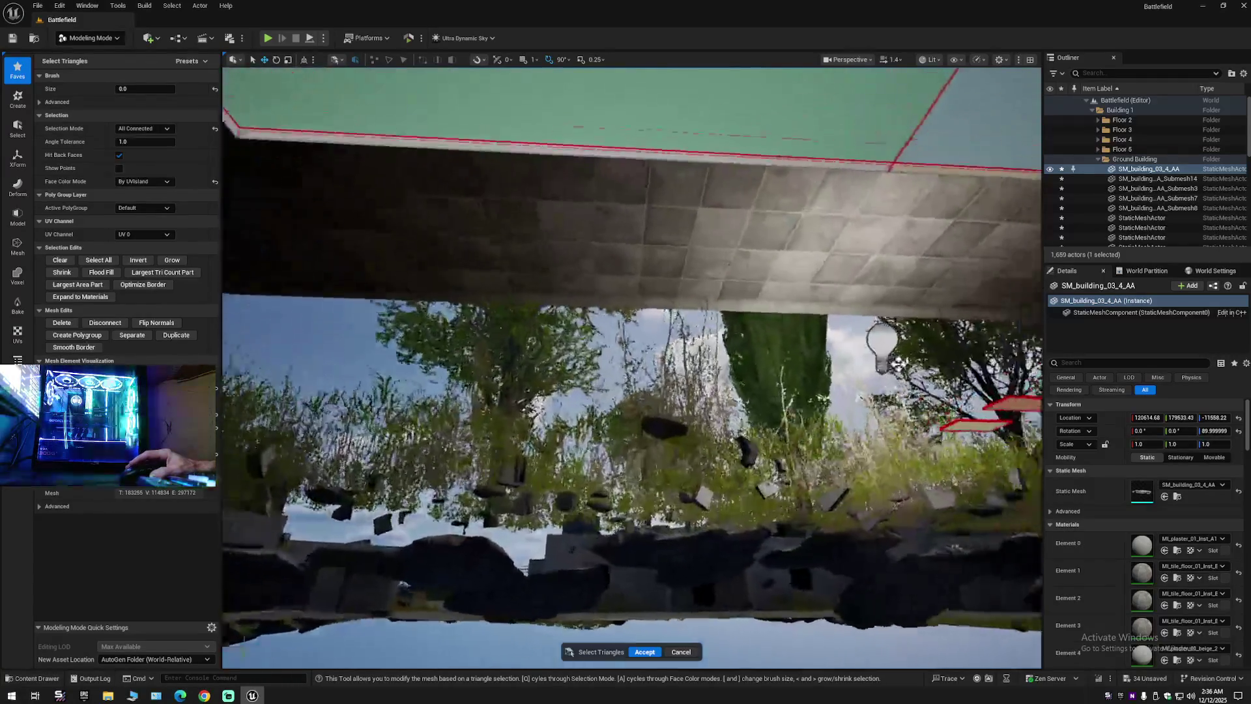
pyautogui.scroll(1, 698, 223)
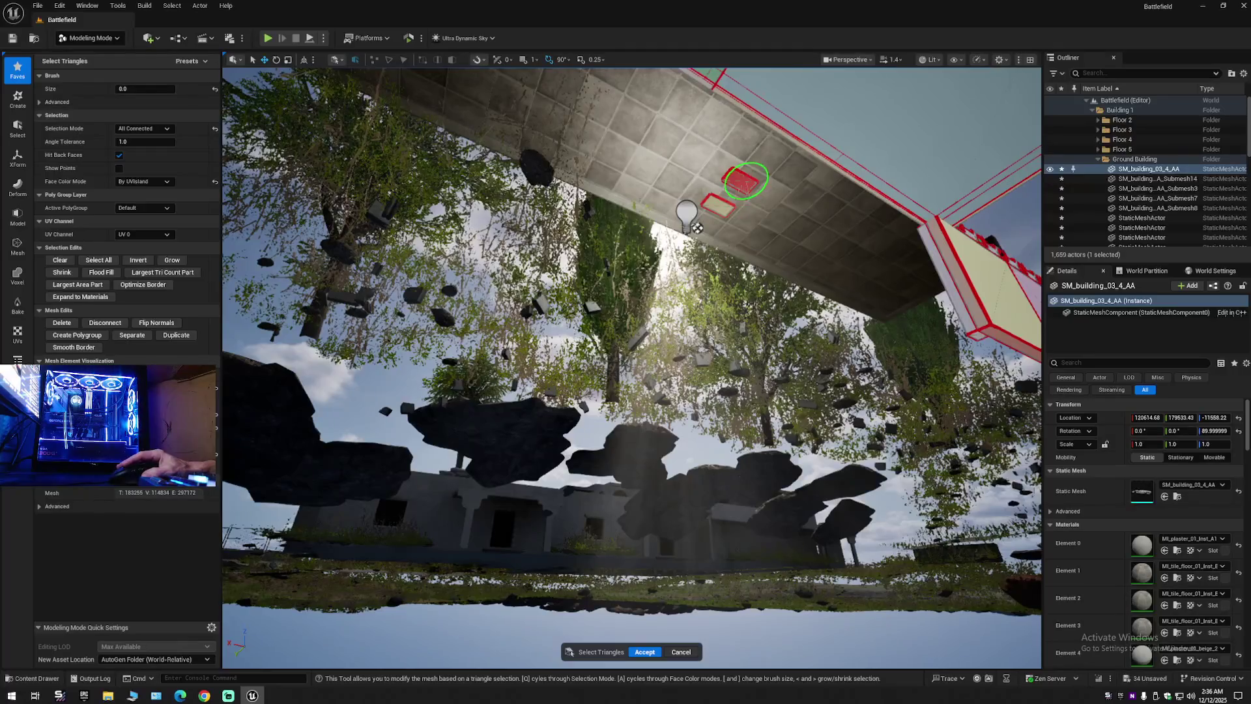
pyautogui.scroll(-5, 715, 207)
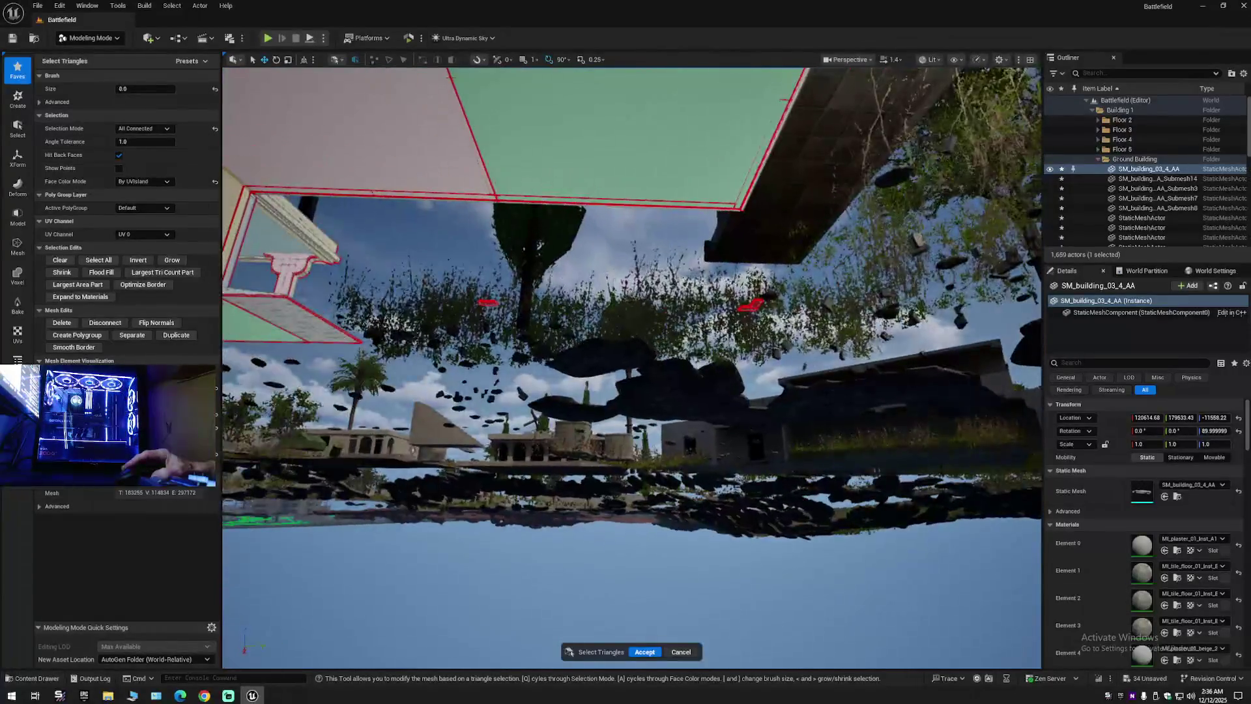
pyautogui.scroll(8, 728, 225)
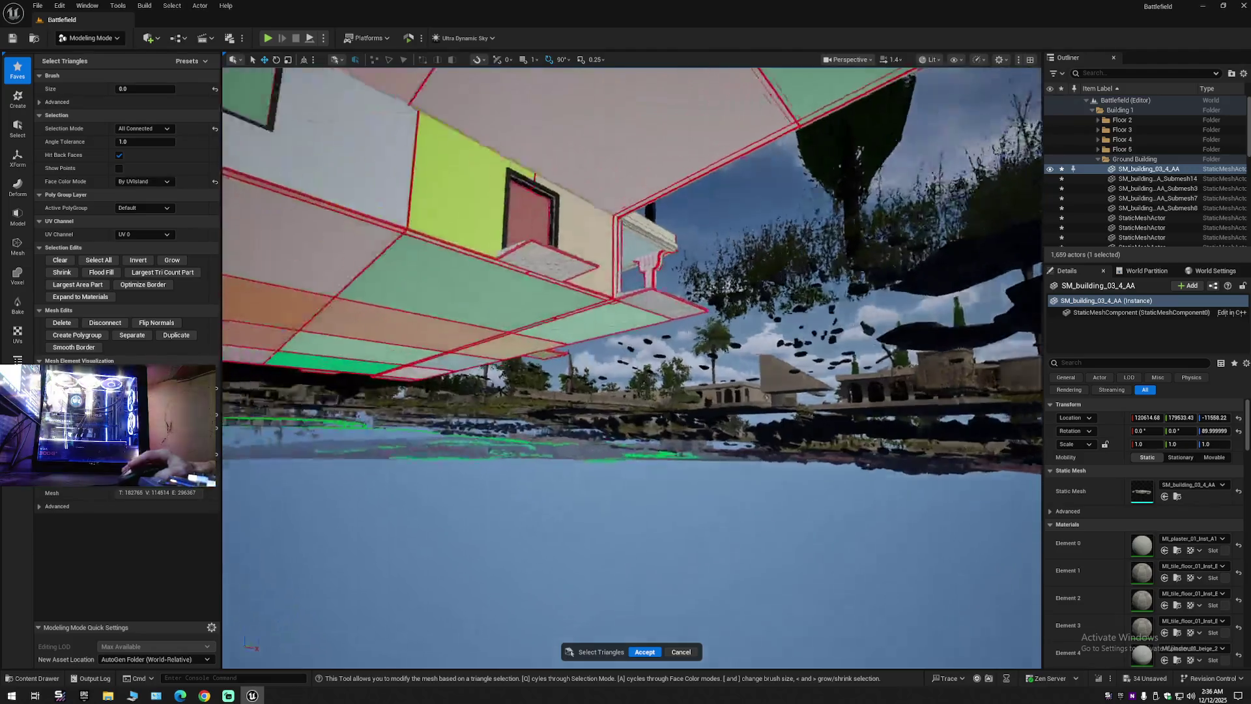
pyautogui.scroll(6, 632, 293)
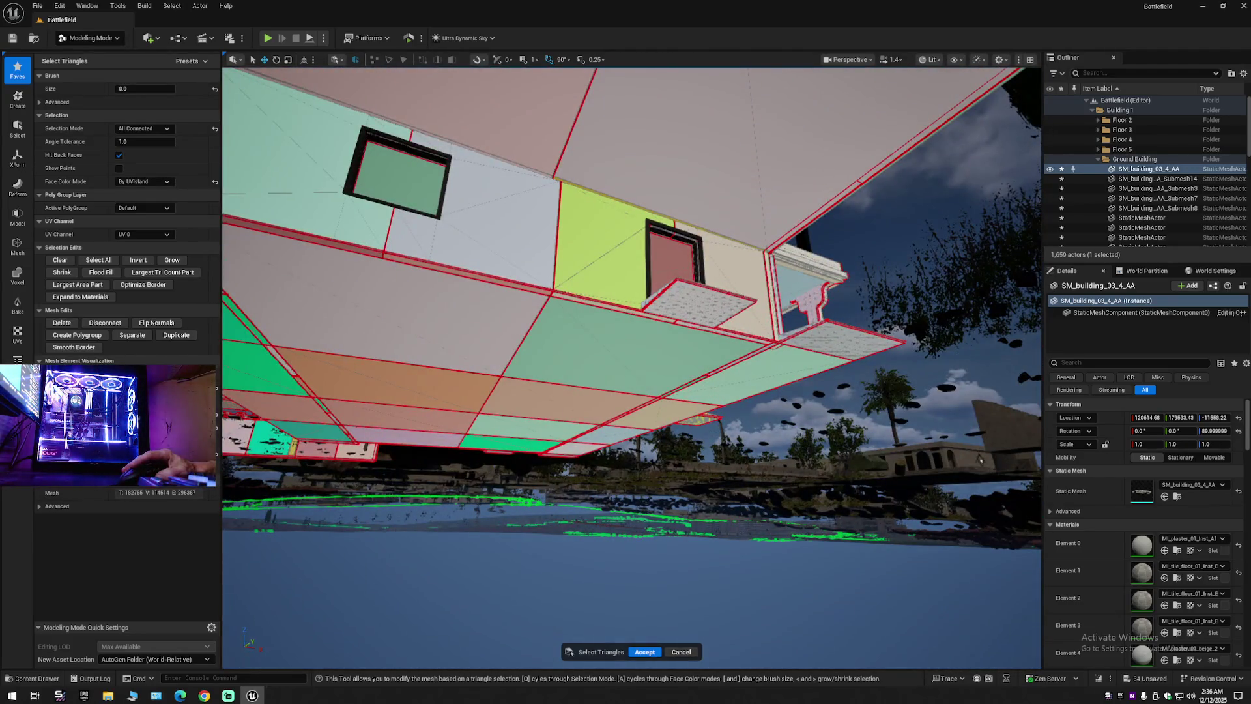
pyautogui.scroll(10, 699, 328)
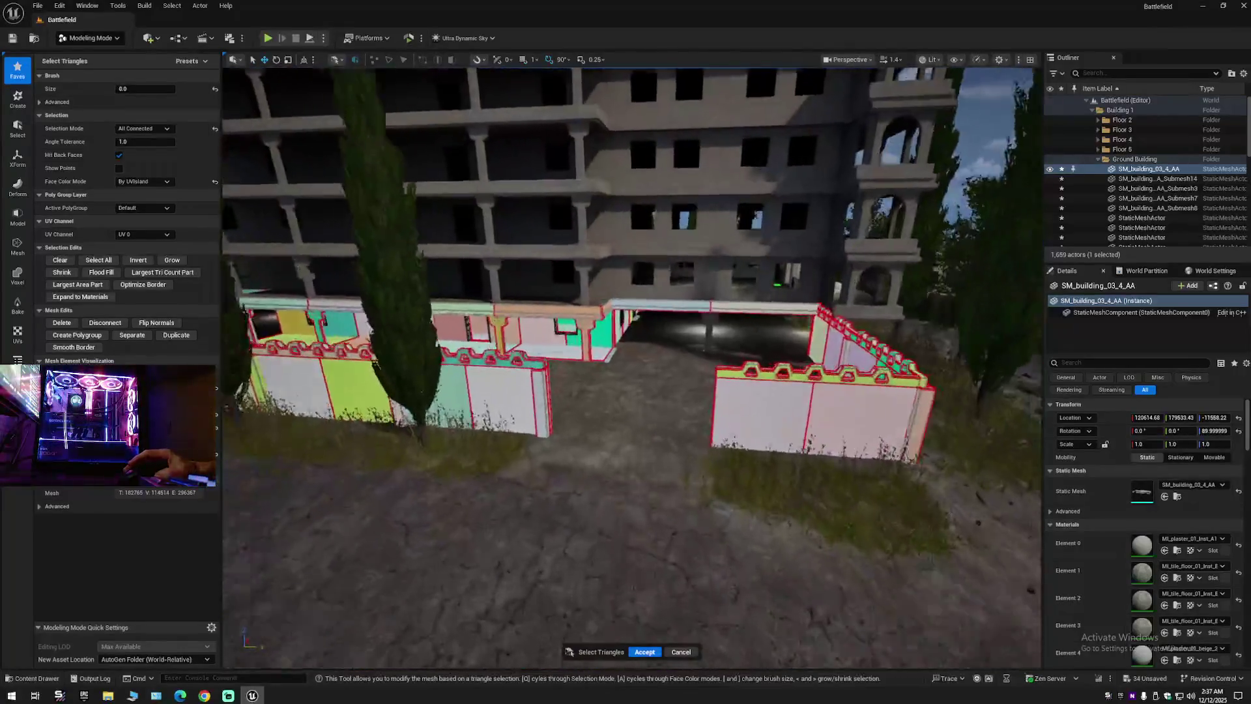
pyautogui.scroll(6, 699, 327)
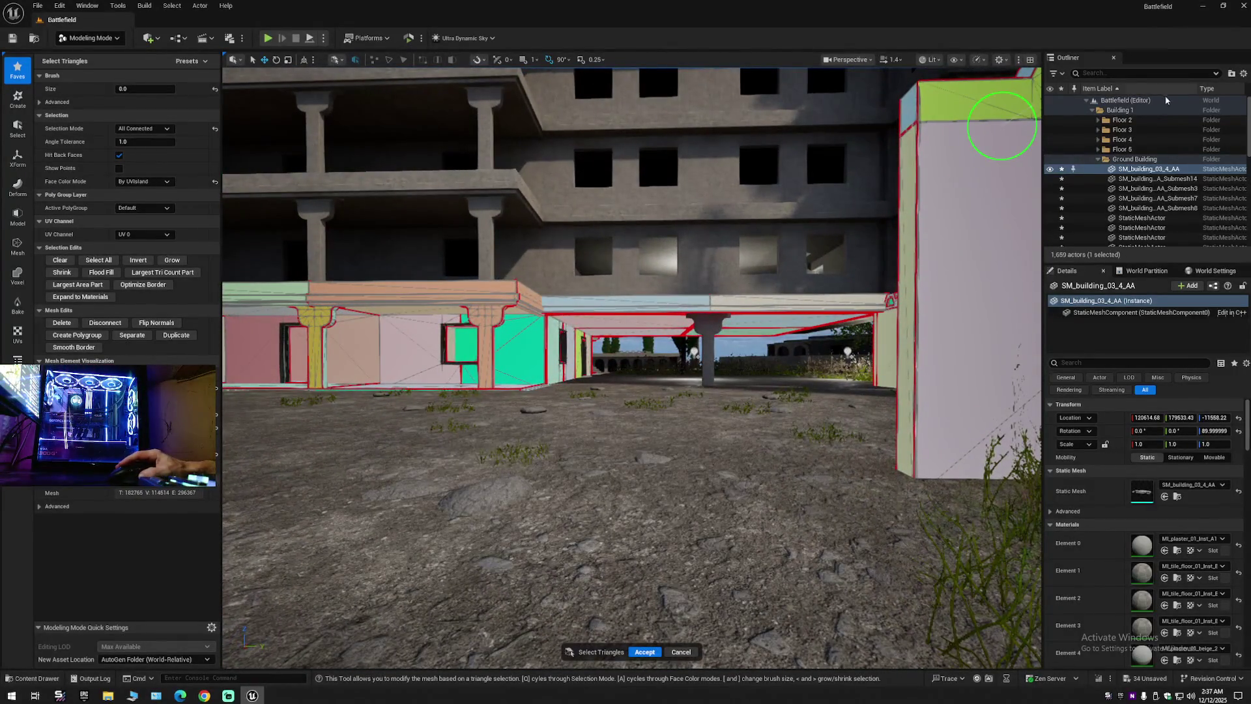
pyautogui.click(1243, 73)
pyautogui.click(1140, 120)
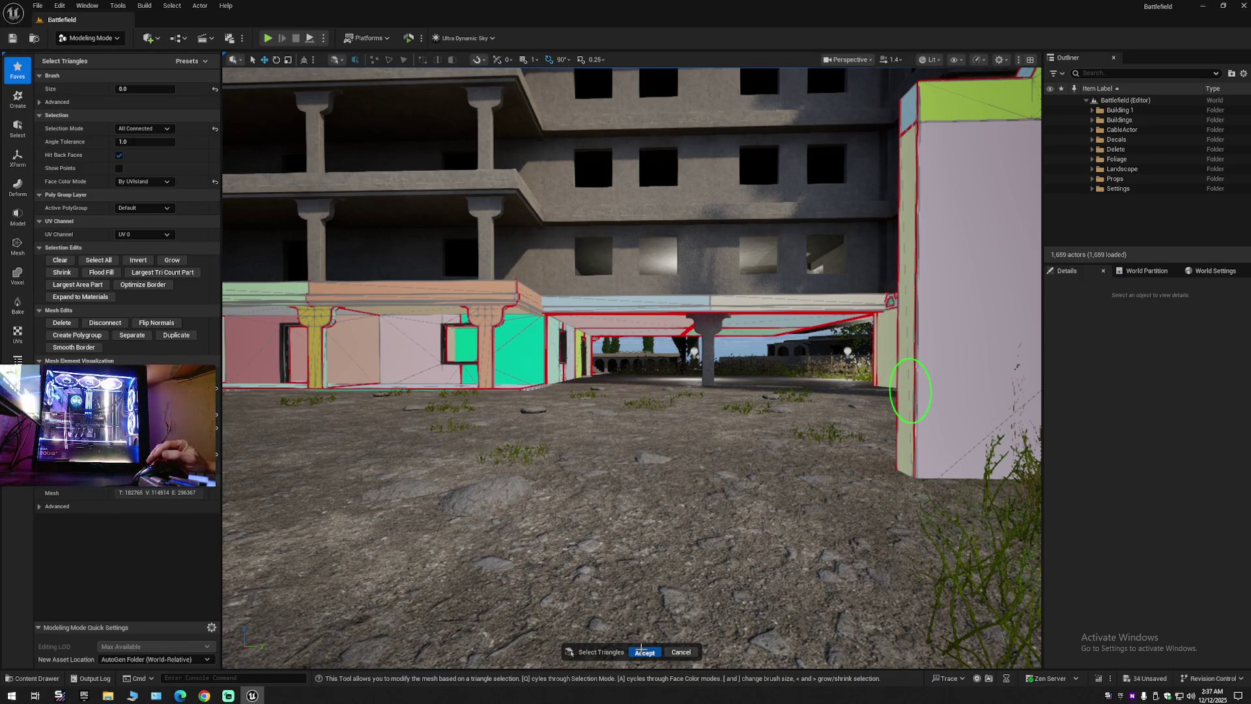
# Accept the triangle edit and switch from Modeling Mode back to Selection Mode.
pyautogui.click(641, 651)
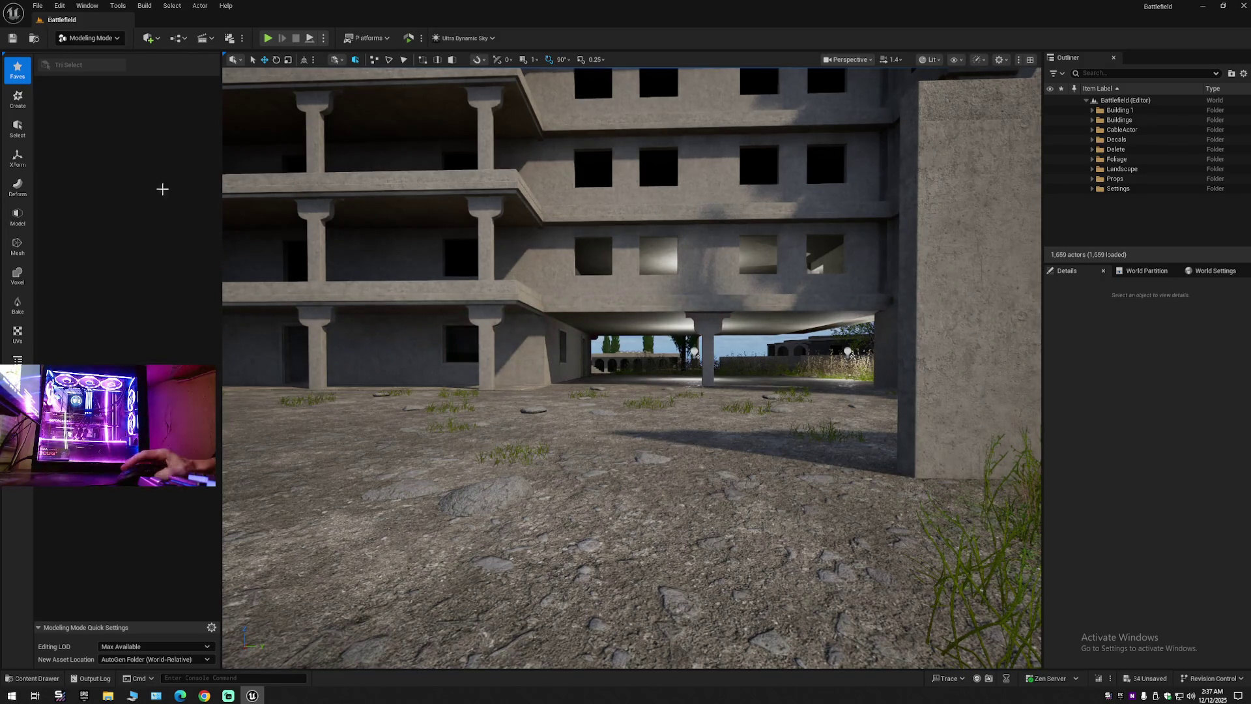
pyautogui.click(90, 38)
pyautogui.click(85, 55)
# Select two of the ground-floor pillars under the building's slab.
pyautogui.moveTo(495, 404)
pyautogui.mouseDown()
pyautogui.moveTo(498, 326)
pyautogui.moveTo(501, 345)
pyautogui.mouseUp()
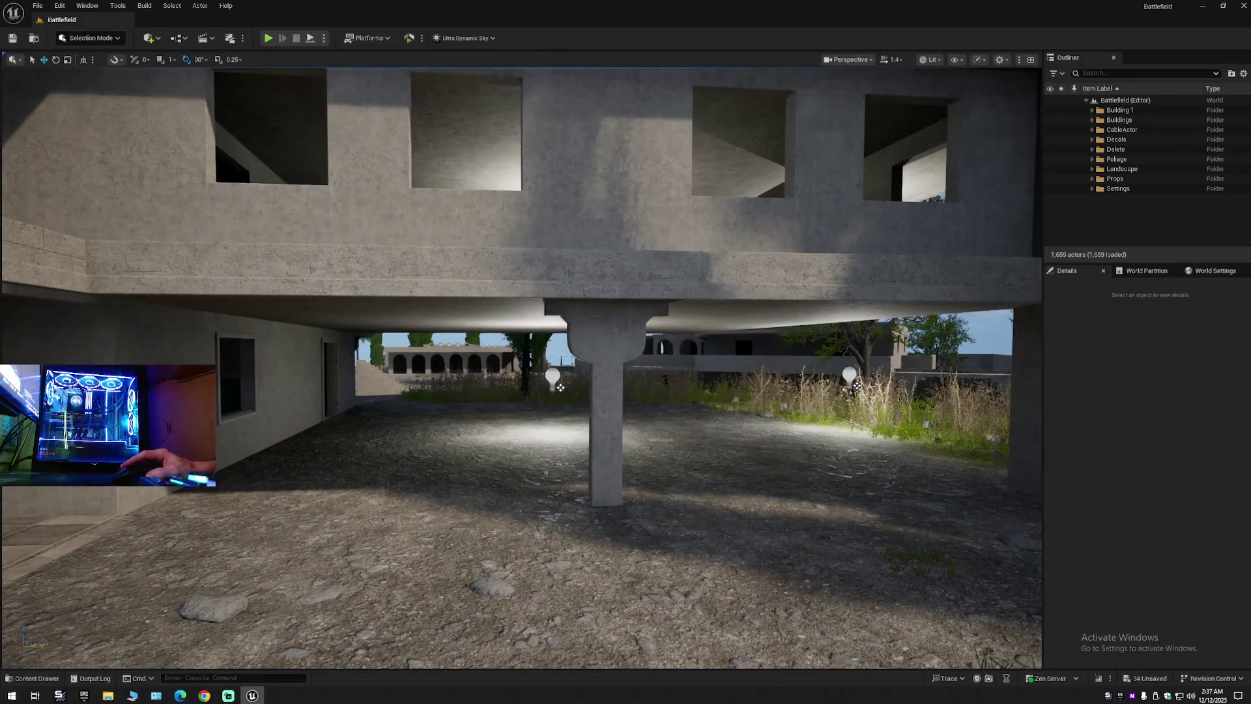
pyautogui.moveTo(538, 464); pyautogui.dragTo(533, 464)
pyautogui.click(597, 357)
pyautogui.moveTo(598, 357)
pyautogui.mouseDown()
pyautogui.moveTo(567, 365)
pyautogui.moveTo(513, 344)
pyautogui.mouseUp()
pyautogui.keyDown('ctrl'); pyautogui.click(513, 349); pyautogui.keyUp('ctrl')
pyautogui.press('f')
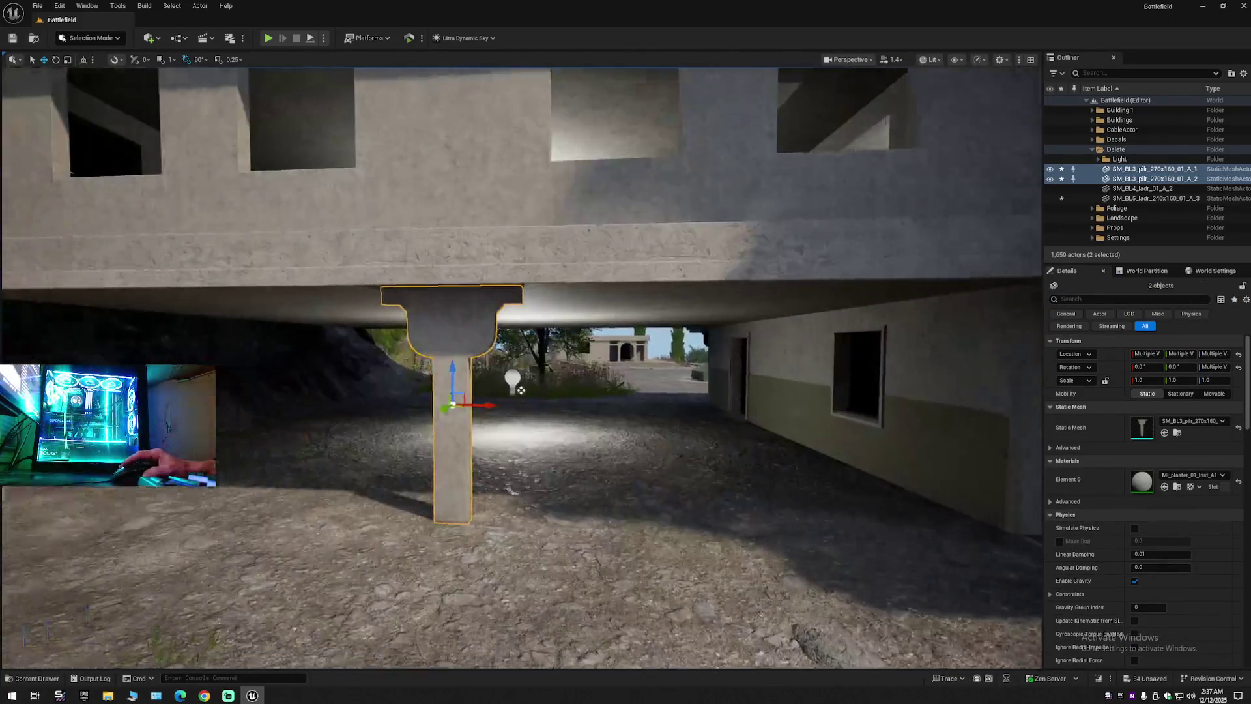
# Alt-drag to duplicate both pillars into copies A_3 and A_4, sliding them sideways.
pyautogui.moveTo(558, 420)
pyautogui.mouseDown()
pyautogui.moveTo(541, 417)
pyautogui.moveTo(595, 409)
pyautogui.mouseUp()
pyautogui.moveTo(777, 396); pyautogui.dragTo(1036, 399)
pyautogui.press('f')
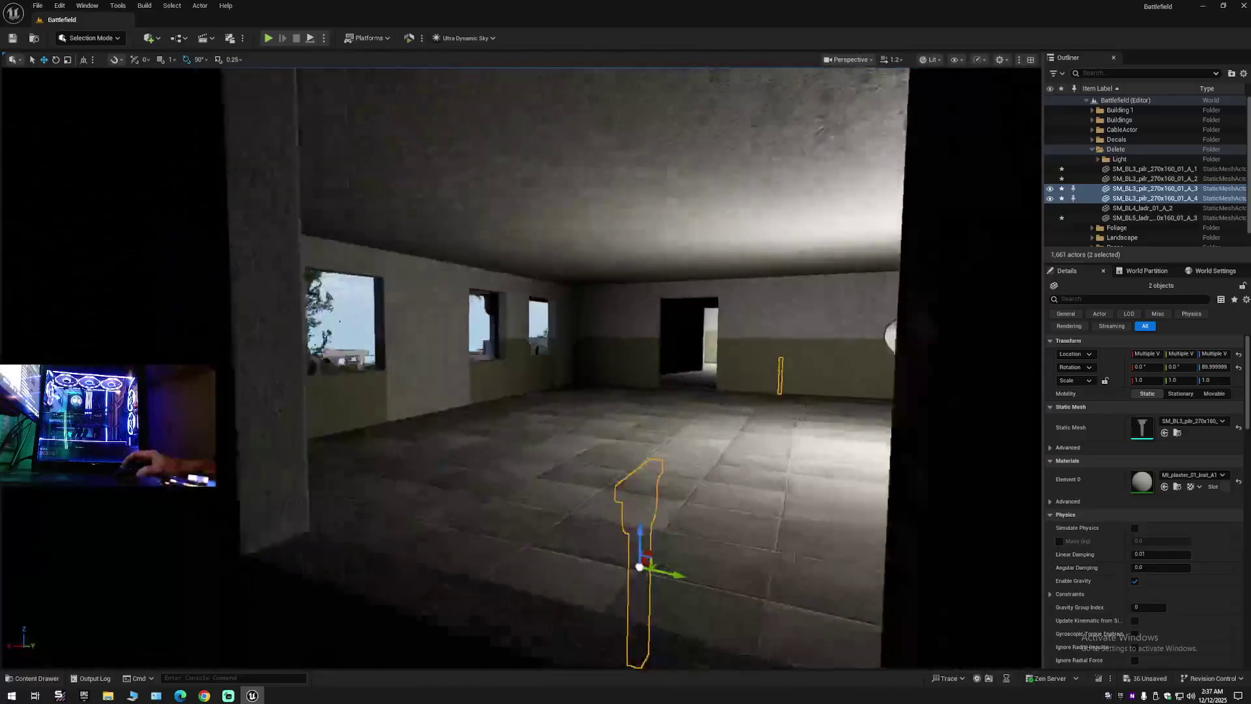
pyautogui.scroll(-5, 914, 443)
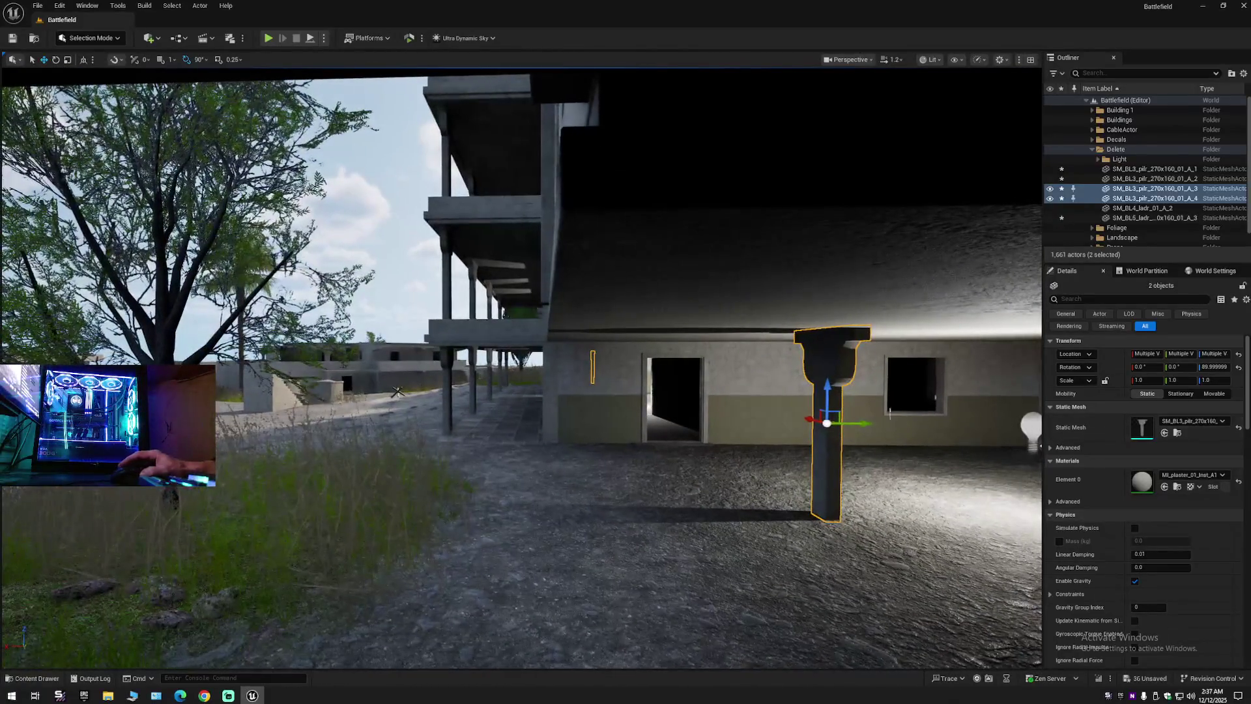
pyautogui.moveTo(601, 433)
pyautogui.mouseDown()
pyautogui.moveTo(596, 416)
pyautogui.moveTo(646, 476)
pyautogui.moveTo(628, 296)
pyautogui.moveTo(308, 357)
pyautogui.moveTo(391, 454)
pyautogui.moveTo(482, 433)
pyautogui.moveTo(907, 428)
pyautogui.mouseUp()
# Undo the earlier pillar moves and duplication, removing the first copies.
pyautogui.moveTo(424, 466); pyautogui.dragTo(425, 466)
pyautogui.hotkey('ctrl', 'z')
pyautogui.hotkey('ctrl', 'z')
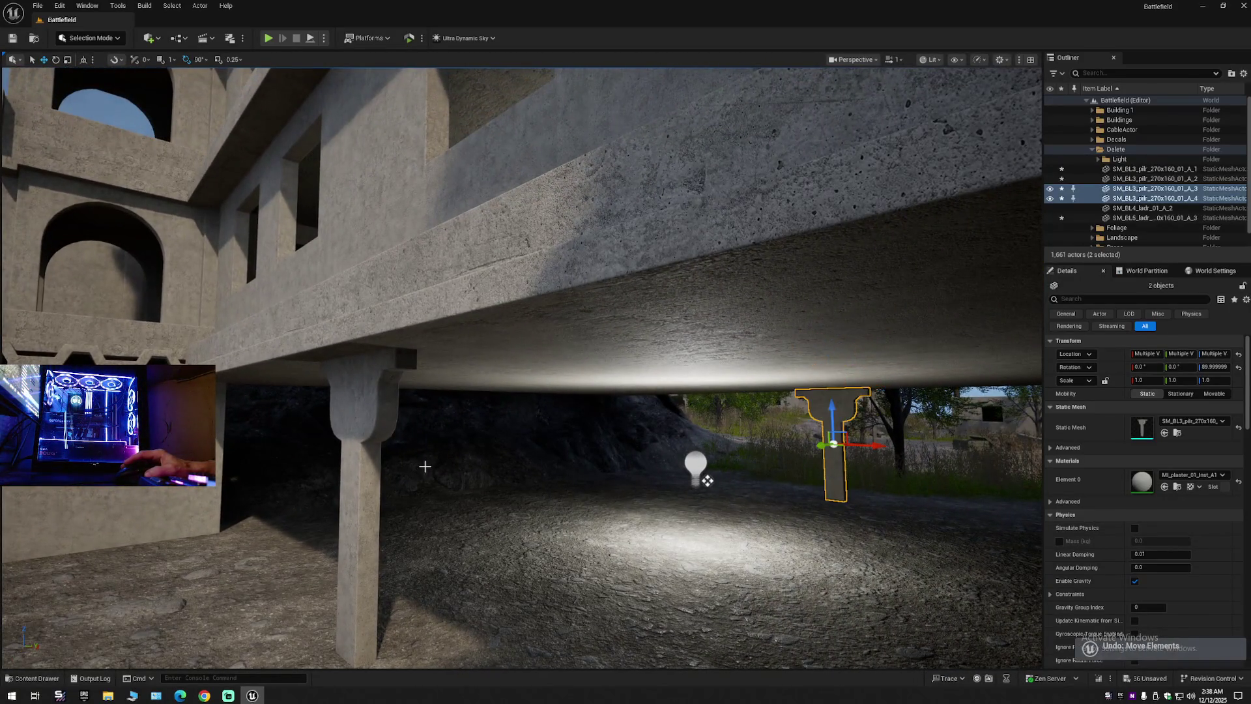
pyautogui.hotkey('ctrl', 'z')
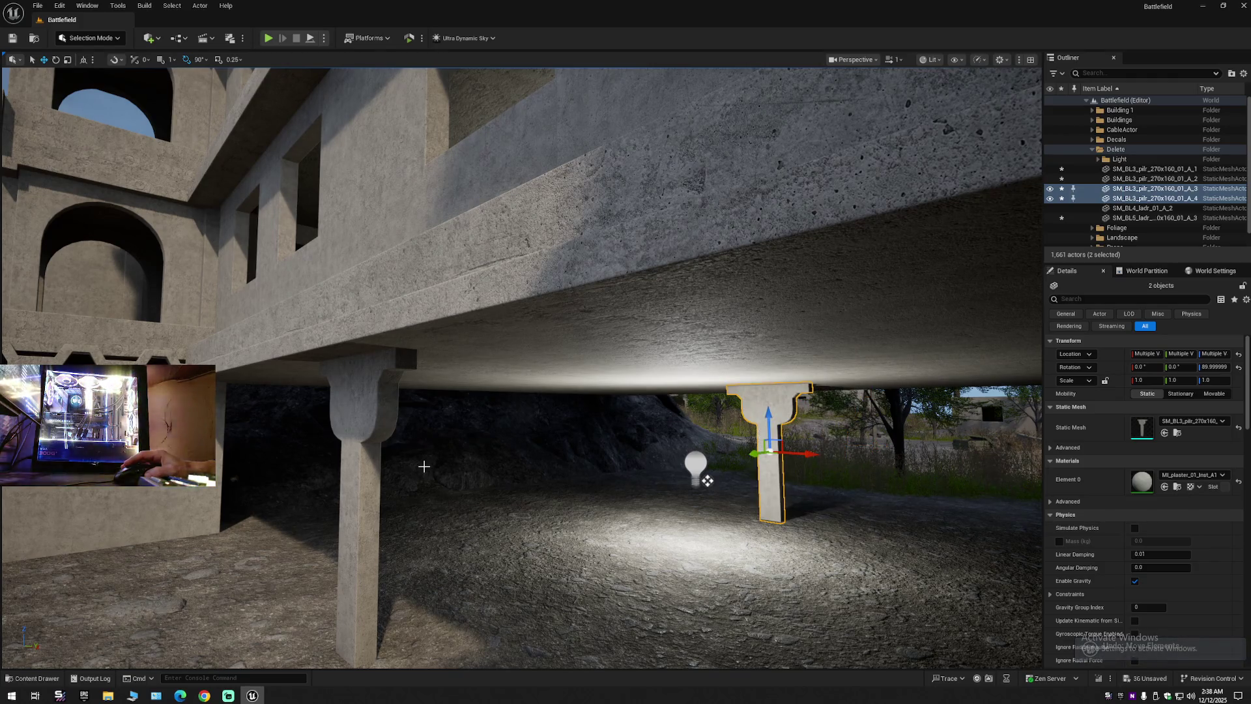
pyautogui.hotkey('ctrl', 'z')
pyautogui.hotkey('ctrl', 'z')
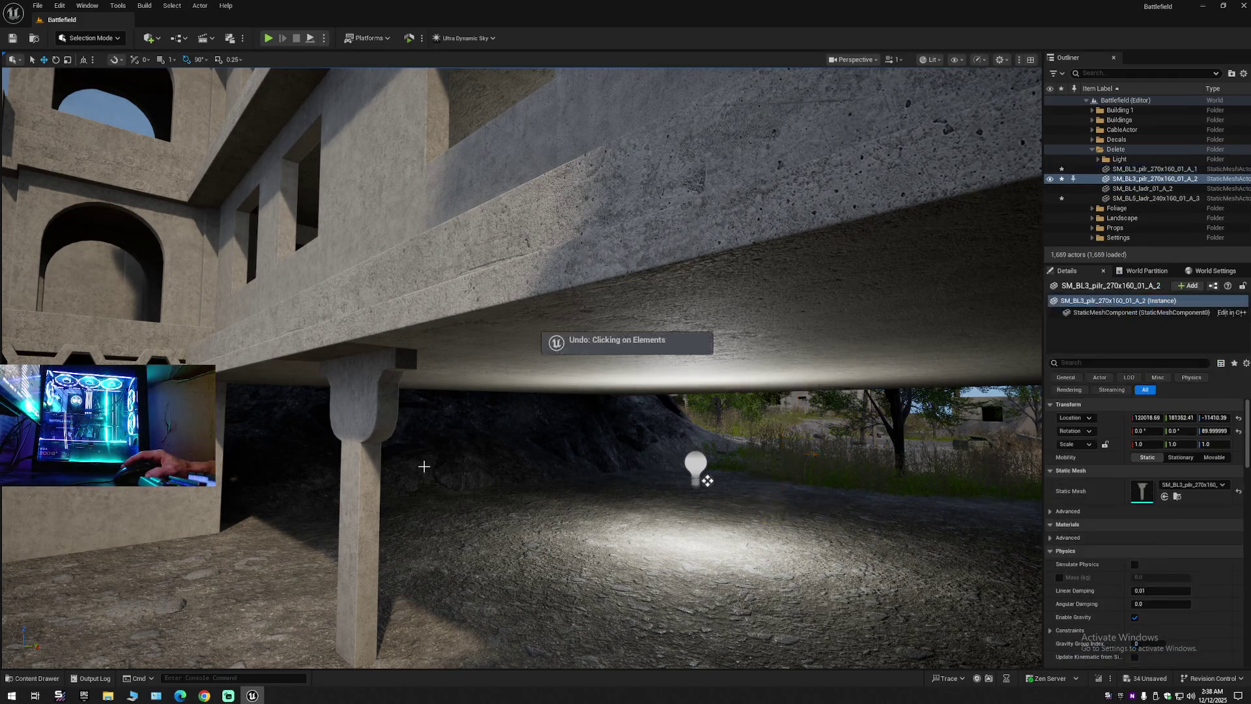
# Reselect both original pillars, undoing an accidental shift.
pyautogui.click(334, 489)
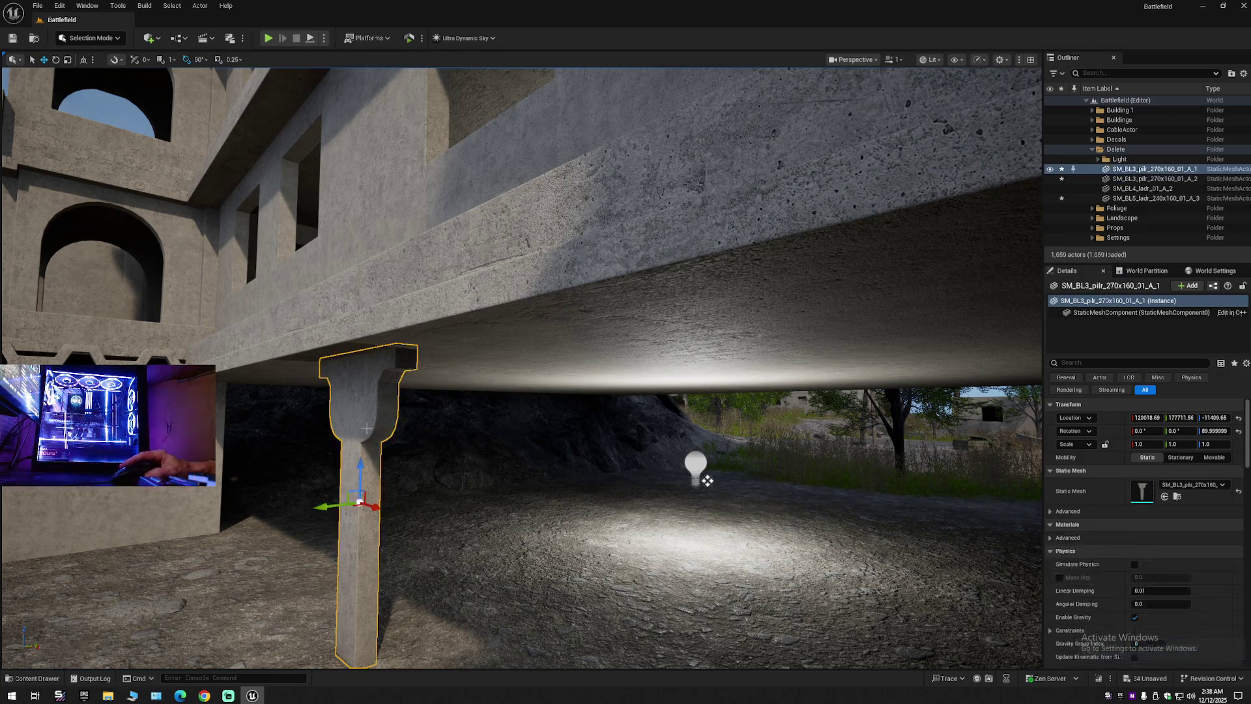
pyautogui.moveTo(327, 505); pyautogui.dragTo(400, 501)
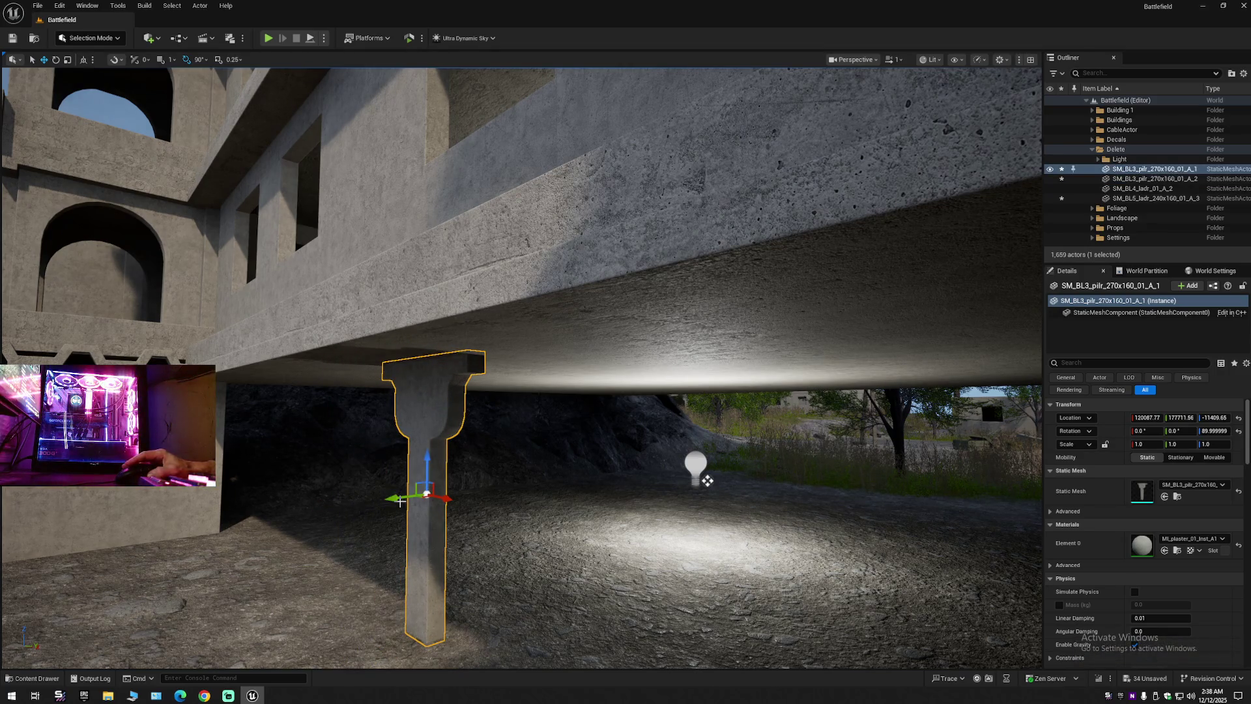
pyautogui.hotkey('ctrl', 'z')
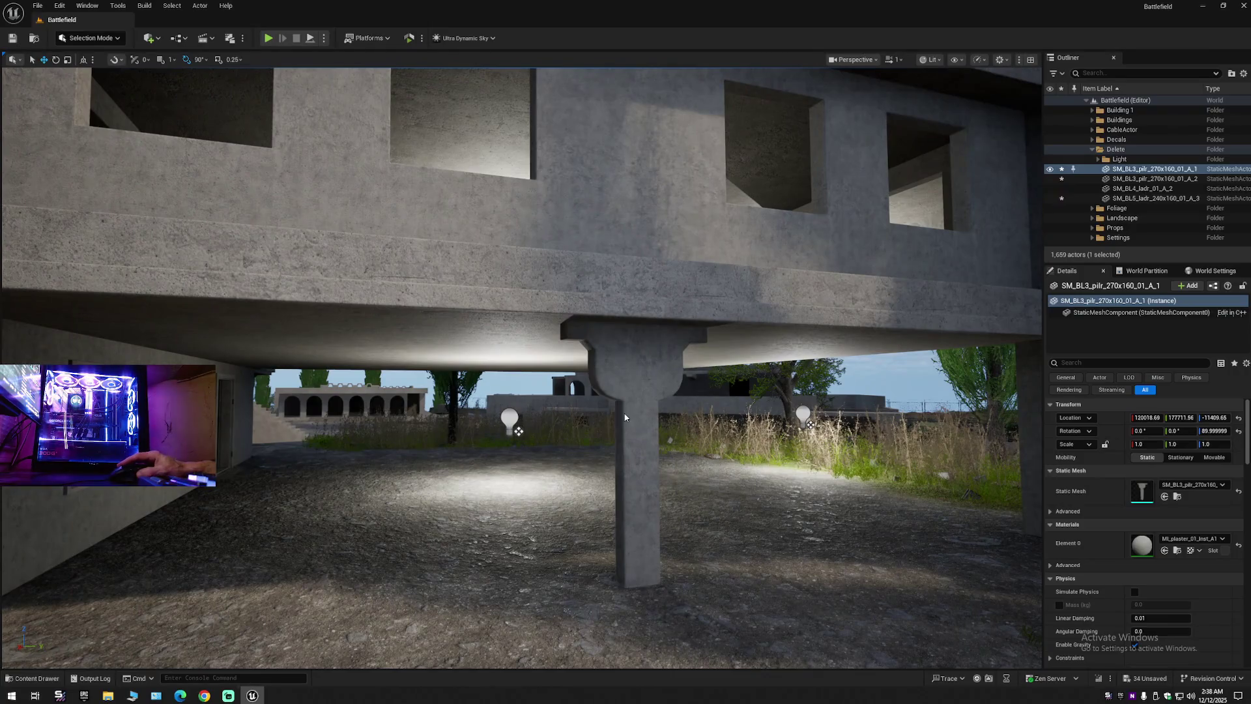
pyautogui.keyDown('ctrl'); pyautogui.click(625, 416); pyautogui.keyUp('ctrl')
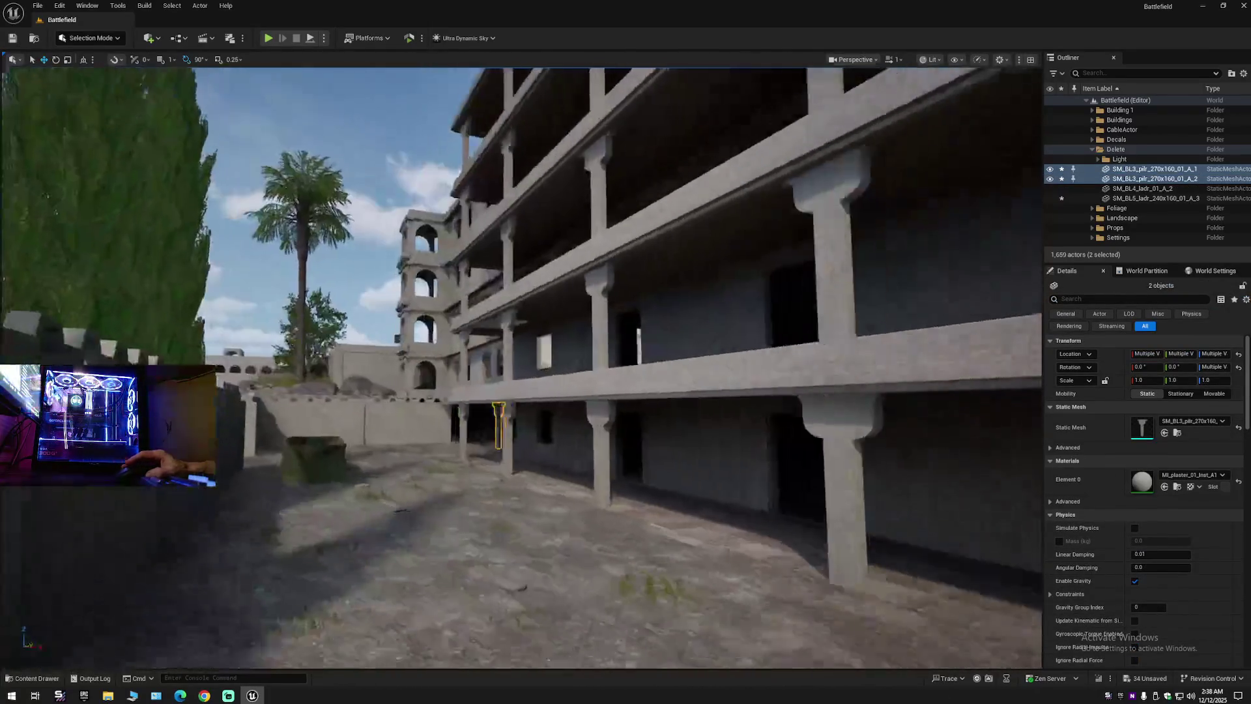
pyautogui.hotkey('ctrl', 'z')
pyautogui.hotkey('ctrl', 'z')
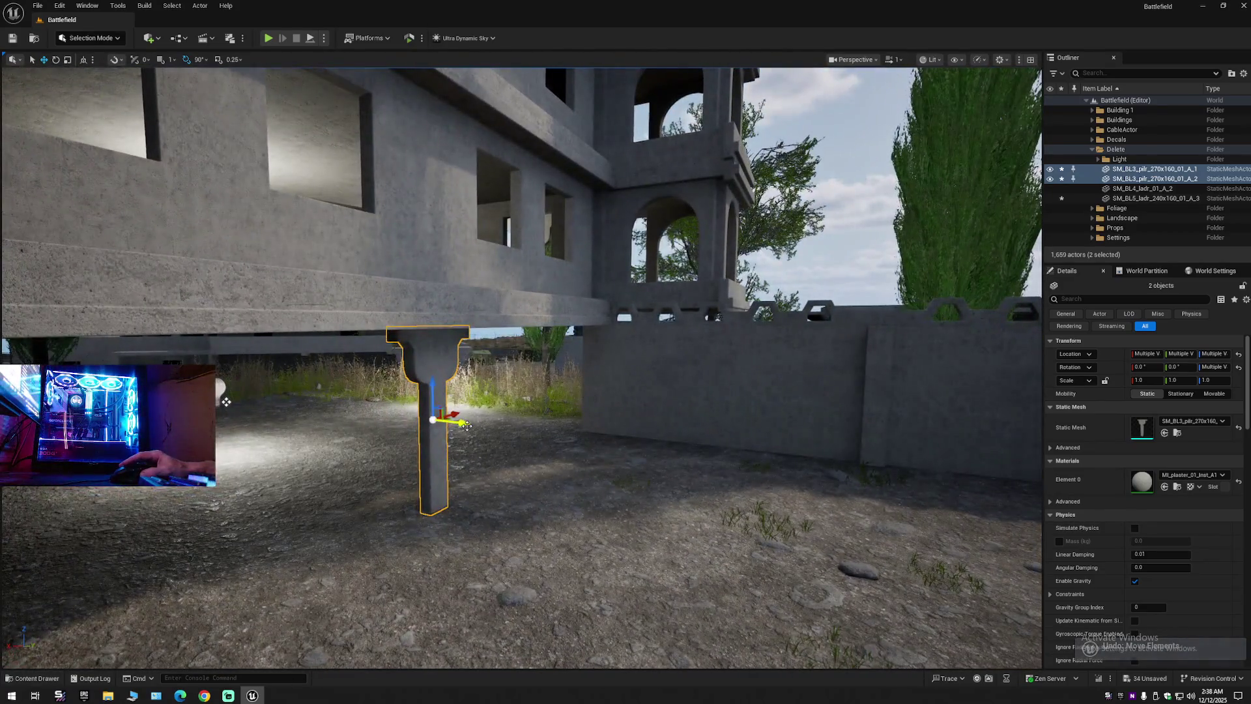
# Duplicate the pair and move the copies under the slab along the wall.
pyautogui.moveTo(466, 425)
pyautogui.keyDown('alt'); pyautogui.mouseDown()
pyautogui.moveTo(274, 417)
pyautogui.moveTo(226, 401)
pyautogui.mouseUp(); pyautogui.keyUp('alt')
pyautogui.press('f')
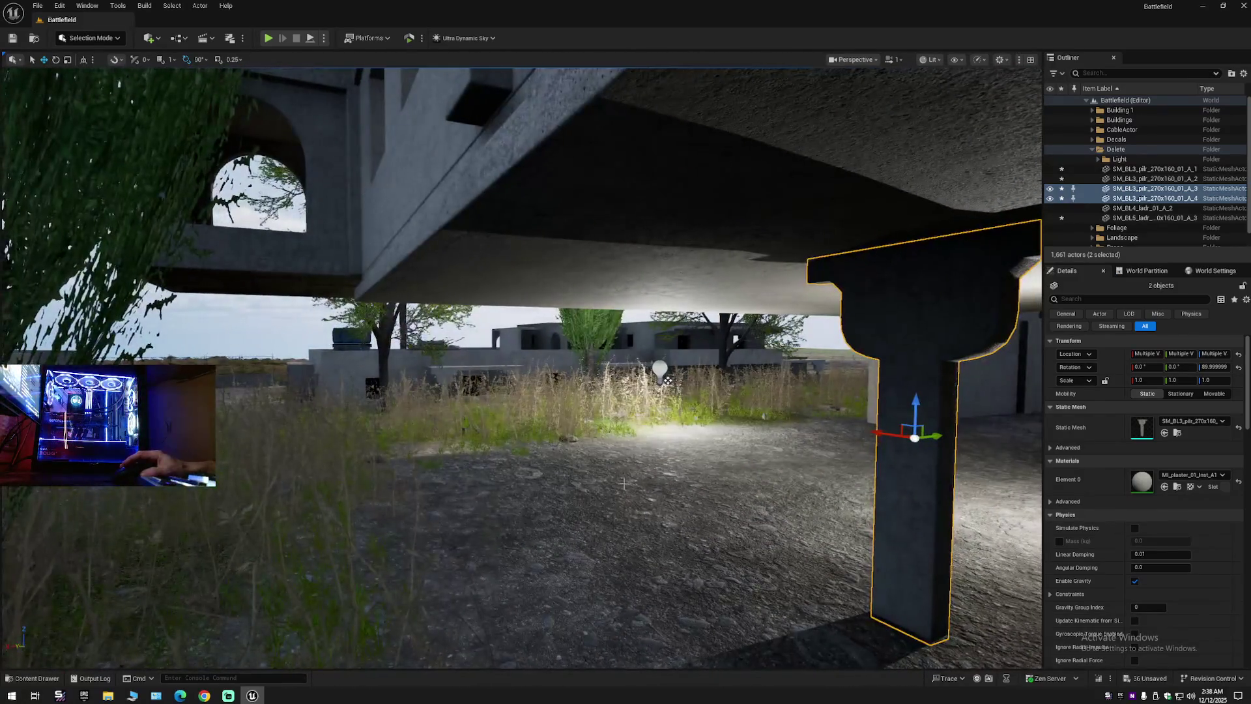
pyautogui.moveTo(922, 436)
pyautogui.mouseDown()
pyautogui.moveTo(594, 464)
pyautogui.moveTo(558, 271)
pyautogui.moveTo(560, 154)
pyautogui.moveTo(573, 159)
pyautogui.mouseUp()
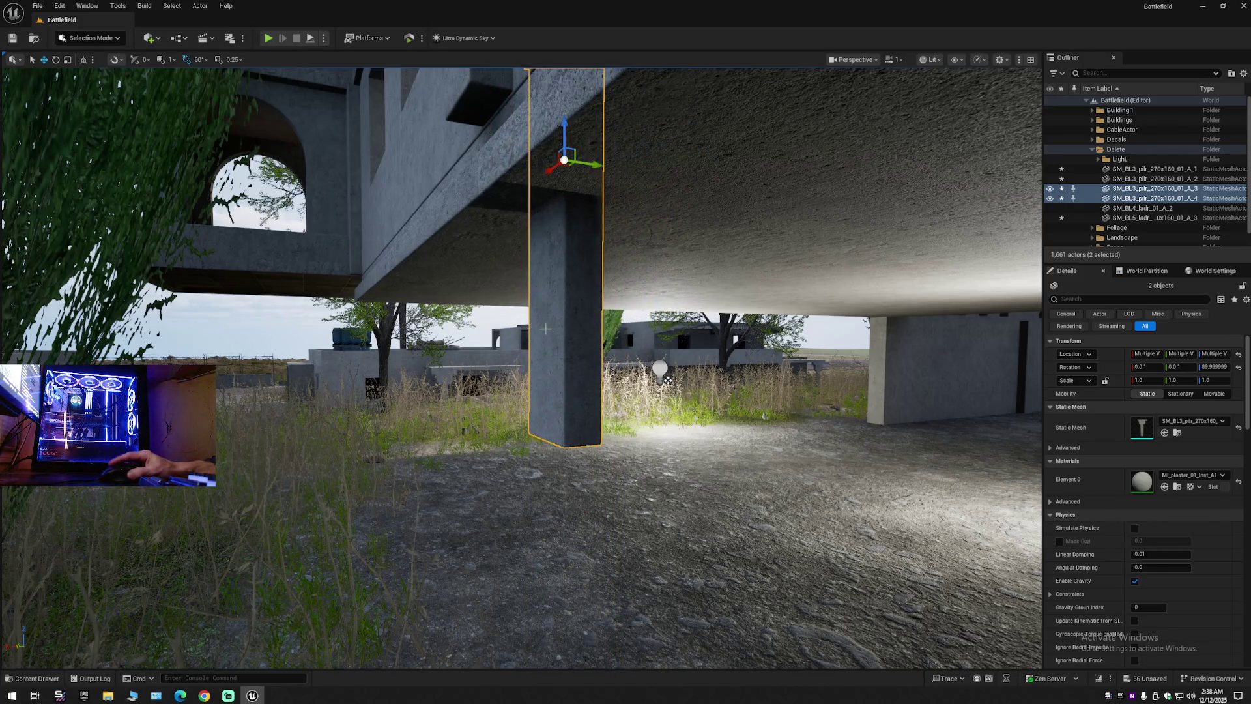
pyautogui.scroll(5, 811, 514)
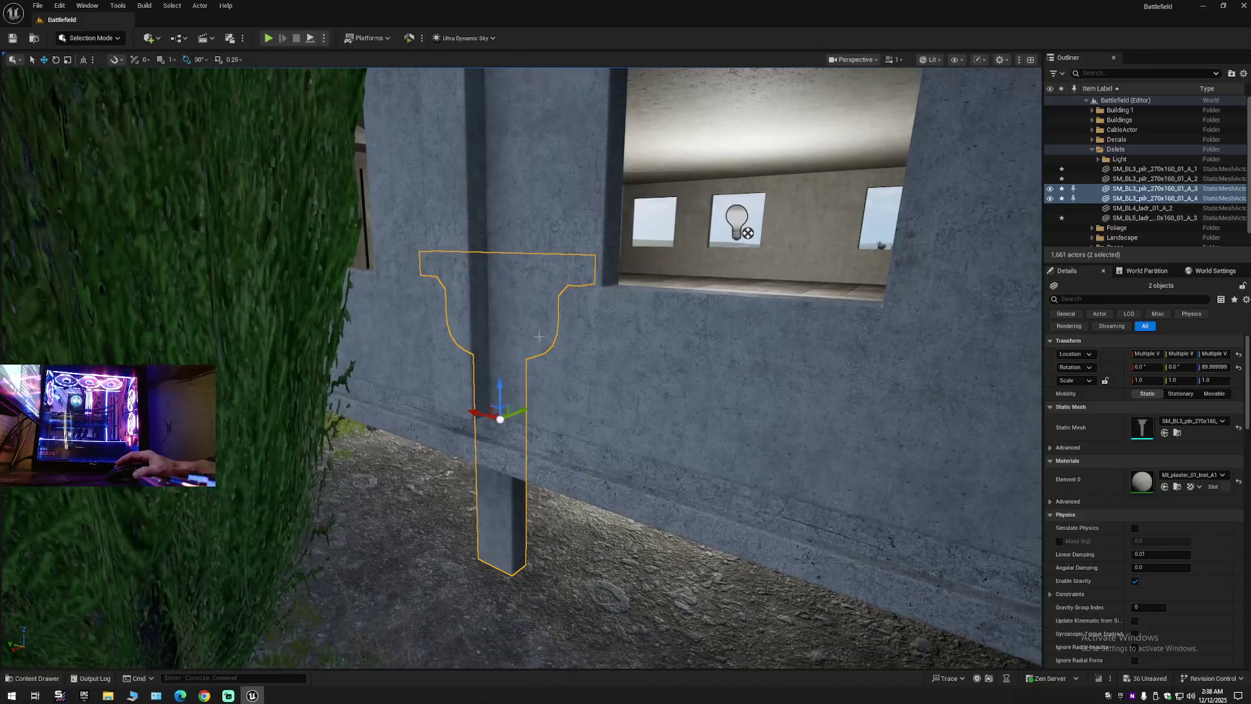
pyautogui.moveTo(516, 419)
pyautogui.mouseDown()
pyautogui.moveTo(472, 424)
pyautogui.moveTo(960, 284)
pyautogui.moveTo(866, 150)
pyautogui.mouseUp()
pyautogui.press('f')
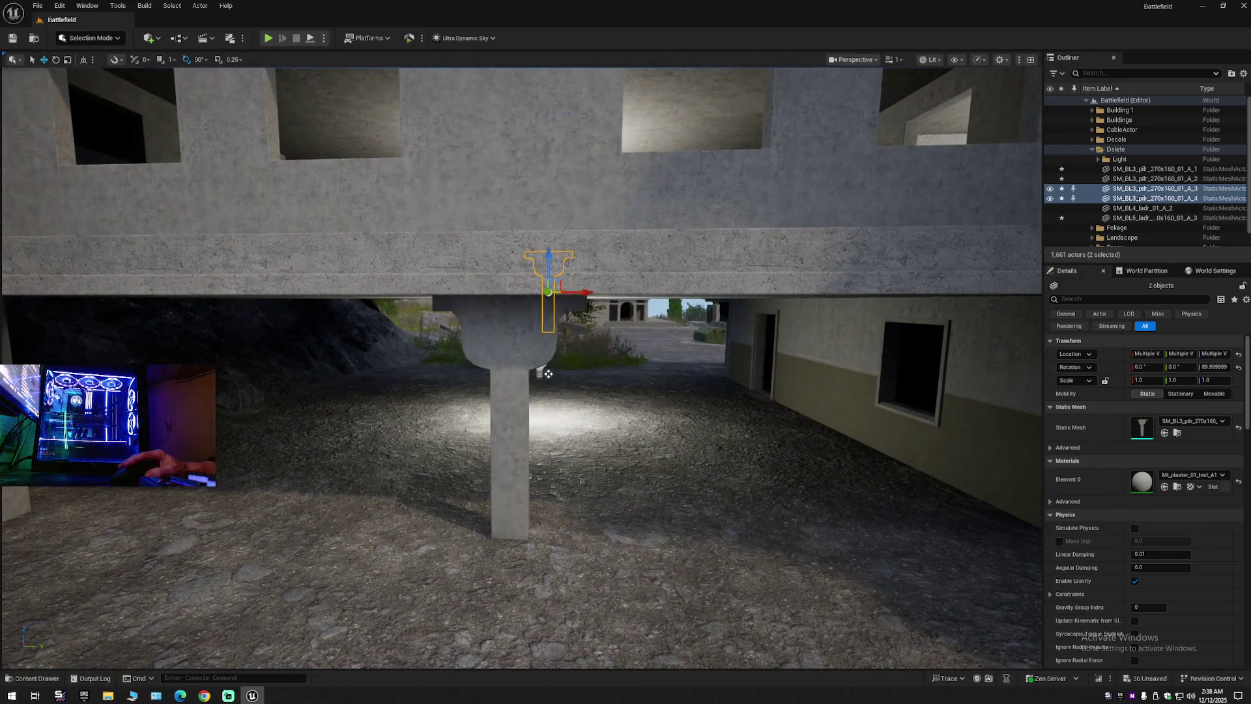
# Undo the pillar's height change, returning to the earlier pair of pillars.
pyautogui.click(548, 373)
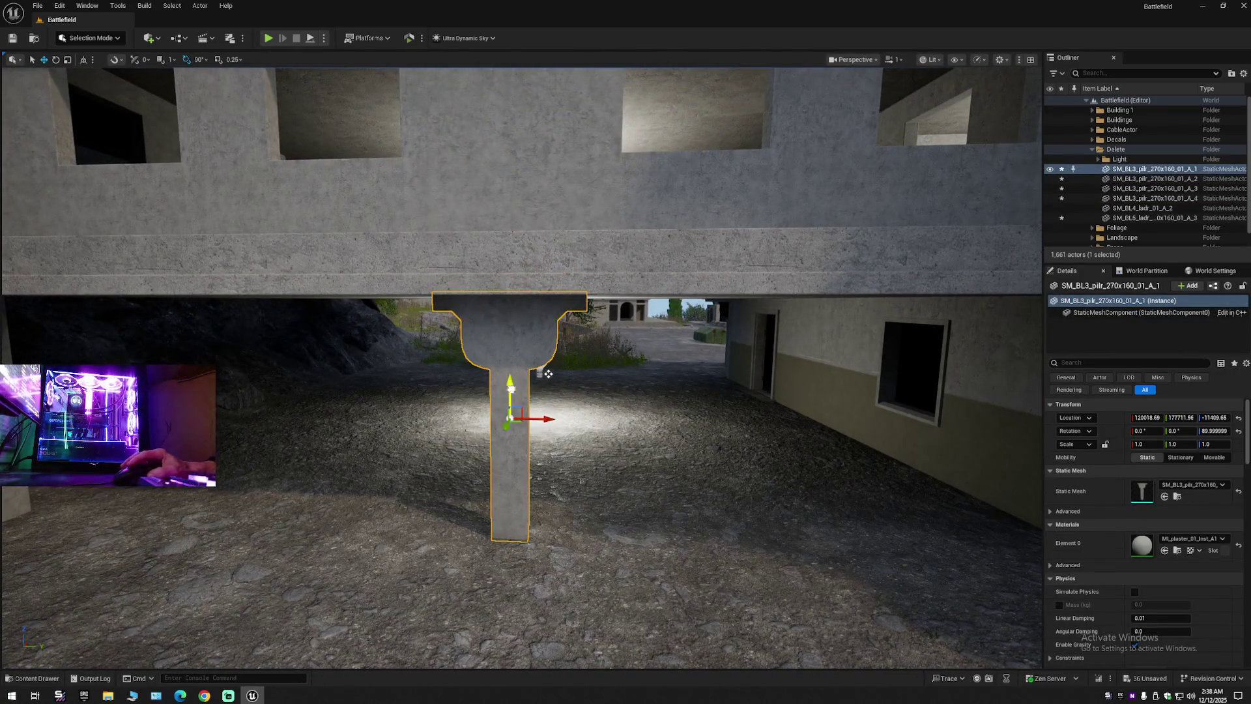
pyautogui.moveTo(548, 374)
pyautogui.mouseDown()
pyautogui.moveTo(486, 368)
pyautogui.moveTo(475, 427)
pyautogui.mouseUp()
pyautogui.hotkey('ctrl', 'z')
pyautogui.moveTo(593, 299)
pyautogui.mouseDown()
pyautogui.moveTo(580, 326)
pyautogui.moveTo(955, 352)
pyautogui.mouseUp()
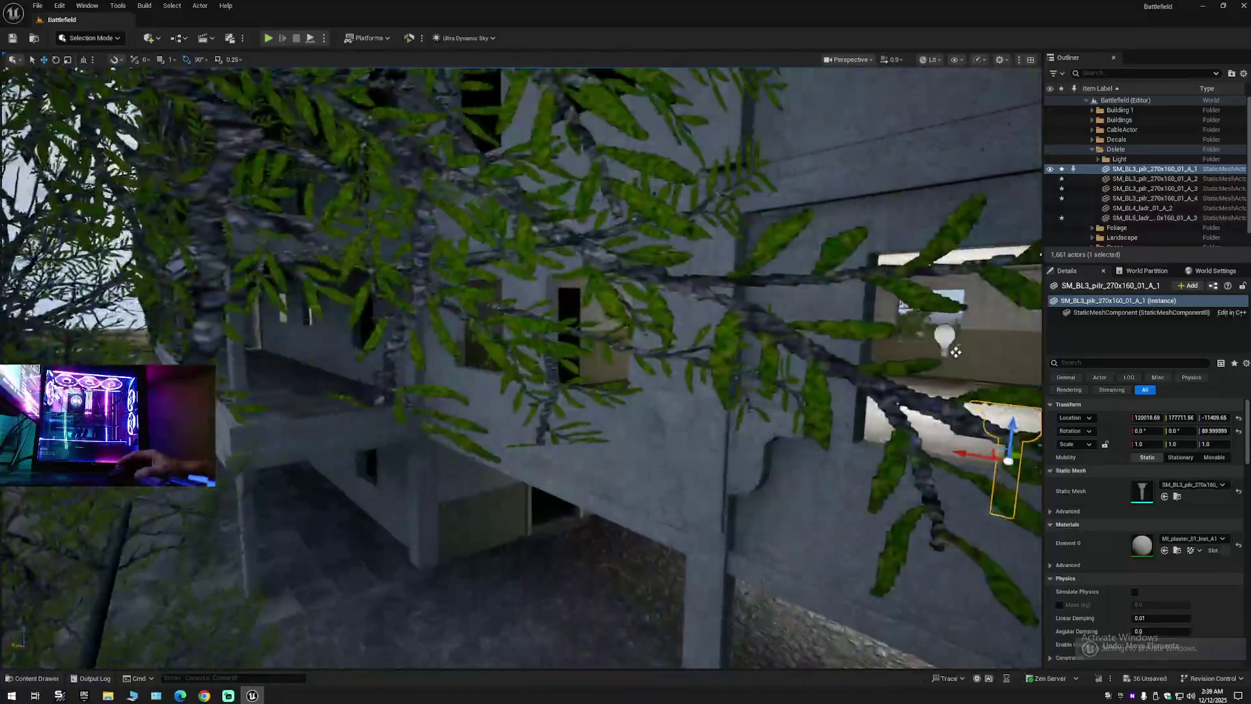
pyautogui.hotkey('ctrl', 'z')
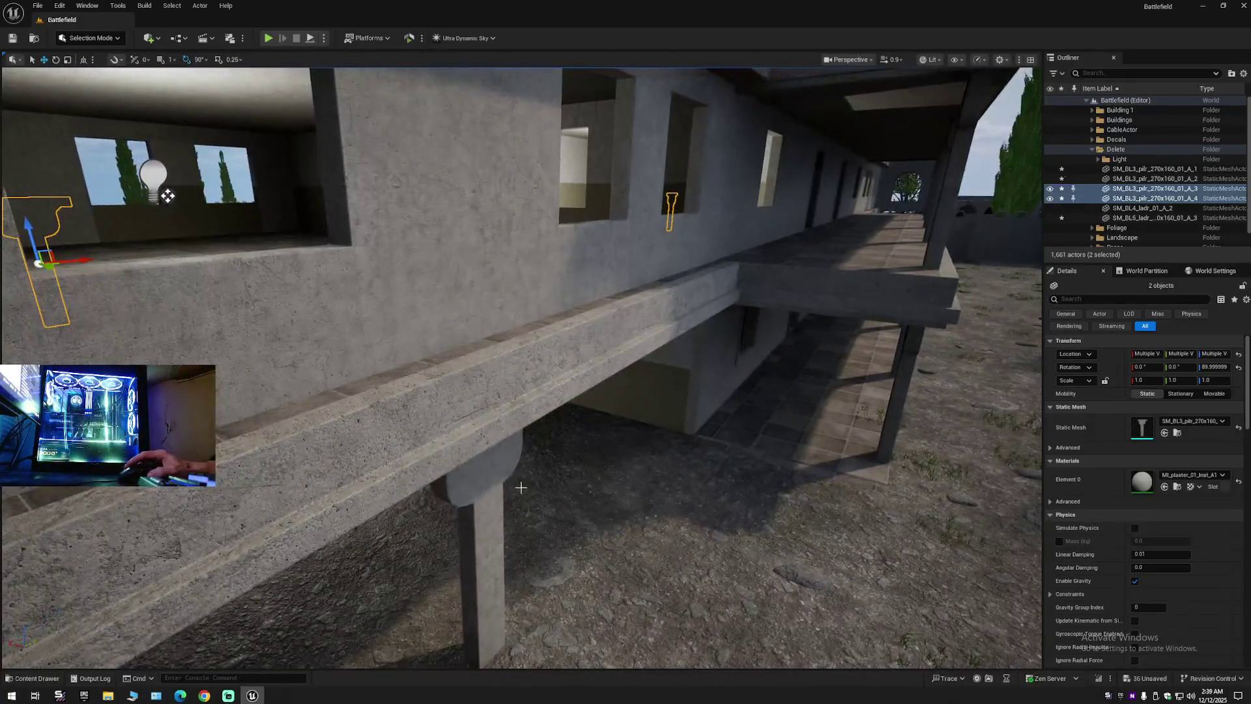
# Undo further accidental pillar moves and selections to restore the earlier pillars.
pyautogui.click(472, 474)
pyautogui.moveTo(167, 195); pyautogui.dragTo(168, 195)
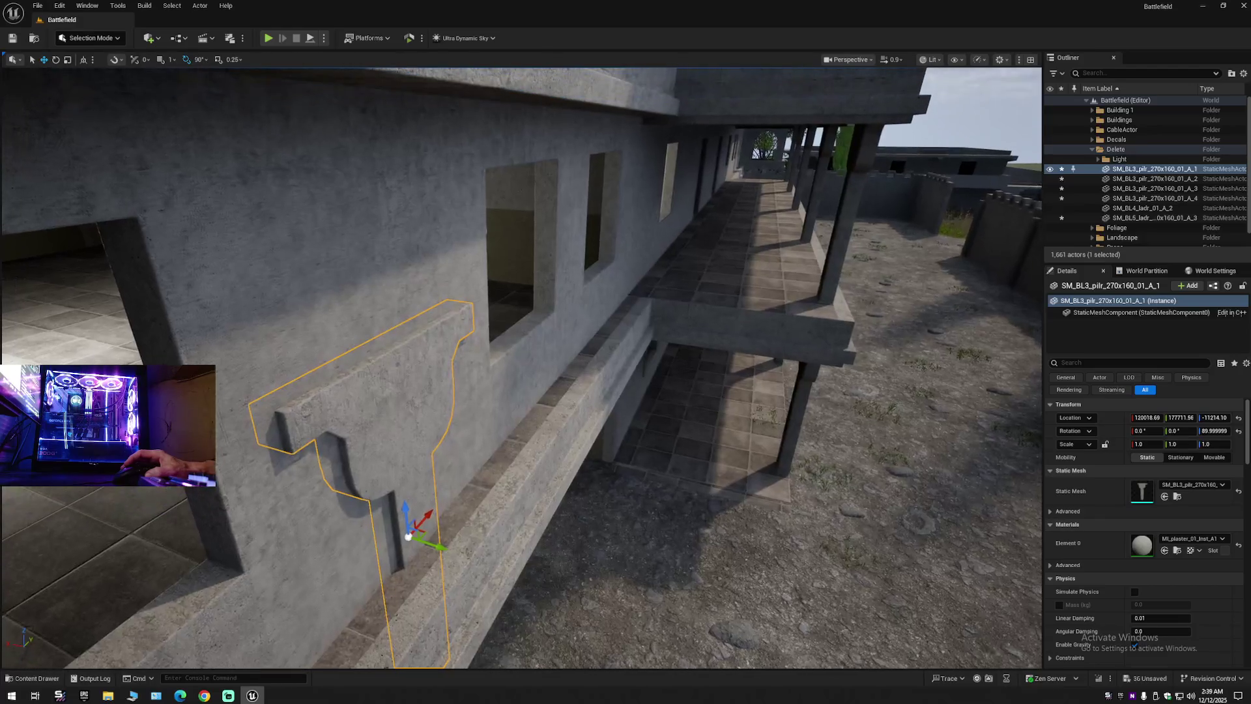
pyautogui.hotkey('ctrl', 'z')
pyautogui.moveTo(557, 362); pyautogui.dragTo(537, 357)
pyautogui.hotkey('ctrl', 'z')
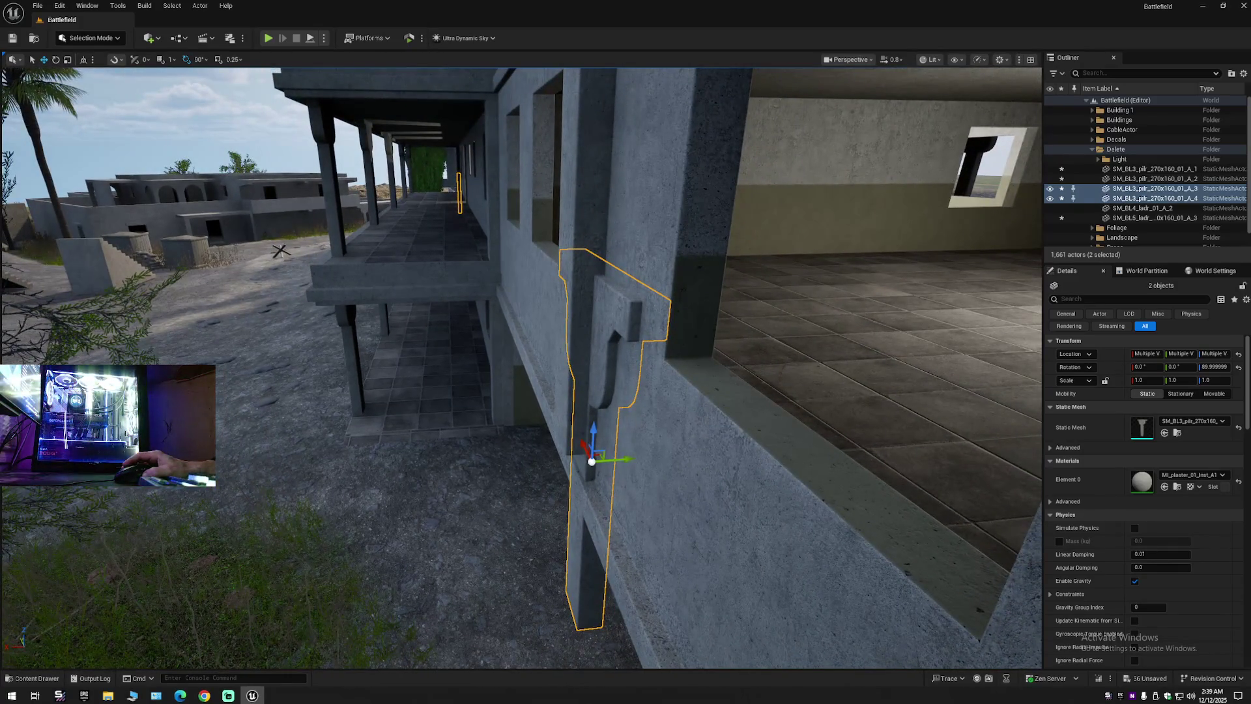
pyautogui.moveTo(537, 357); pyautogui.dragTo(480, 349)
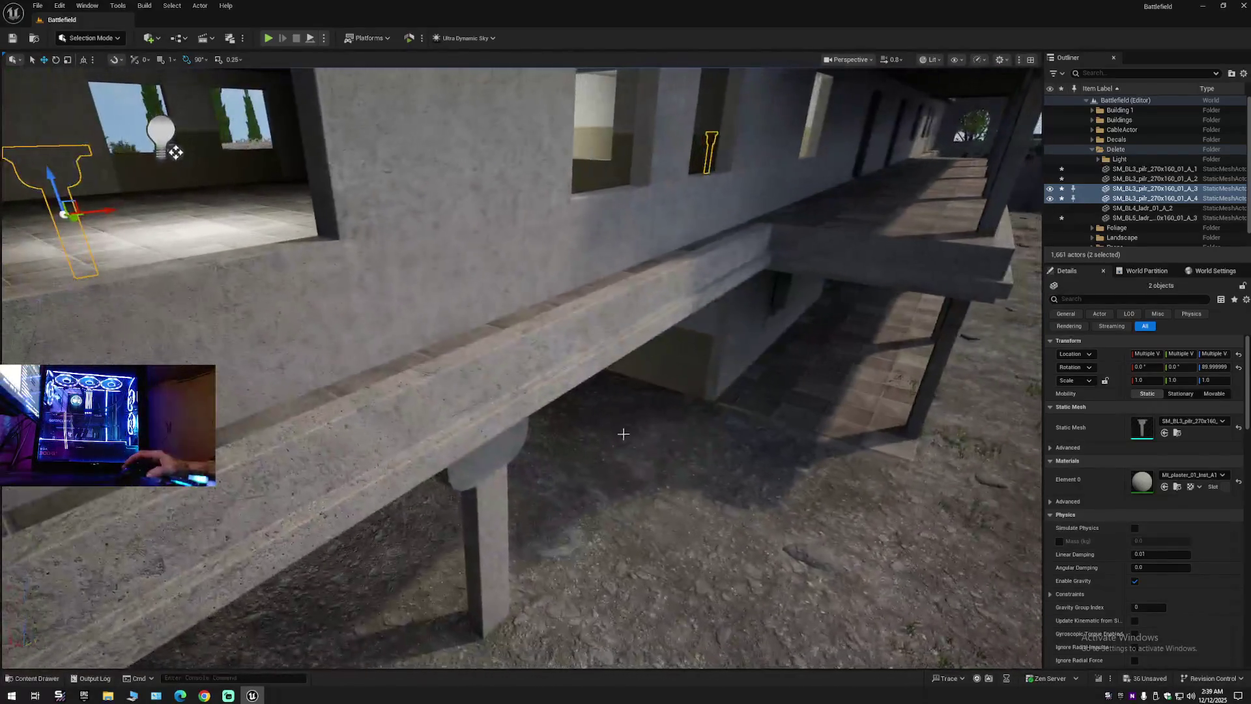
pyautogui.click(514, 444)
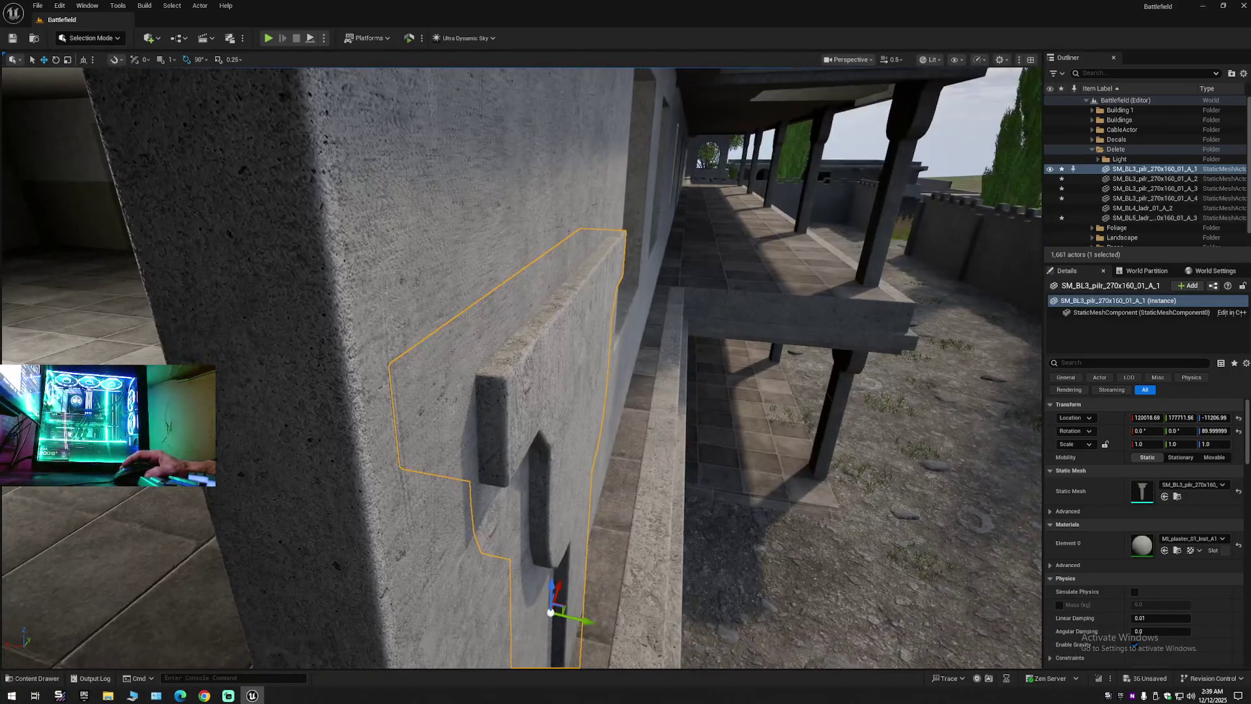
pyautogui.hotkey('ctrl', 'z')
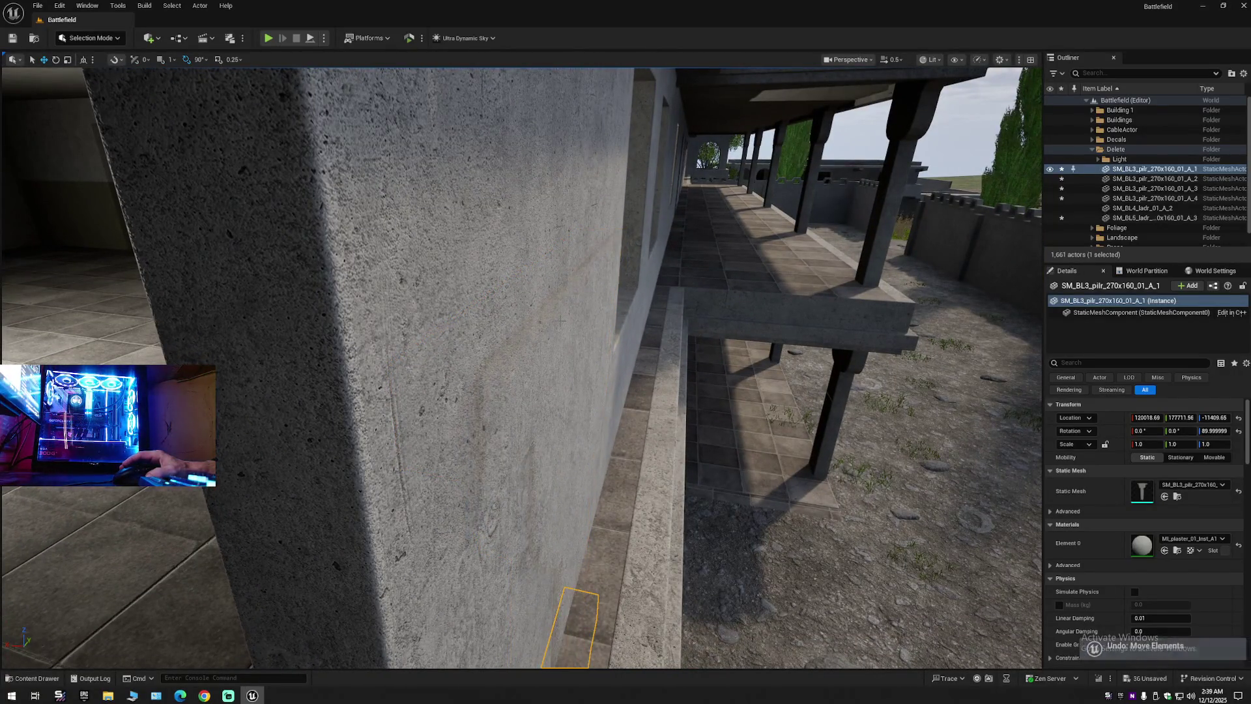
pyautogui.press('w')
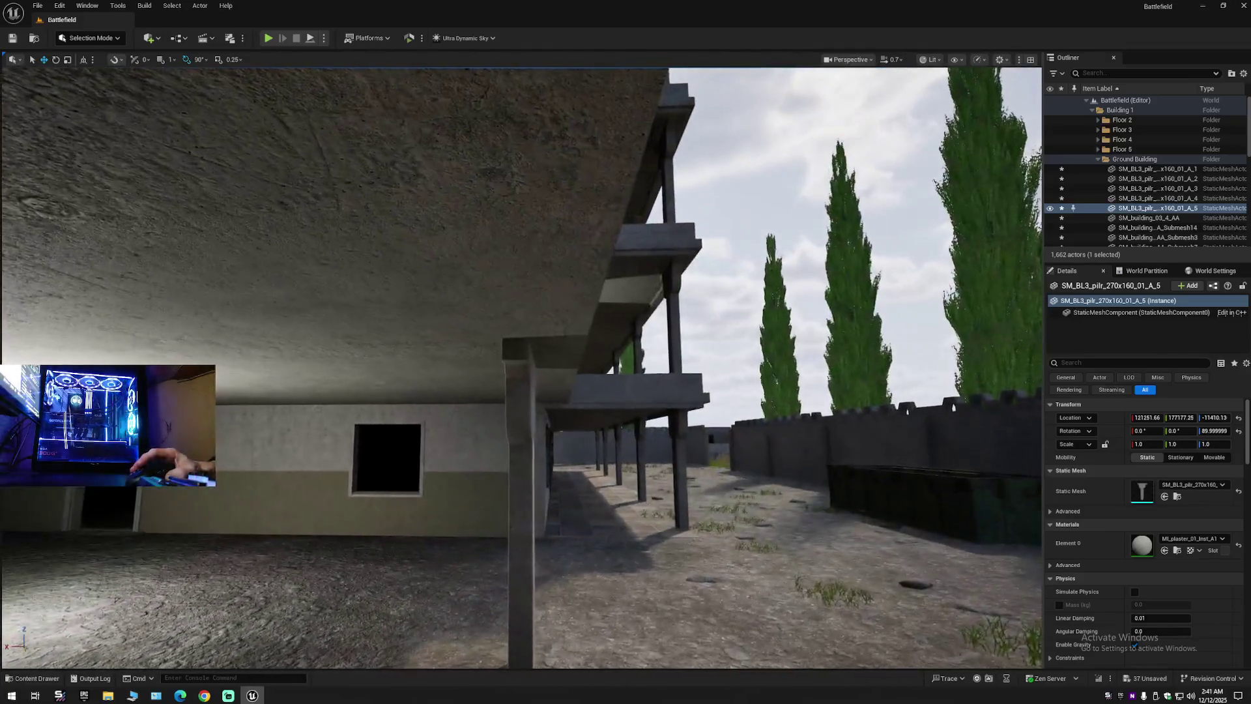
pyautogui.moveTo(295, 543)
pyautogui.mouseDown()
pyautogui.moveTo(295, 560)
pyautogui.moveTo(273, 540)
pyautogui.moveTo(294, 543)
pyautogui.moveTo(276, 541)
pyautogui.mouseUp()
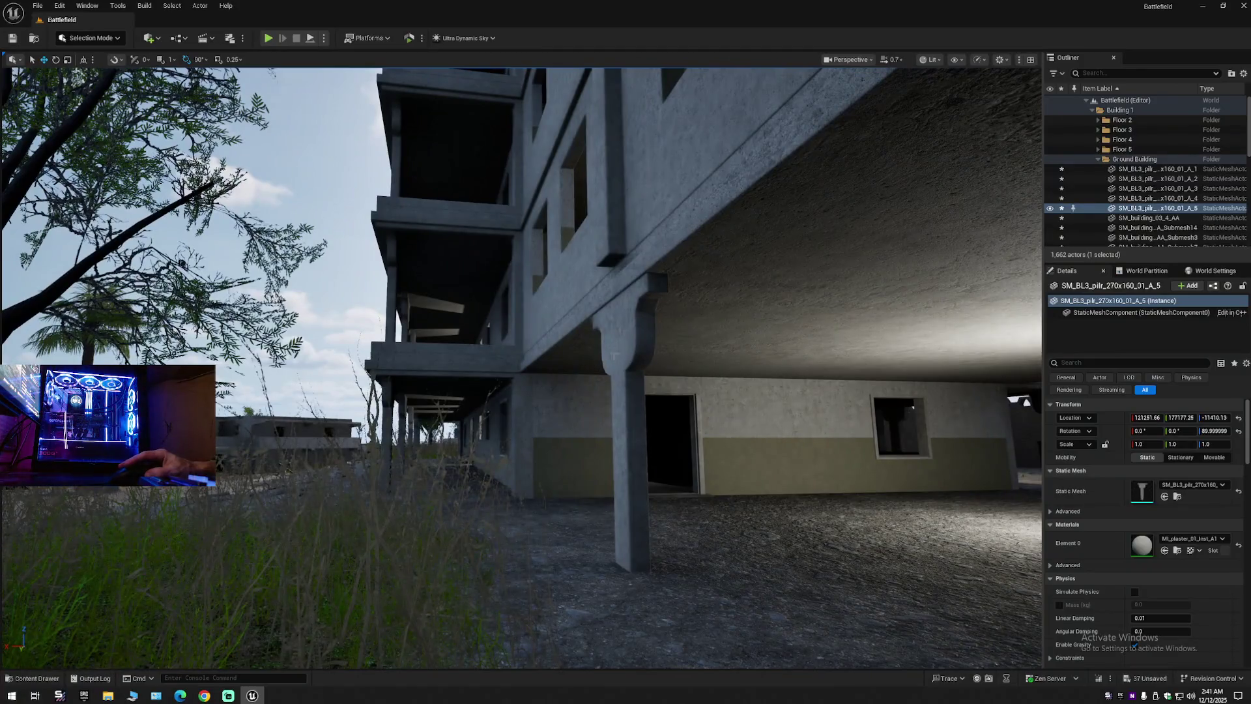
pyautogui.click(613, 355)
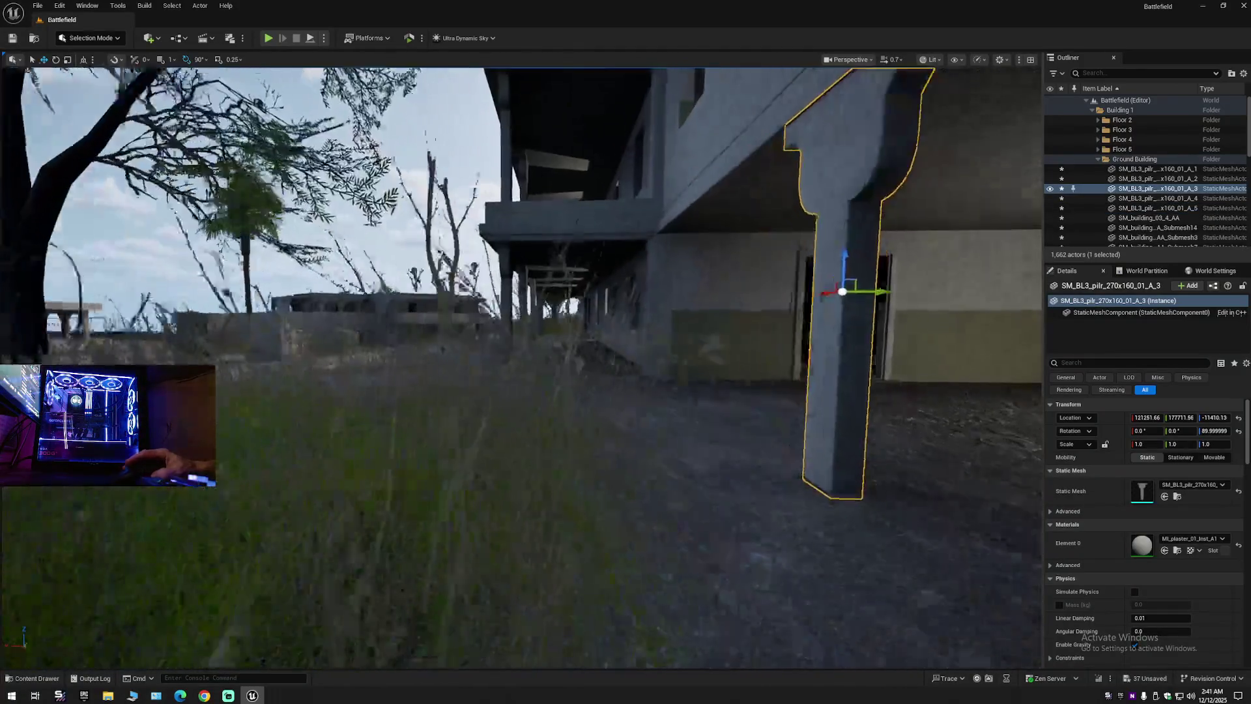
pyautogui.moveTo(321, 417); pyautogui.dragTo(321, 409)
pyautogui.scroll(1, 321, 409)
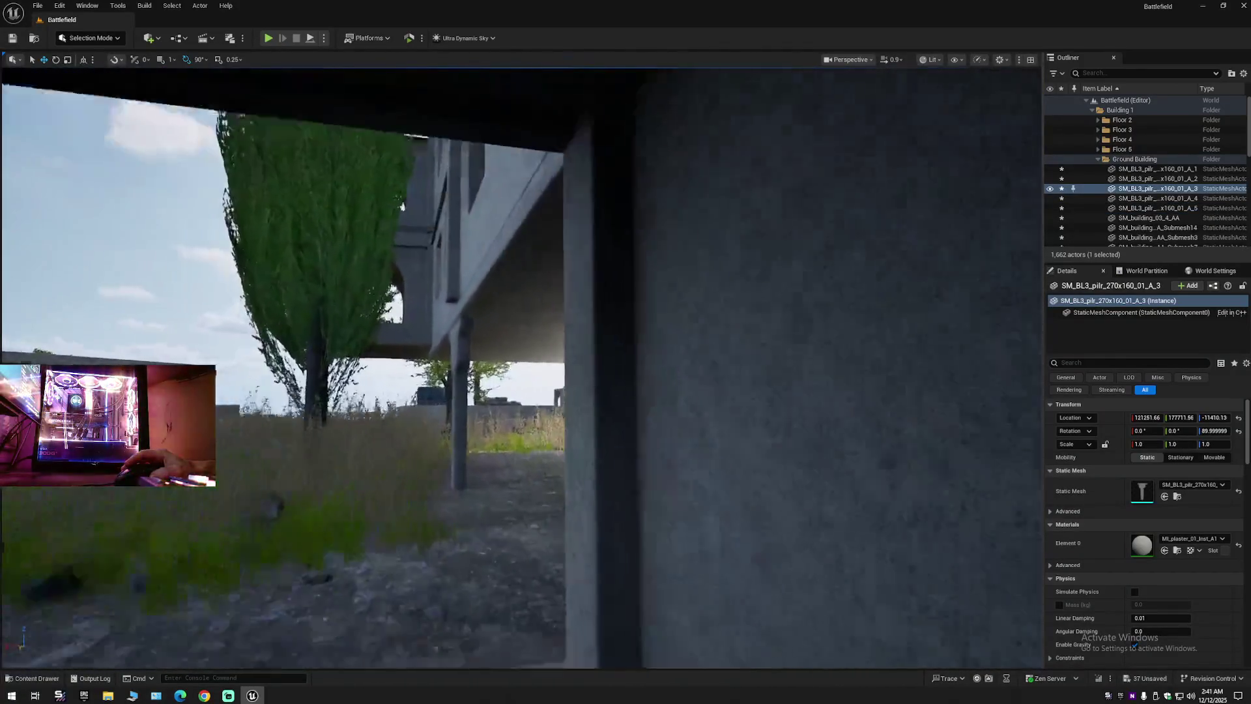
pyautogui.moveTo(554, 417); pyautogui.dragTo(554, 402)
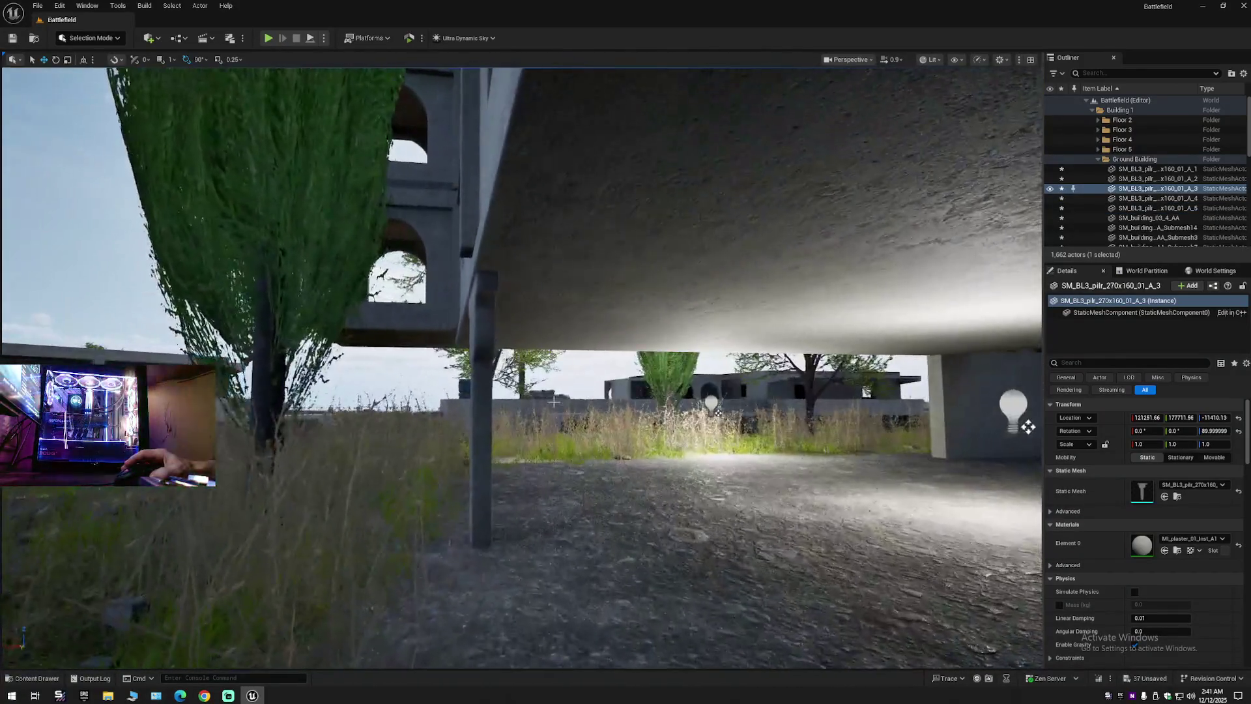
pyautogui.keyDown('ctrl'); pyautogui.click(483, 344); pyautogui.keyUp('ctrl')
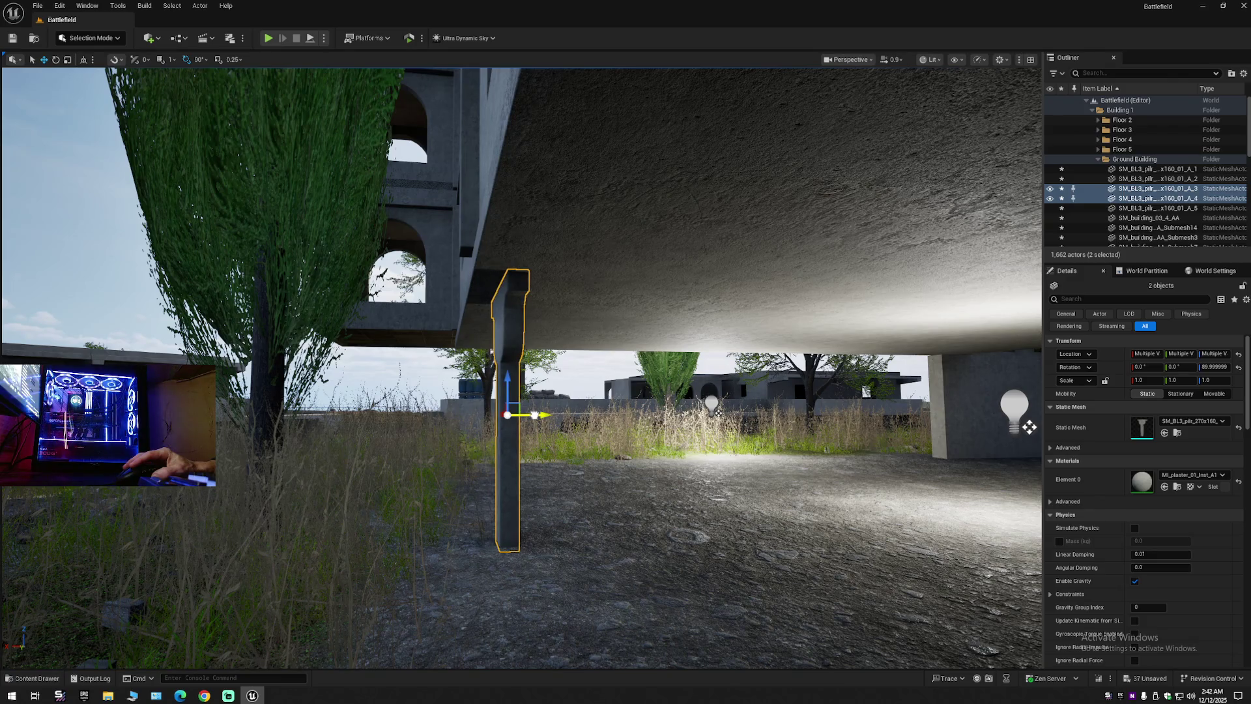
pyautogui.moveTo(554, 416)
pyautogui.mouseDown()
pyautogui.moveTo(456, 404)
pyautogui.moveTo(325, 350)
pyautogui.mouseUp()
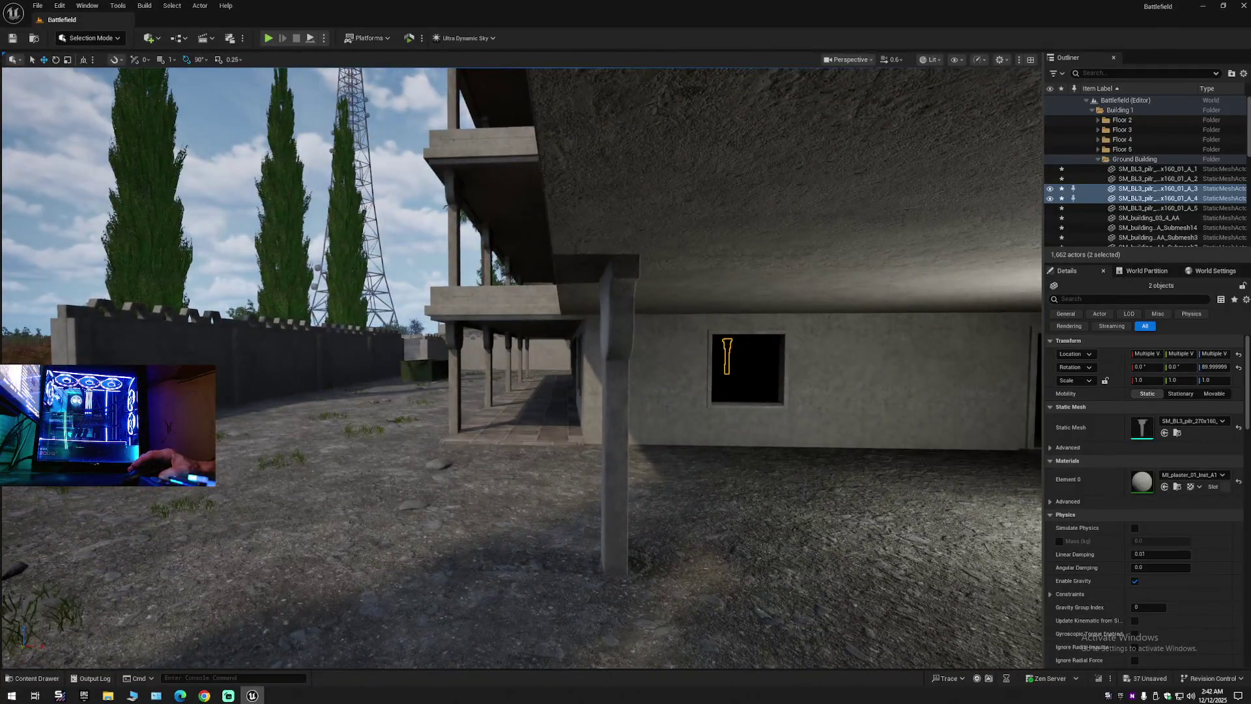
pyautogui.scroll(-5, 867, 387)
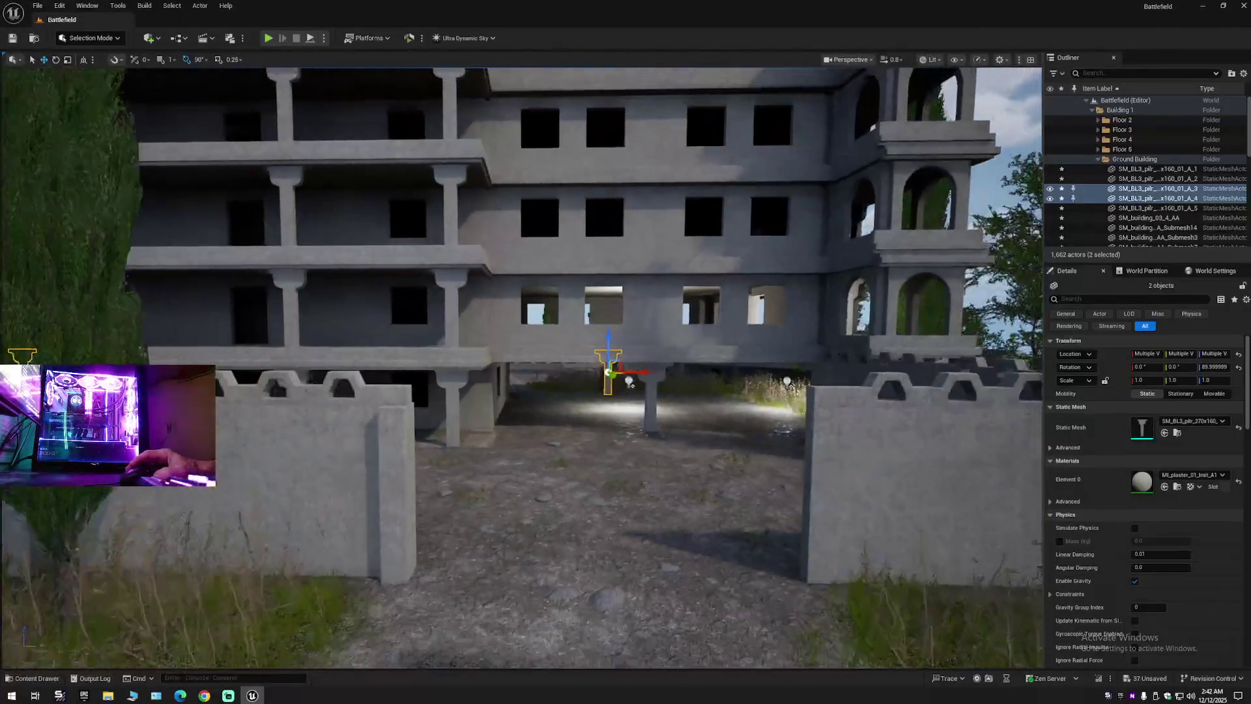
# Collapse the Outliner tree, then expand only Battlefield (Editor) to show its top folders.
pyautogui.rightClick(1225, 102)
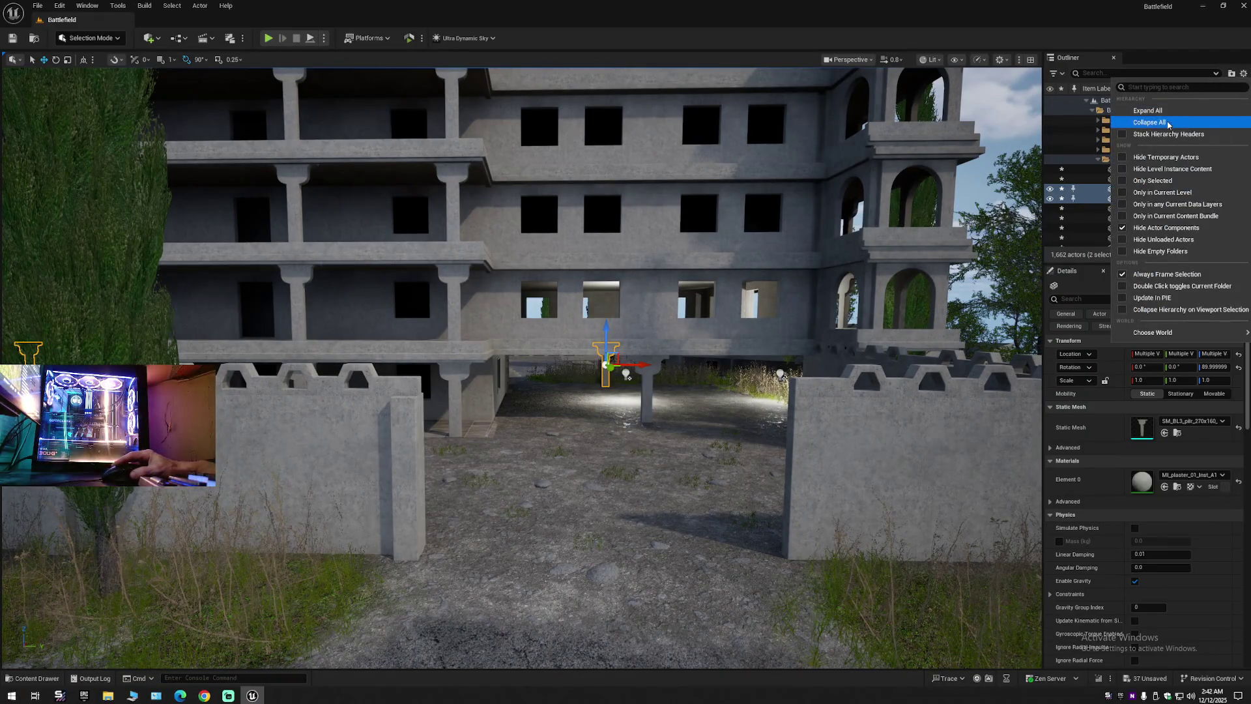
pyautogui.click(1087, 118)
pyautogui.click(1085, 101)
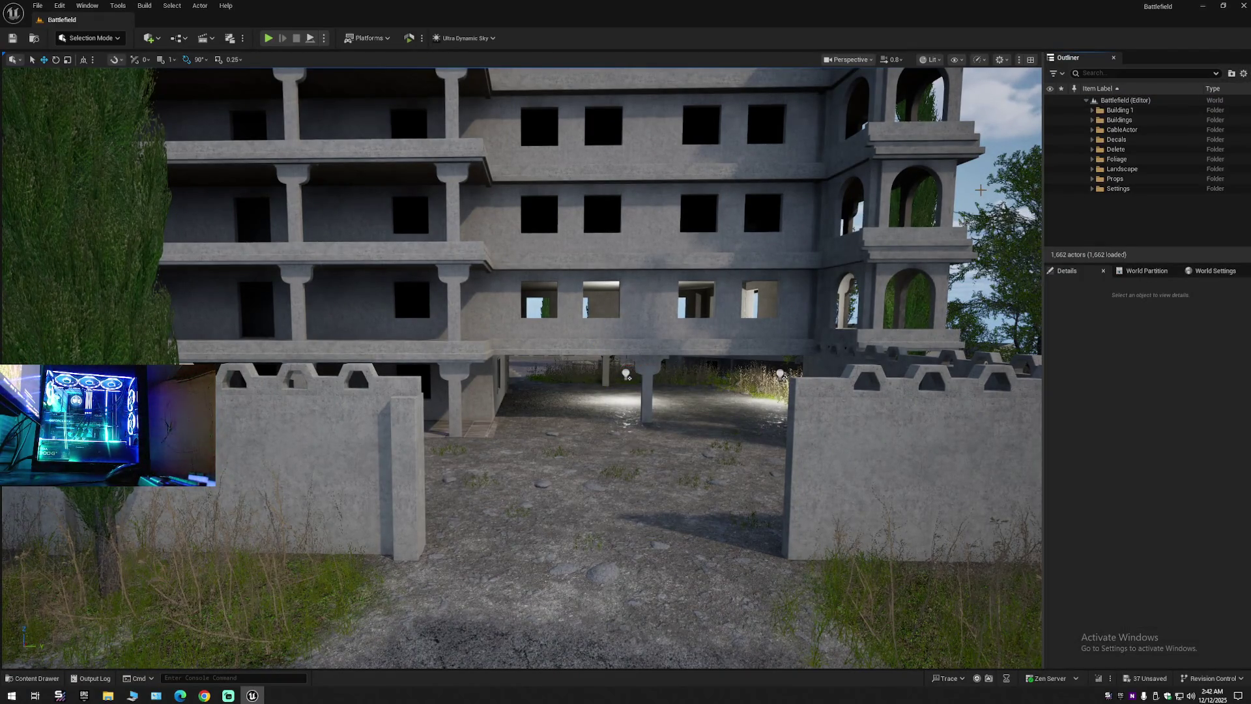
pyautogui.moveTo(627, 377)
pyautogui.mouseDown()
pyautogui.moveTo(622, 351)
pyautogui.moveTo(586, 355)
pyautogui.moveTo(603, 410)
pyautogui.moveTo(609, 365)
pyautogui.moveTo(567, 368)
pyautogui.moveTo(597, 375)
pyautogui.moveTo(601, 320)
pyautogui.moveTo(716, 260)
pyautogui.moveTo(944, 70)
pyautogui.mouseUp()
pyautogui.scroll(-2, 573, 371)
pyautogui.scroll(-1, 589, 374)
# Delete the misplaced pillar copy.
pyautogui.click(608, 334)
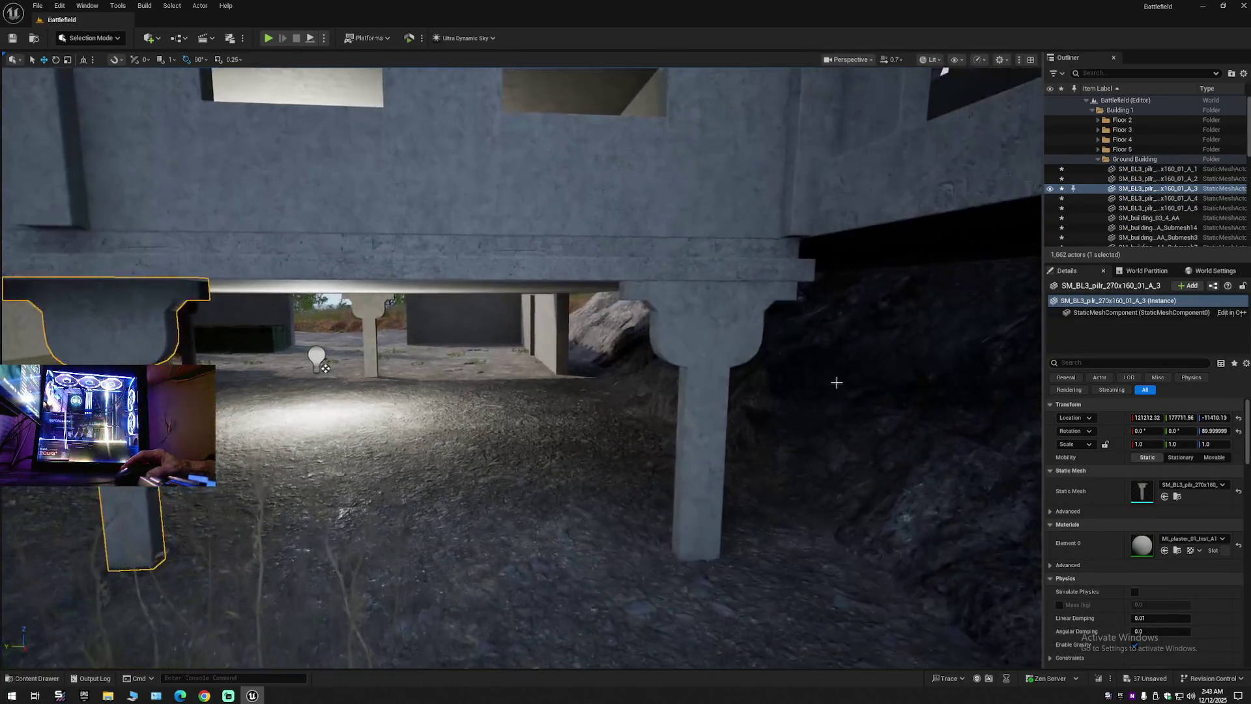
pyautogui.click(728, 331)
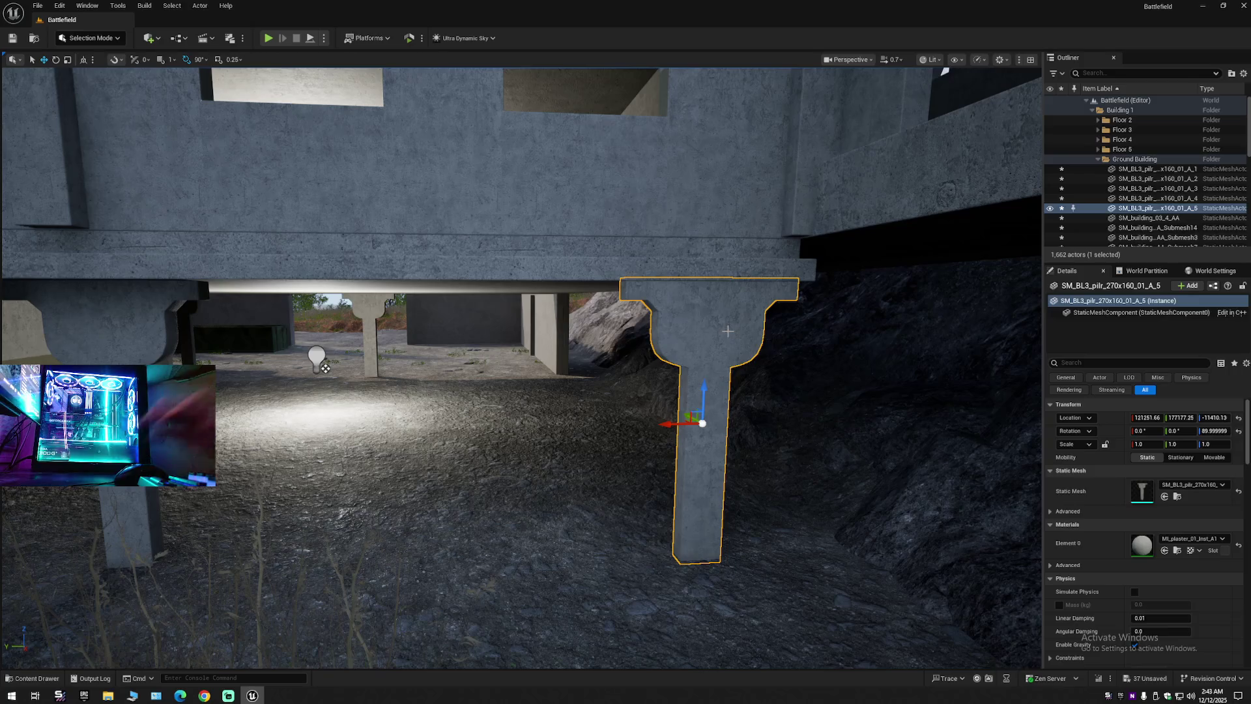
pyautogui.press('Delete')
# Duplicate pillar A_3 along Y, sliding copy A_6 under the slab.
pyautogui.click(1152, 189)
pyautogui.moveTo(91, 449); pyautogui.dragTo(586, 448)
pyautogui.moveTo(664, 477)
pyautogui.mouseDown()
pyautogui.moveTo(638, 485)
pyautogui.moveTo(584, 389)
pyautogui.mouseUp()
pyautogui.scroll(2, 655, 483)
pyautogui.moveTo(737, 412); pyautogui.dragTo(346, 407)
# Inspect the new A_6 pillar beneath the slab from several angles.
pyautogui.click(712, 423)
pyautogui.moveTo(521, 365)
pyautogui.mouseDown()
pyautogui.moveTo(521, 391)
pyautogui.moveTo(521, 338)
pyautogui.moveTo(521, 365)
pyautogui.moveTo(391, 365)
pyautogui.mouseUp()
pyautogui.scroll(1, 521, 365)
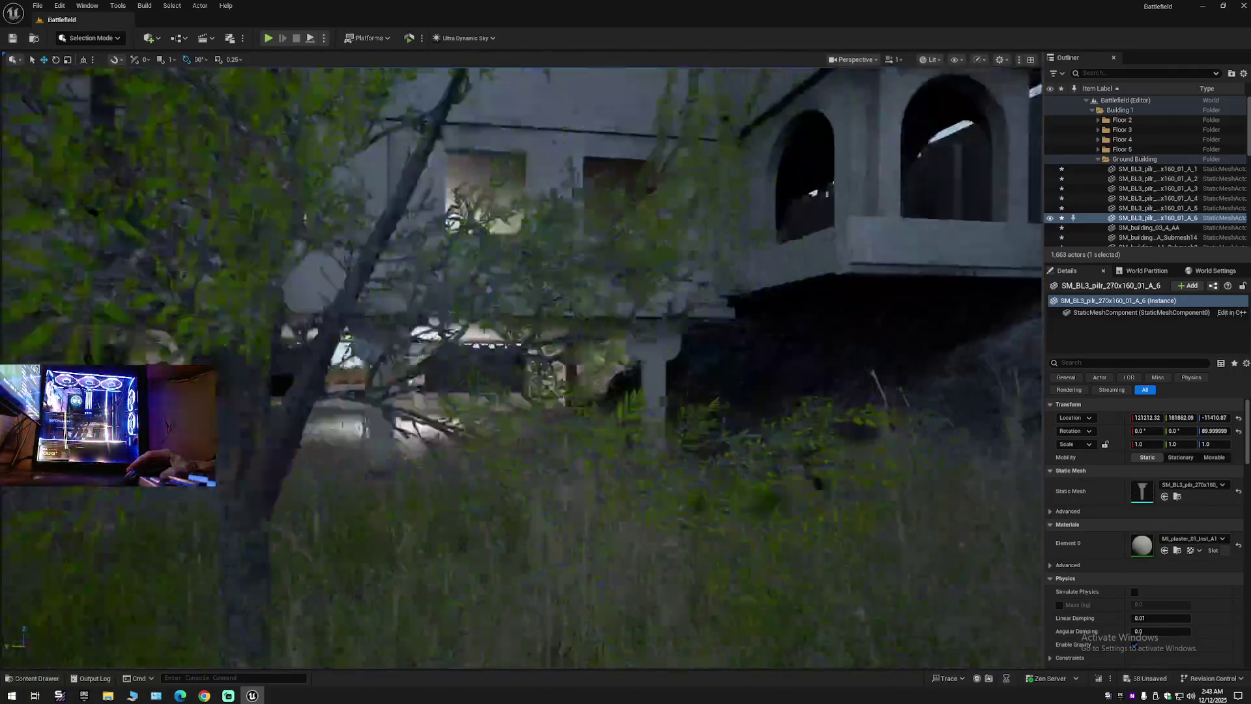
pyautogui.moveTo(259, 427)
pyautogui.mouseDown()
pyautogui.moveTo(246, 495)
pyautogui.moveTo(245, 430)
pyautogui.moveTo(246, 456)
pyautogui.mouseUp()
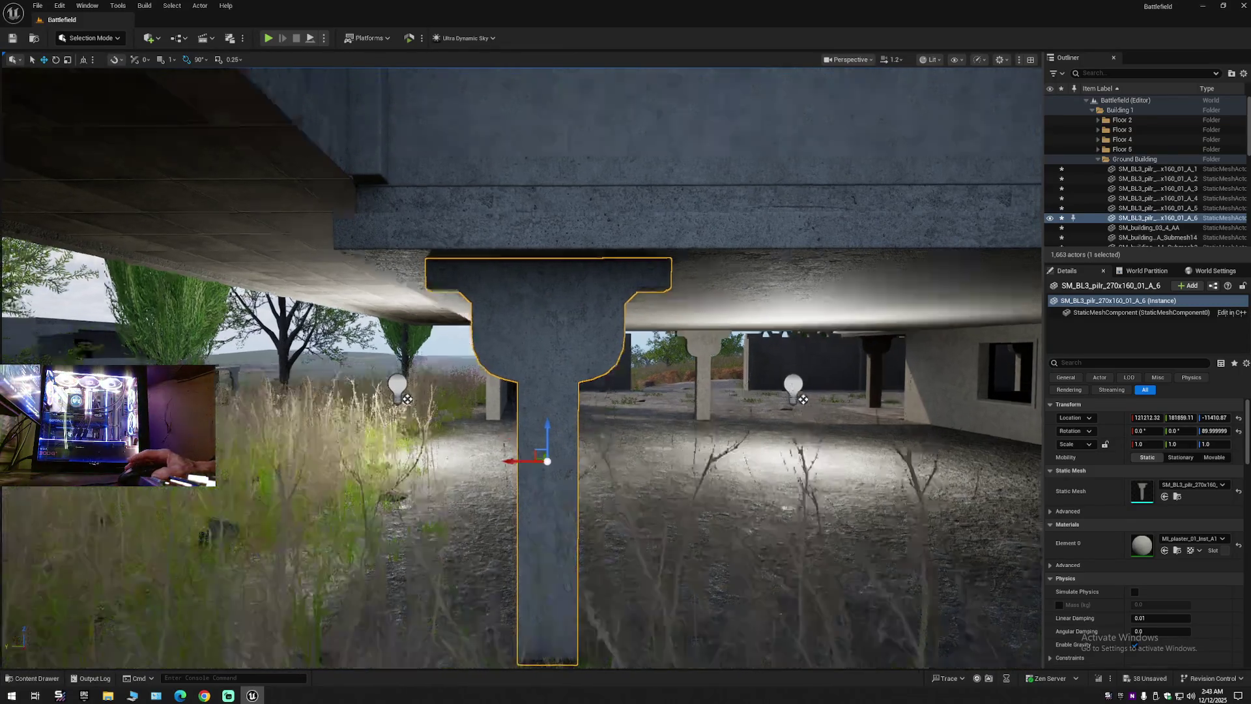
pyautogui.moveTo(246, 456)
pyautogui.mouseDown()
pyautogui.moveTo(245, 424)
pyautogui.moveTo(246, 470)
pyautogui.moveTo(299, 471)
pyautogui.moveTo(195, 470)
pyautogui.moveTo(254, 470)
pyautogui.mouseUp()
pyautogui.moveTo(514, 376)
pyautogui.mouseDown()
pyautogui.moveTo(501, 376)
pyautogui.moveTo(515, 377)
pyautogui.mouseUp()
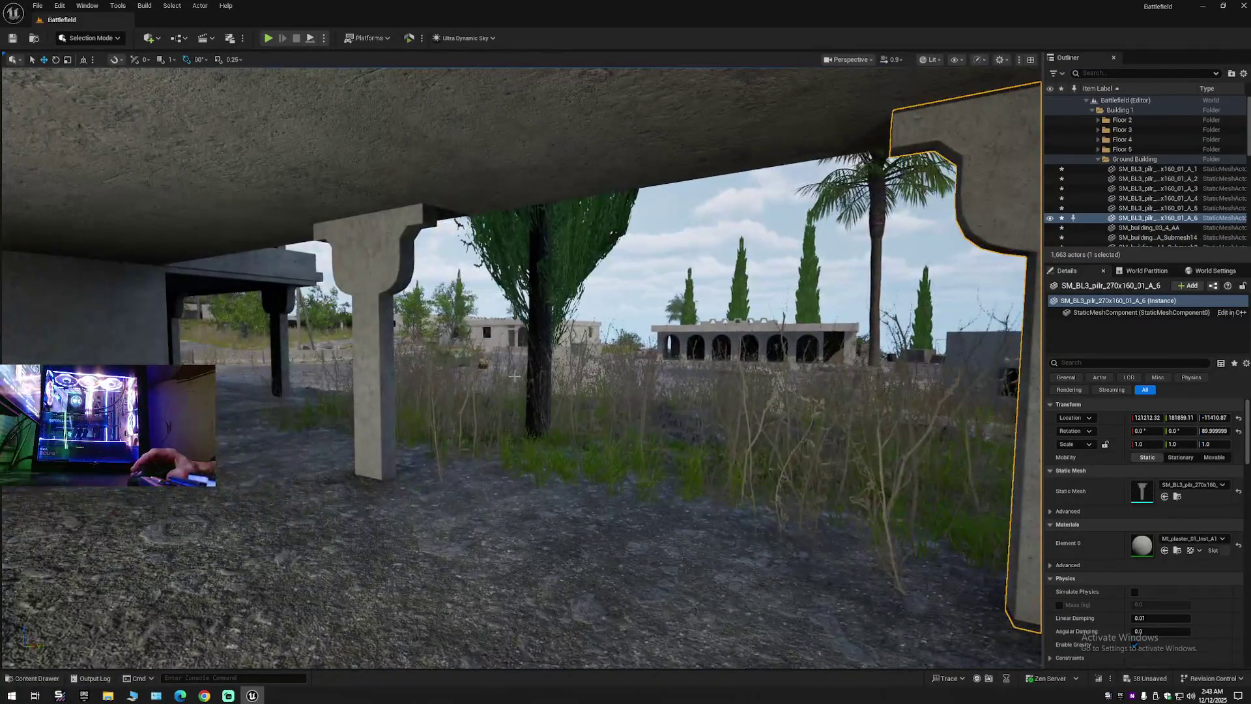
# Select the two extra pillars under the building.
pyautogui.click(376, 275)
pyautogui.moveTo(376, 275); pyautogui.dragTo(306, 275)
pyautogui.moveTo(528, 346); pyautogui.dragTo(528, 312)
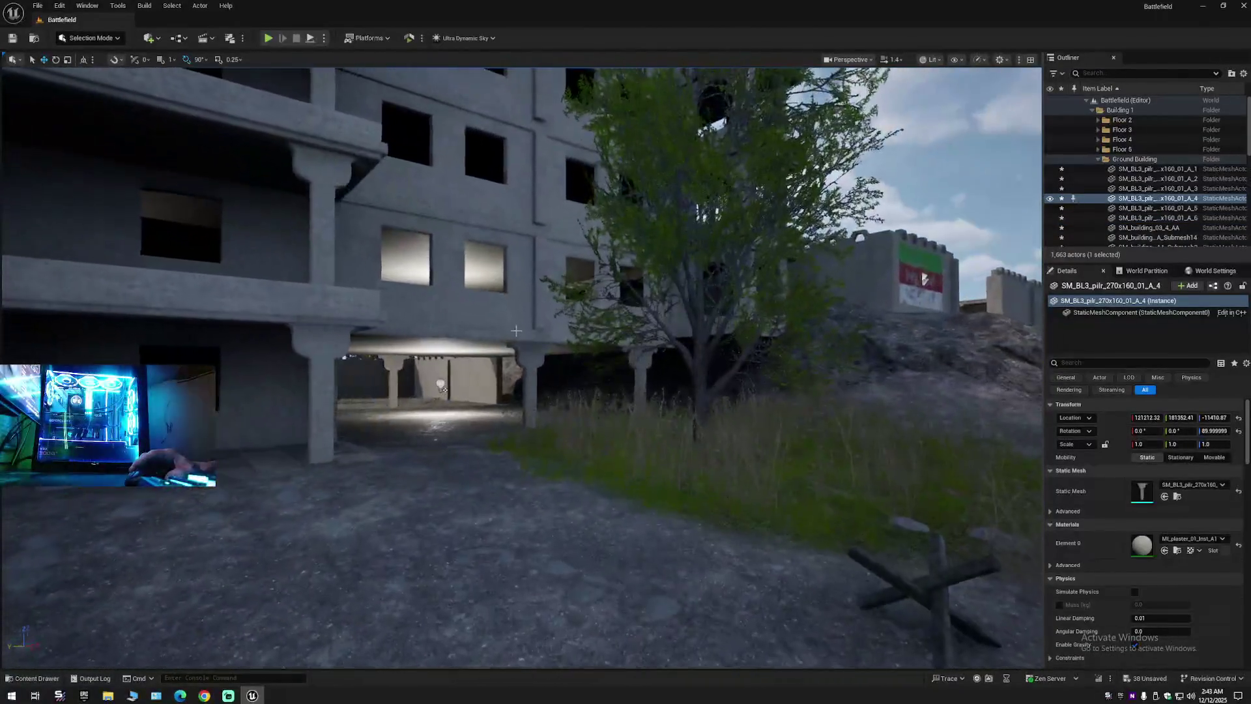
pyautogui.keyDown('ctrl'); pyautogui.click(534, 368); pyautogui.keyUp('ctrl')
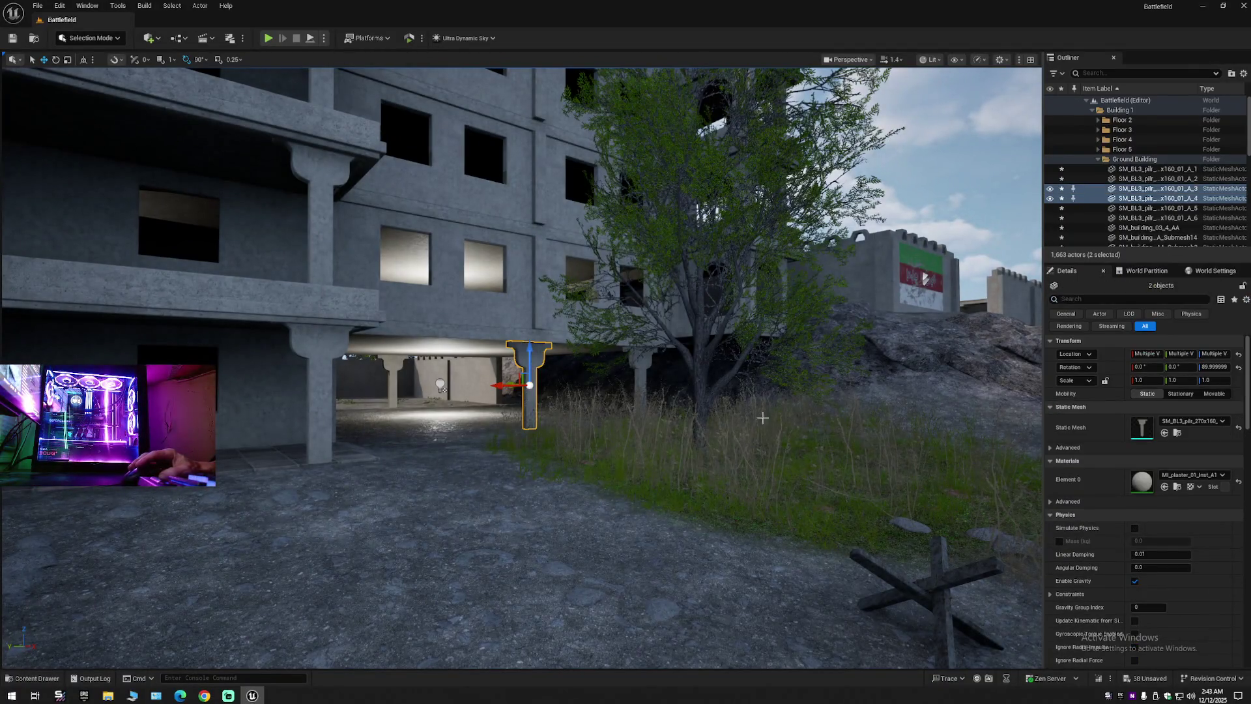
# Hide the two selected pillars and the Foliage folder, collapsing the Outliner tree.
pyautogui.click(1049, 198)
pyautogui.click(1242, 74)
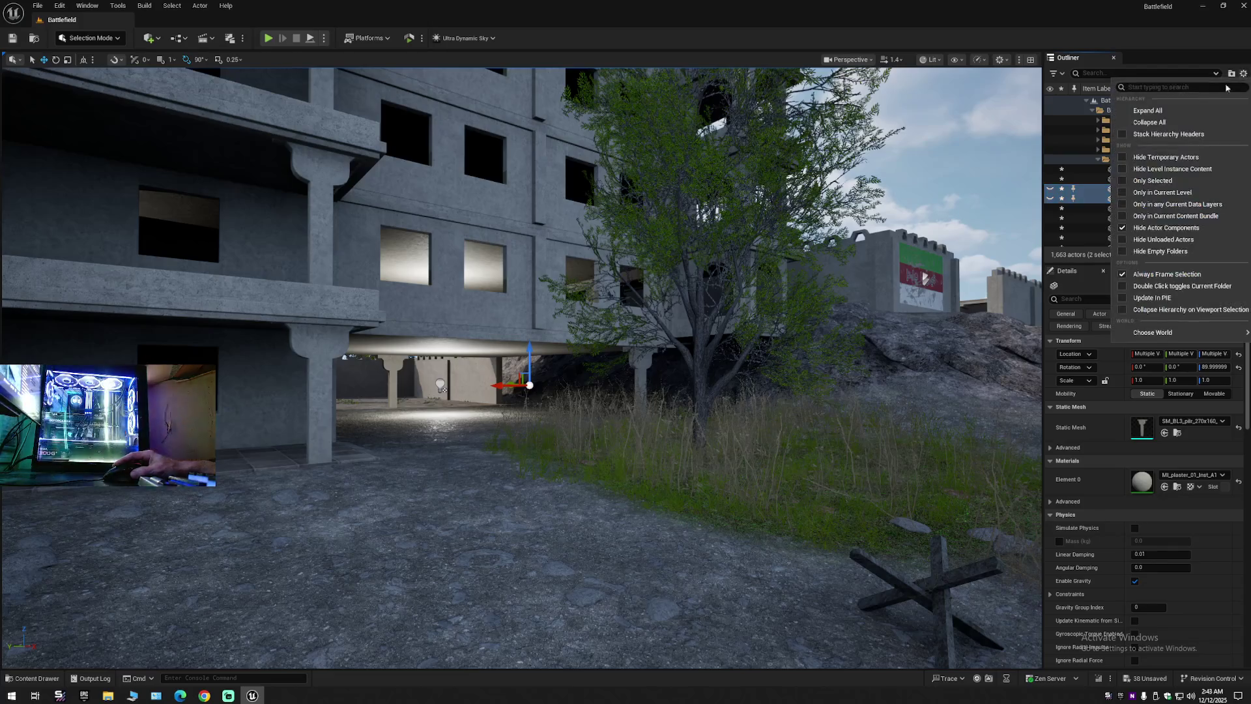
pyautogui.click(1114, 111)
pyautogui.click(1086, 100)
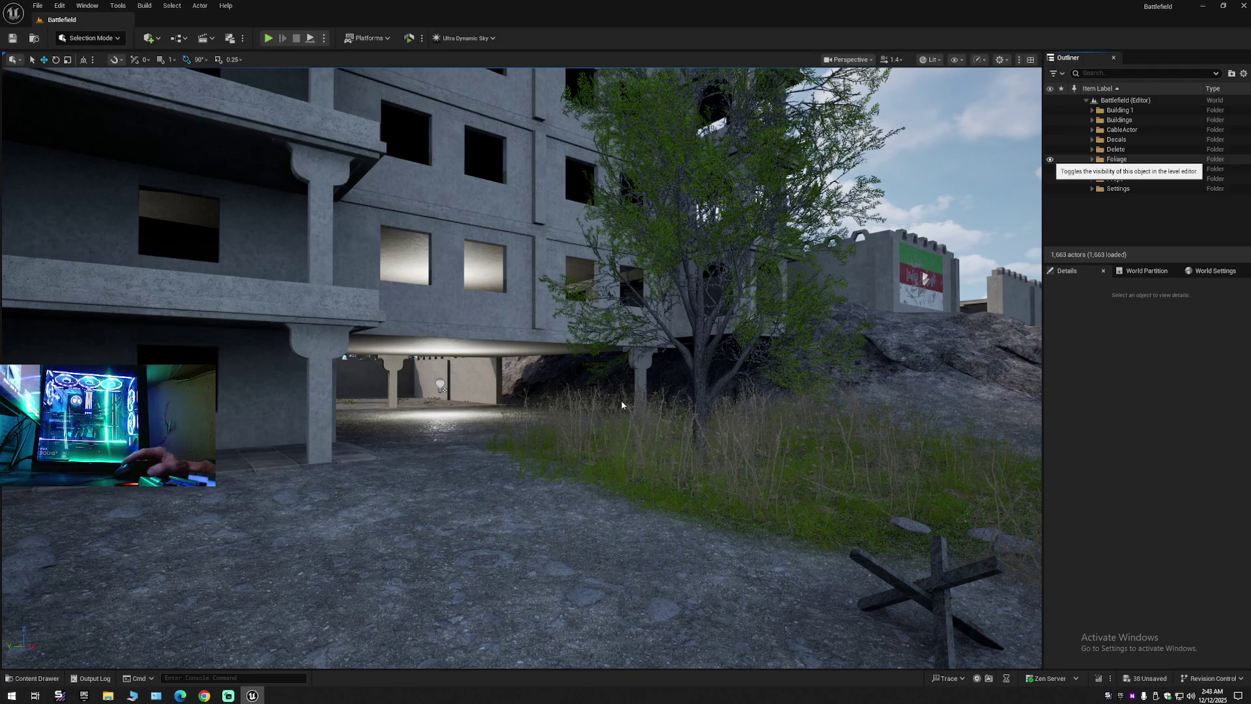
pyautogui.moveTo(625, 406)
pyautogui.mouseDown()
pyautogui.moveTo(456, 312)
pyautogui.moveTo(352, 316)
pyautogui.moveTo(882, 276)
pyautogui.moveTo(923, 206)
pyautogui.moveTo(1021, 238)
pyautogui.moveTo(964, 234)
pyautogui.mouseUp()
# Hide the two leftover pillars under the building.
pyautogui.click(547, 362)
pyautogui.moveTo(547, 362); pyautogui.dragTo(572, 344)
pyautogui.keyDown('ctrl'); pyautogui.click(639, 361); pyautogui.keyUp('ctrl')
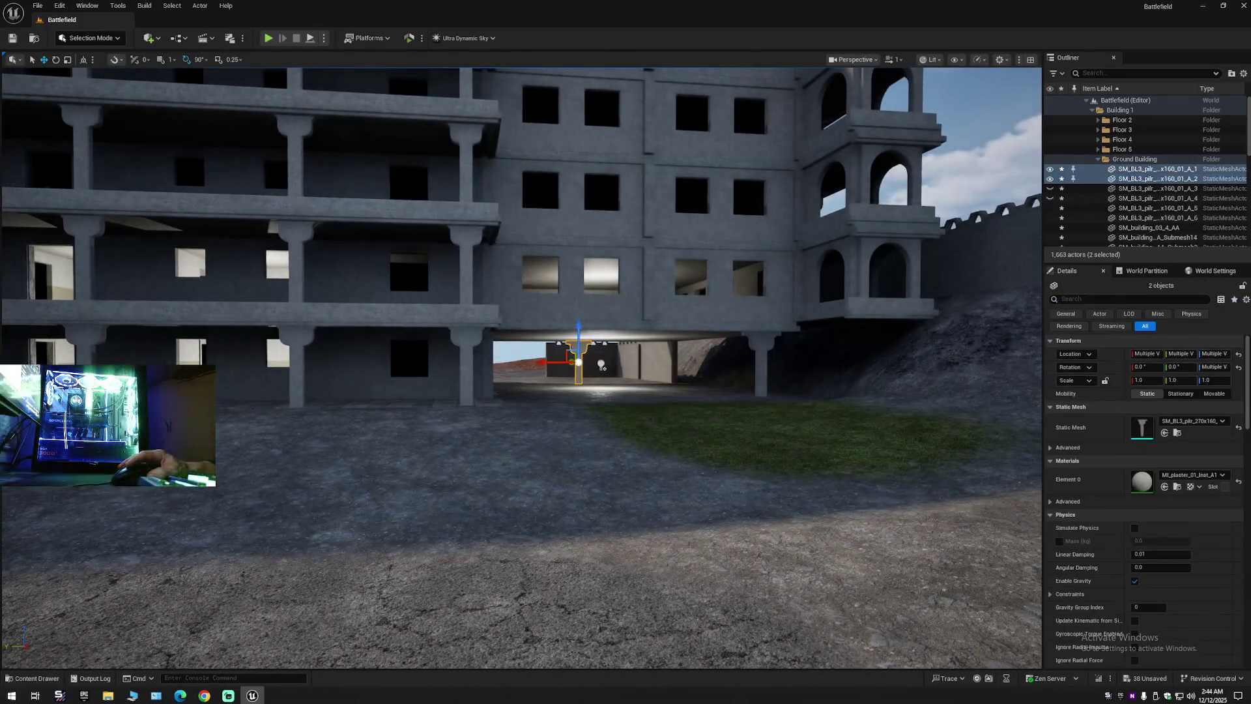
pyautogui.click(1049, 179)
# Collapse the Outliner to top folders and view the building's facade.
pyautogui.moveTo(443, 169); pyautogui.dragTo(469, 196)
pyautogui.click(1243, 73)
pyautogui.click(1108, 162)
pyautogui.press('Escape')
pyautogui.moveTo(732, 311); pyautogui.dragTo(556, 301)
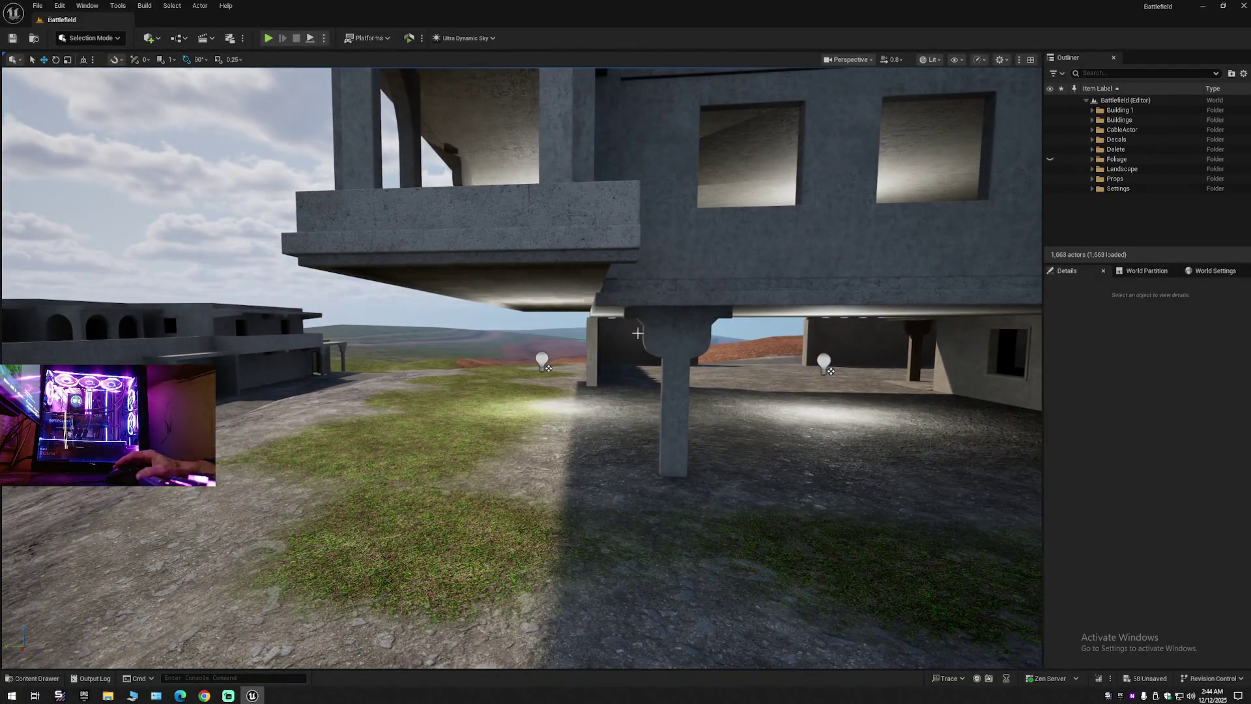
pyautogui.moveTo(573, 449)
pyautogui.mouseDown()
pyautogui.moveTo(542, 464)
pyautogui.moveTo(542, 450)
pyautogui.moveTo(590, 448)
pyautogui.mouseUp()
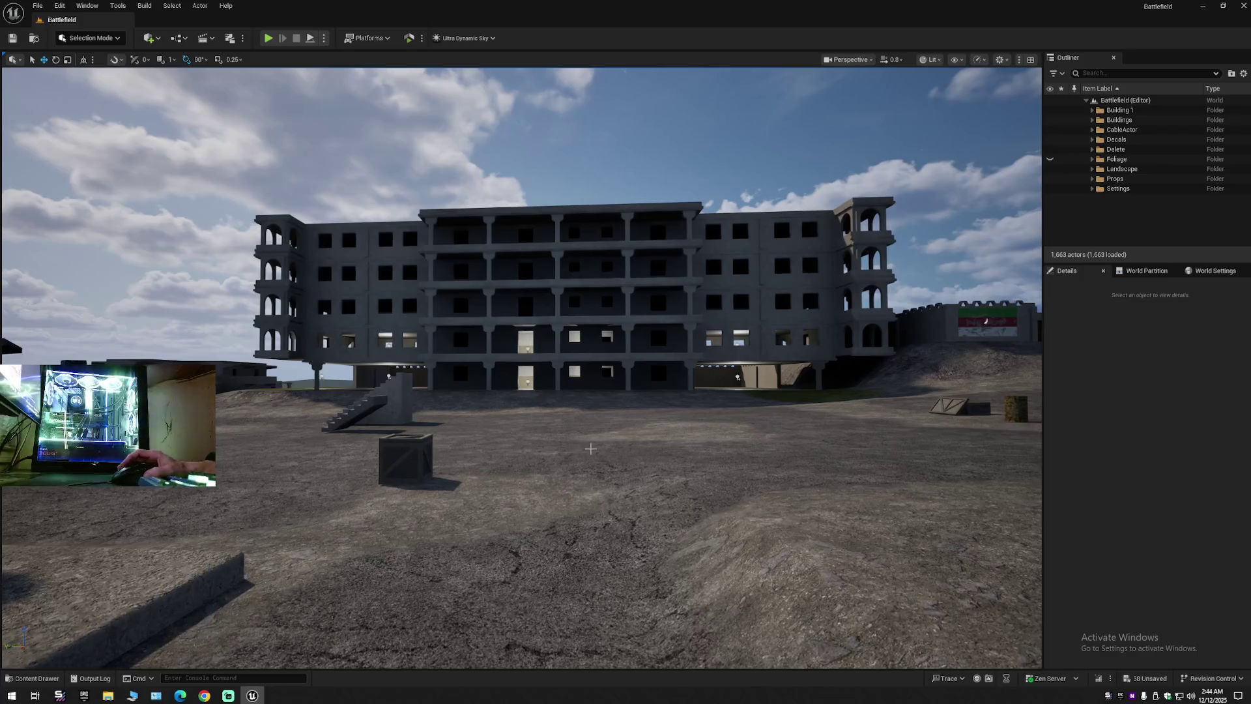
# Save the level, then use File > Save All to clear the 2 unsaved items.
pyautogui.click(1243, 73)
pyautogui.click(1134, 121)
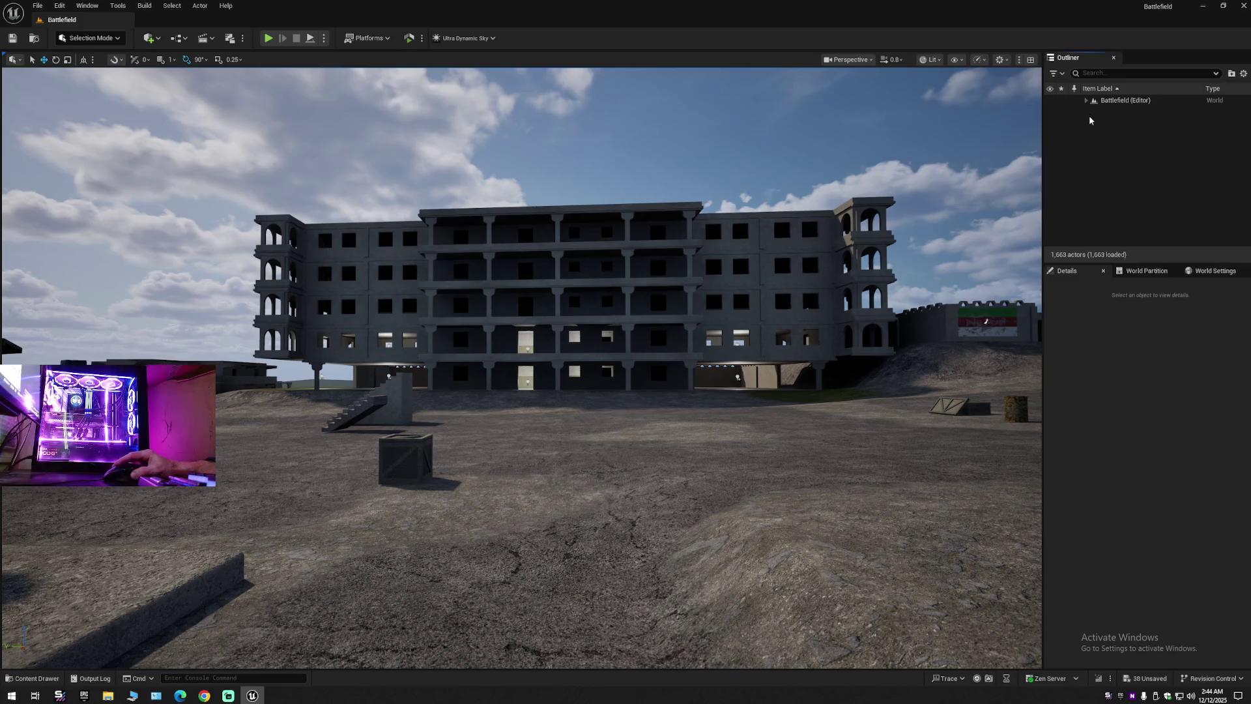
pyautogui.click(13, 39)
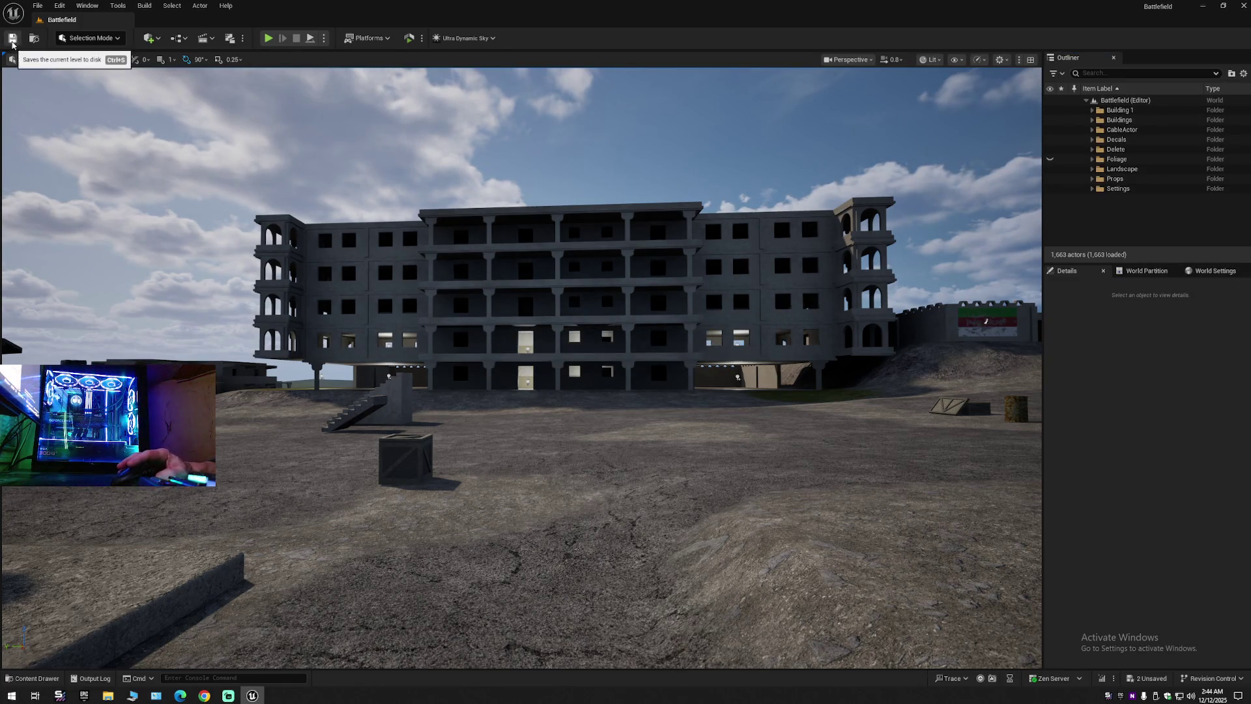
pyautogui.click(38, 6)
pyautogui.click(54, 124)
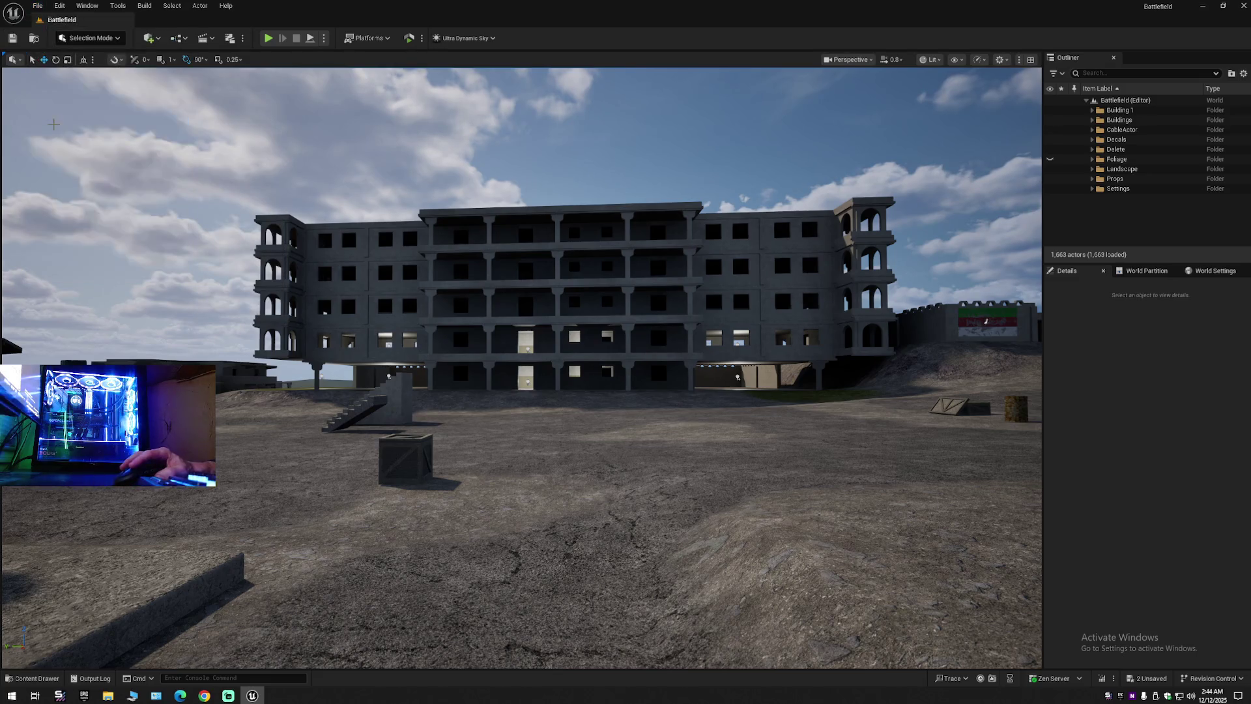
pyautogui.click(38, 6)
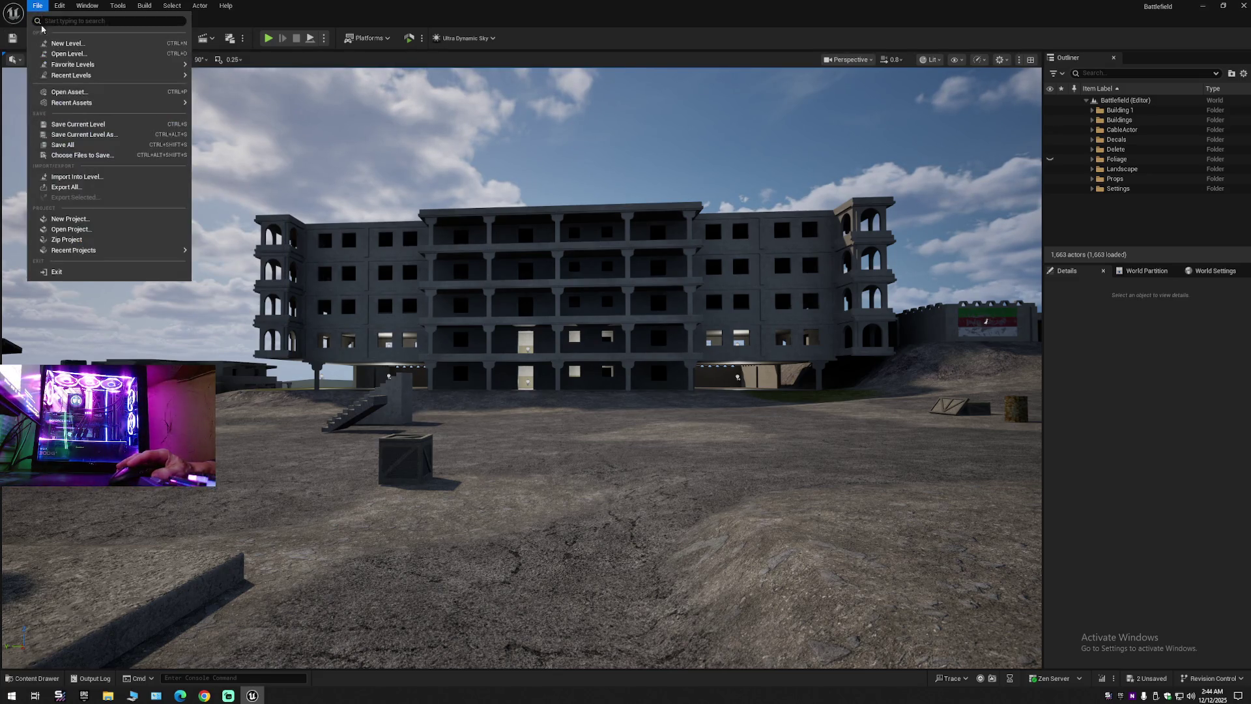
pyautogui.click(72, 139)
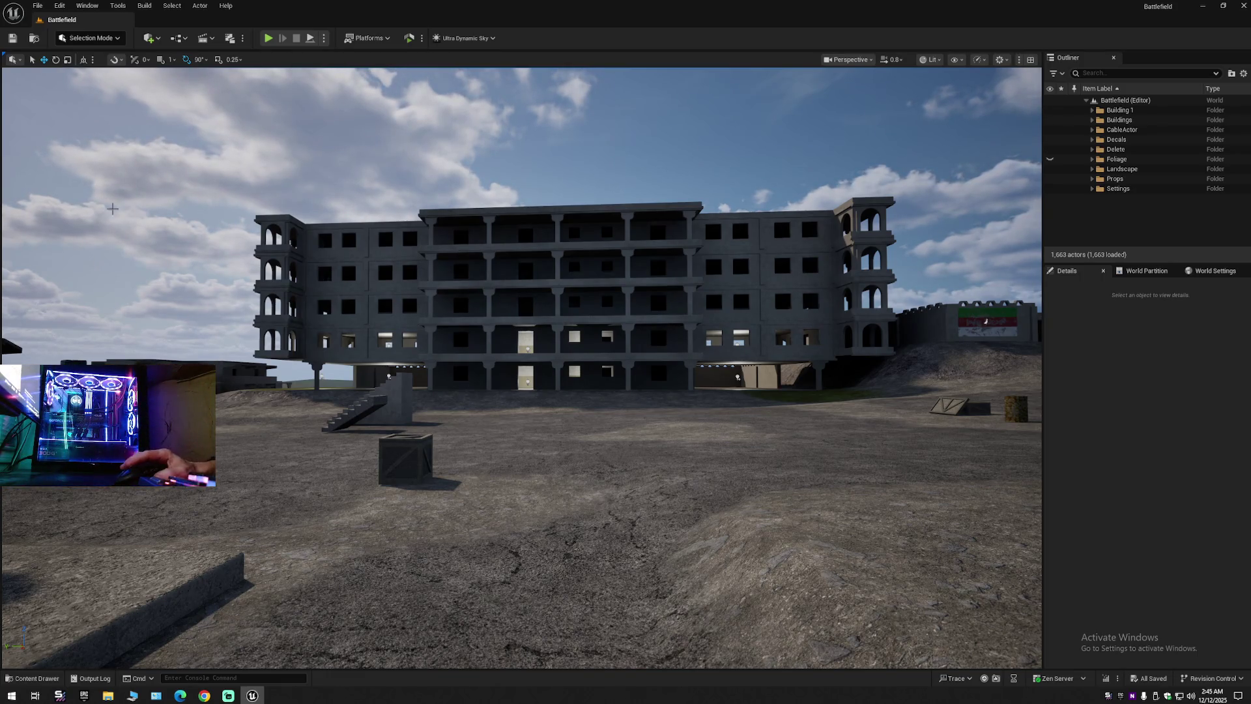
# Hide duplicate pillars A_5 and A_6 under the slab.
pyautogui.moveTo(360, 321); pyautogui.dragTo(325, 290)
pyautogui.click(682, 294)
pyautogui.moveTo(682, 294); pyautogui.dragTo(782, 287)
pyautogui.moveTo(583, 381)
pyautogui.mouseDown()
pyautogui.moveTo(564, 351)
pyautogui.moveTo(584, 381)
pyautogui.mouseUp()
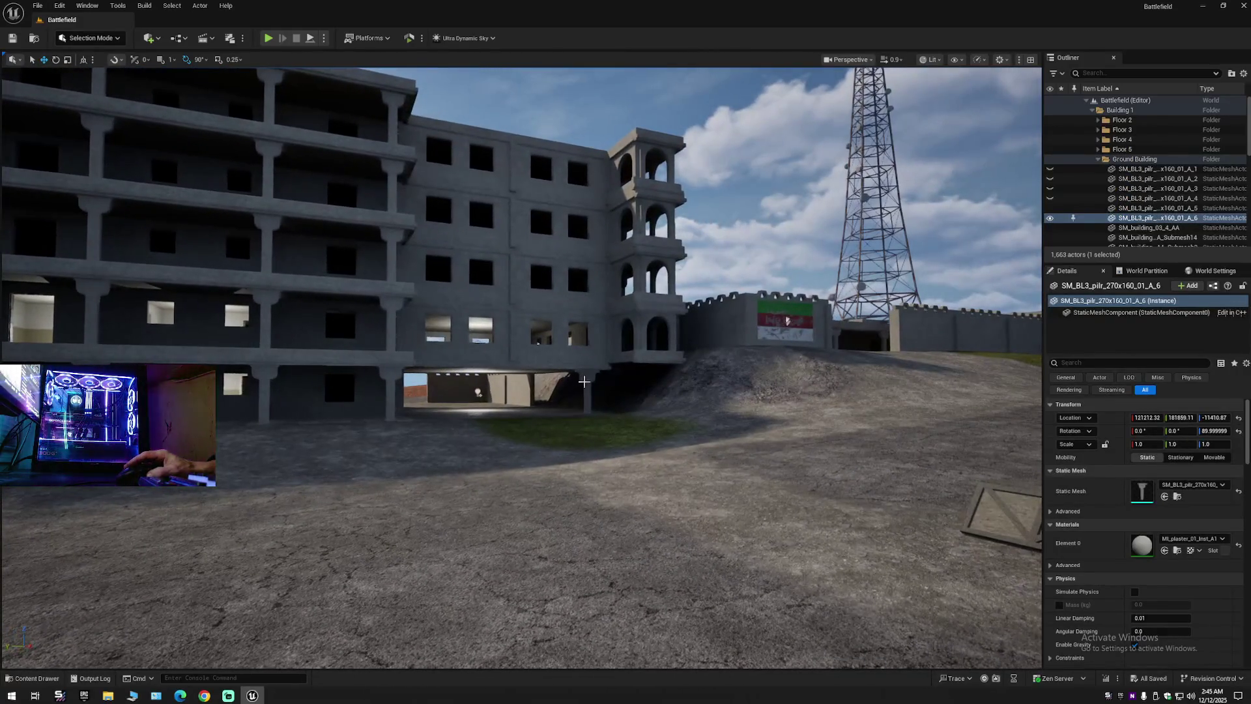
pyautogui.keyDown('ctrl'); pyautogui.click(586, 390); pyautogui.keyUp('ctrl')
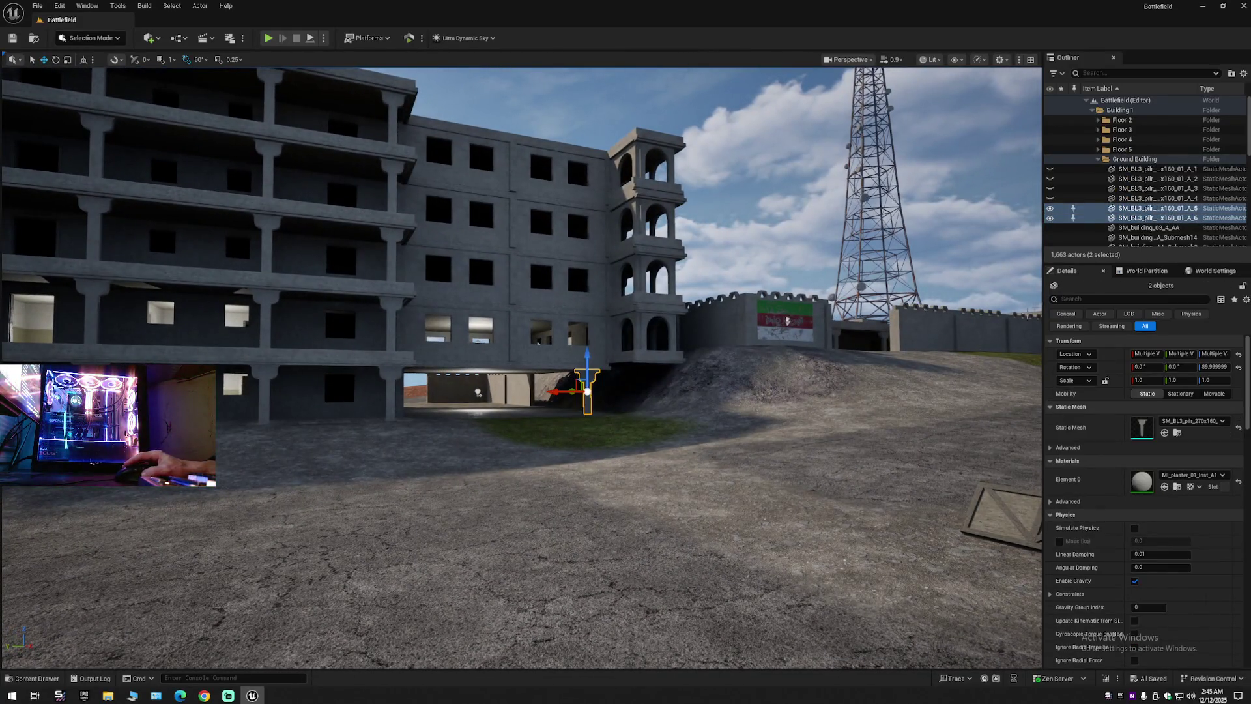
pyautogui.click(1049, 208)
# Collapse and re-expand the Outliner, then view the building from its left side.
pyautogui.rightClick(1087, 98)
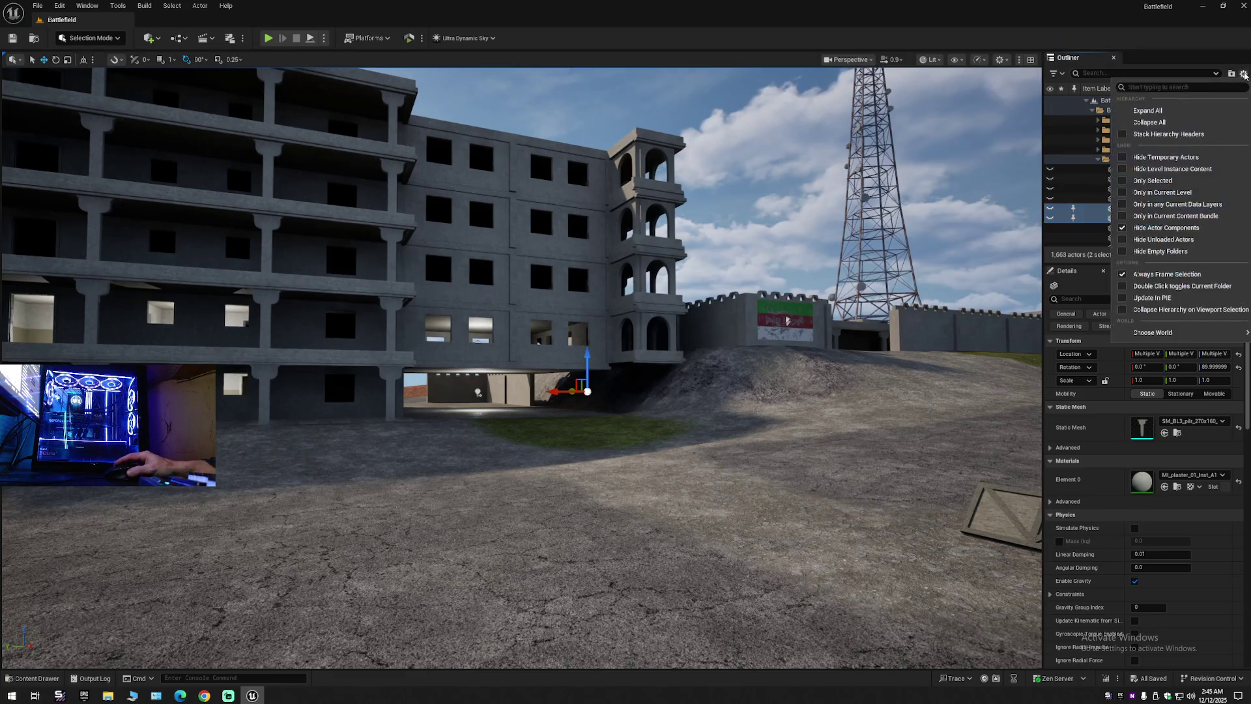
pyautogui.click(1087, 120)
pyautogui.click(1085, 100)
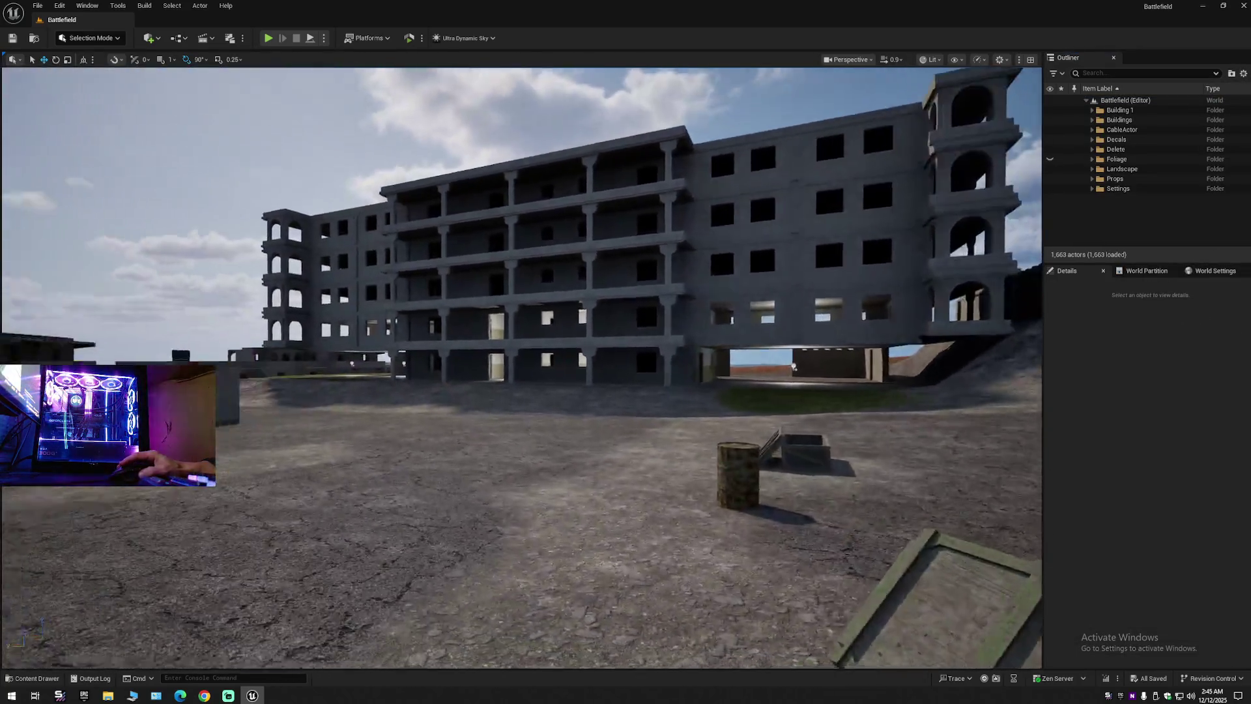
pyautogui.moveTo(793, 367); pyautogui.dragTo(548, 343)
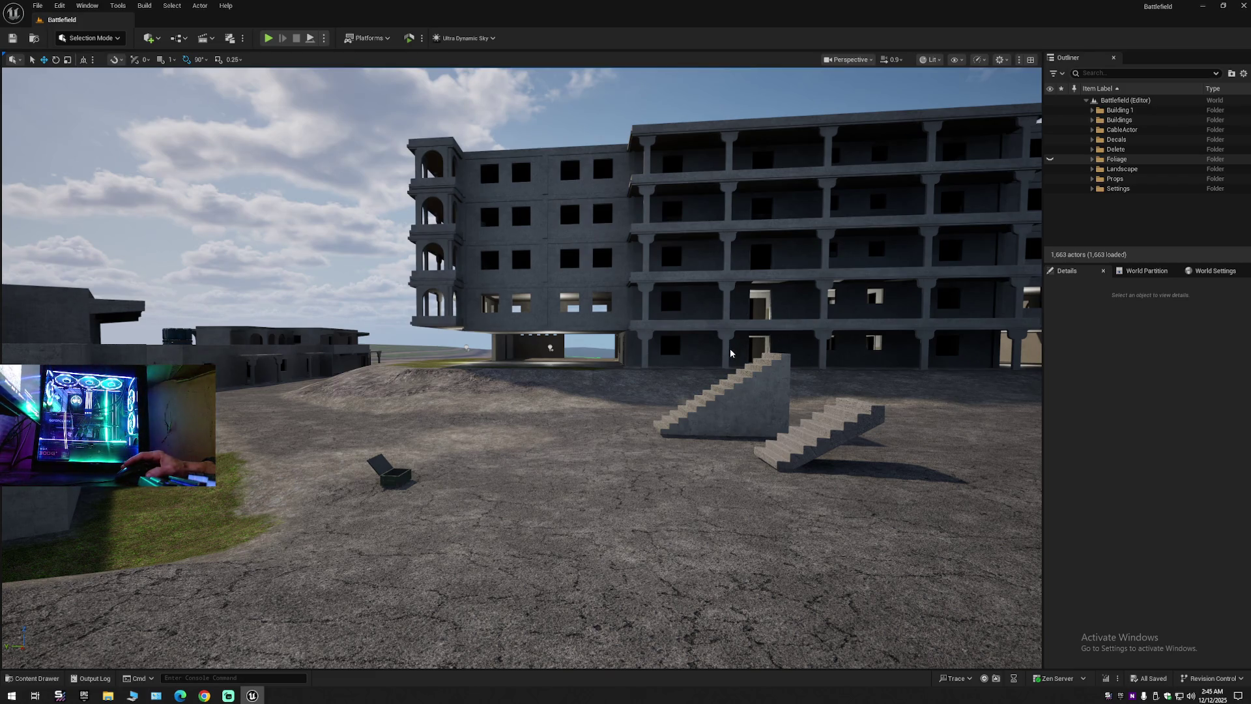
pyautogui.moveTo(730, 352); pyautogui.dragTo(958, 365)
pyautogui.scroll(-1, 827, 361)
pyautogui.scroll(1, 866, 362)
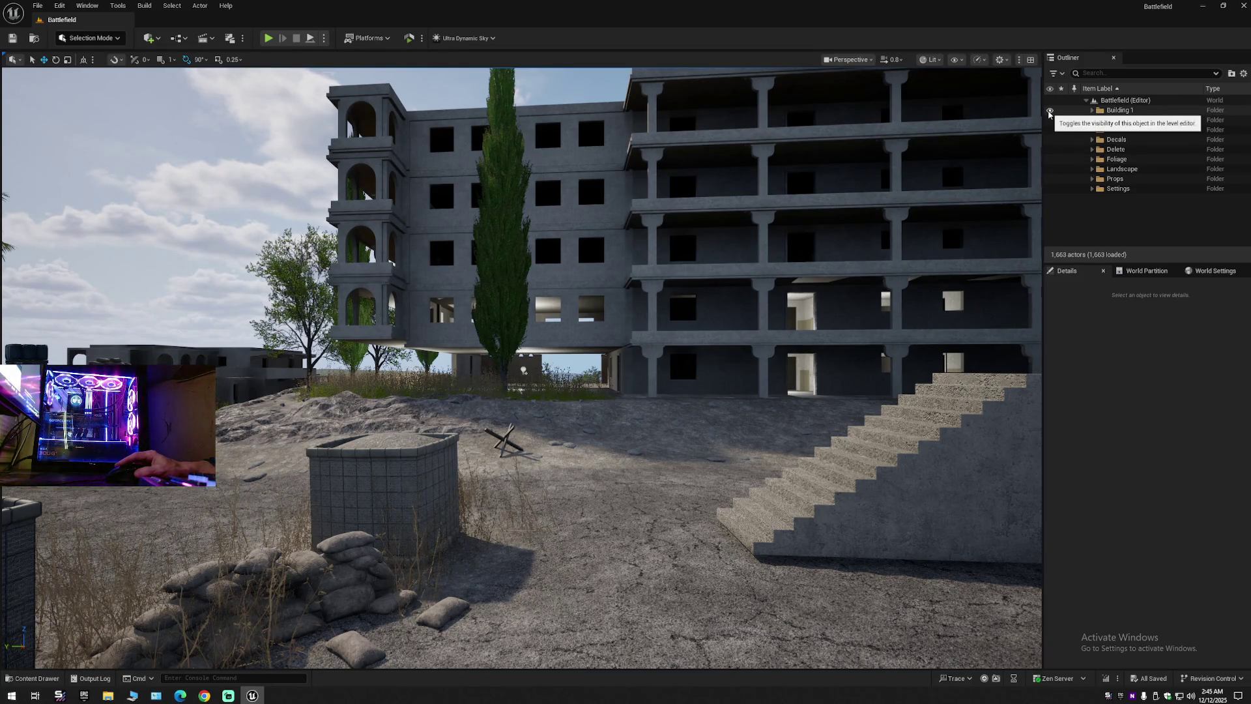
# Briefly hide and reshow Building 1 to check beneath it, then select a pillar.
pyautogui.click(1050, 110)
pyautogui.click(1049, 110)
pyautogui.moveTo(652, 335)
pyautogui.mouseDown()
pyautogui.moveTo(554, 367)
pyautogui.moveTo(650, 363)
pyautogui.mouseUp()
pyautogui.click(554, 367)
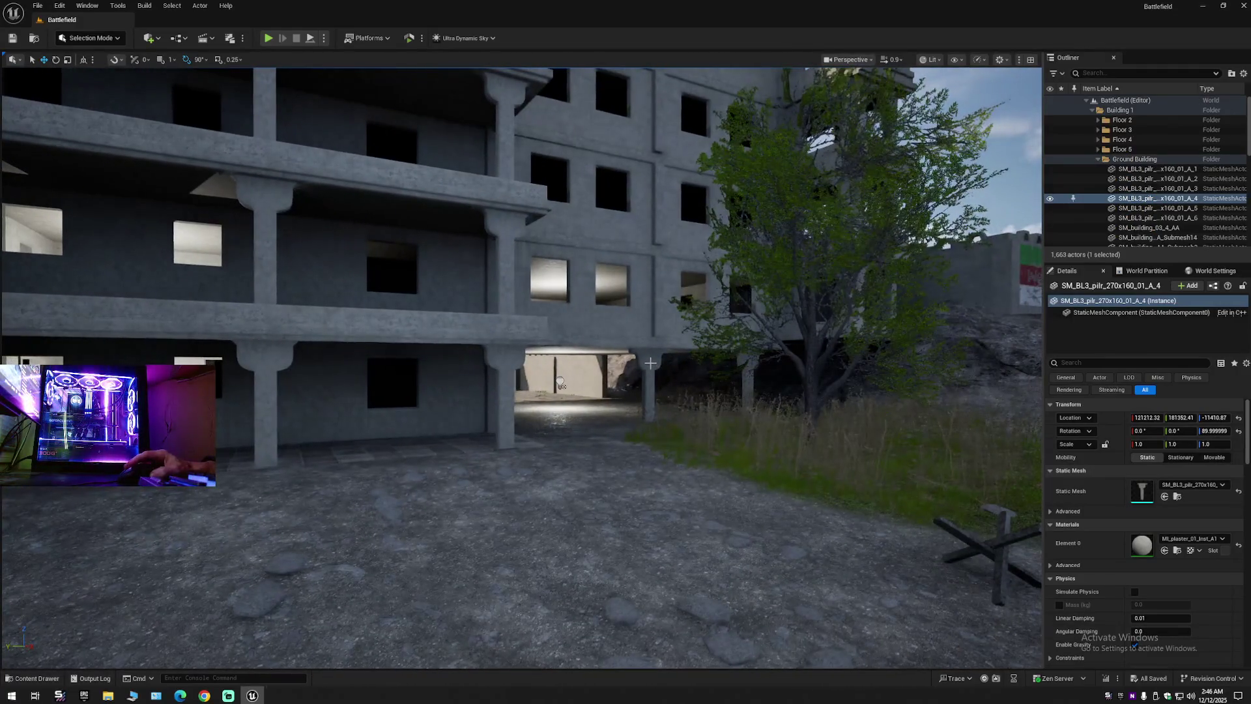
# Delete the selected pillars A_3 and A_4.
pyautogui.keyDown('ctrl'); pyautogui.click(651, 369); pyautogui.keyUp('ctrl')
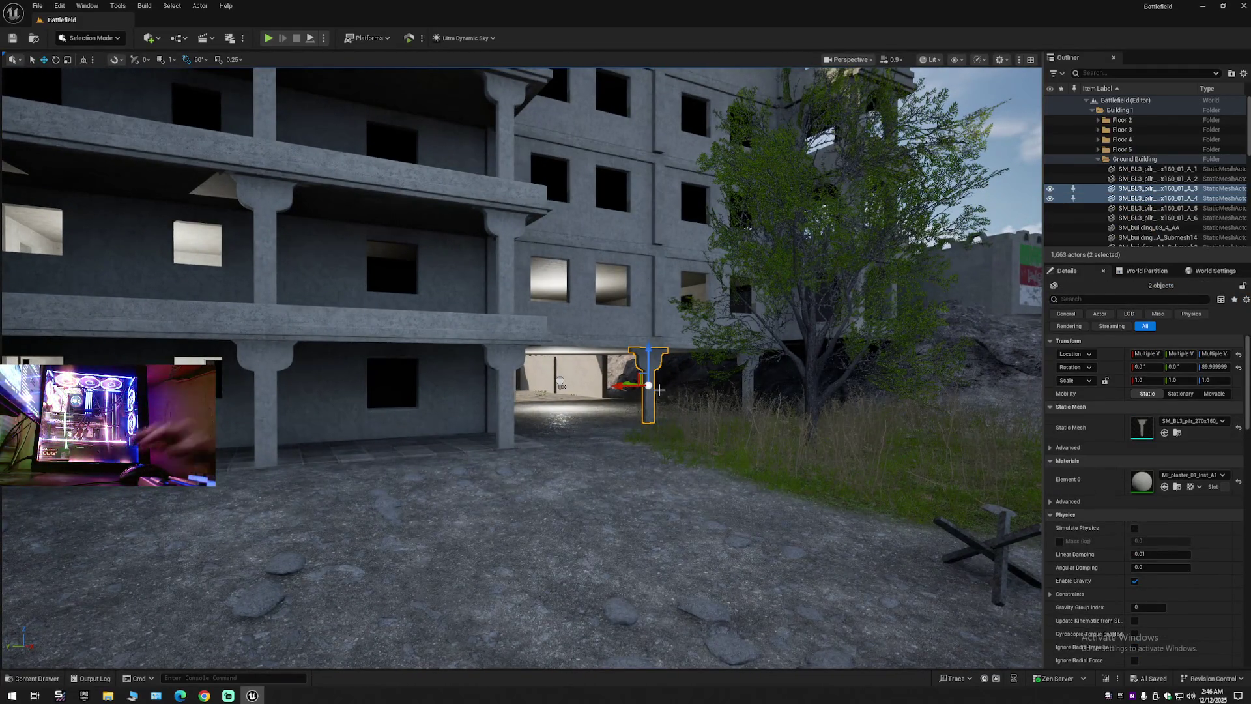
pyautogui.press('Delete')
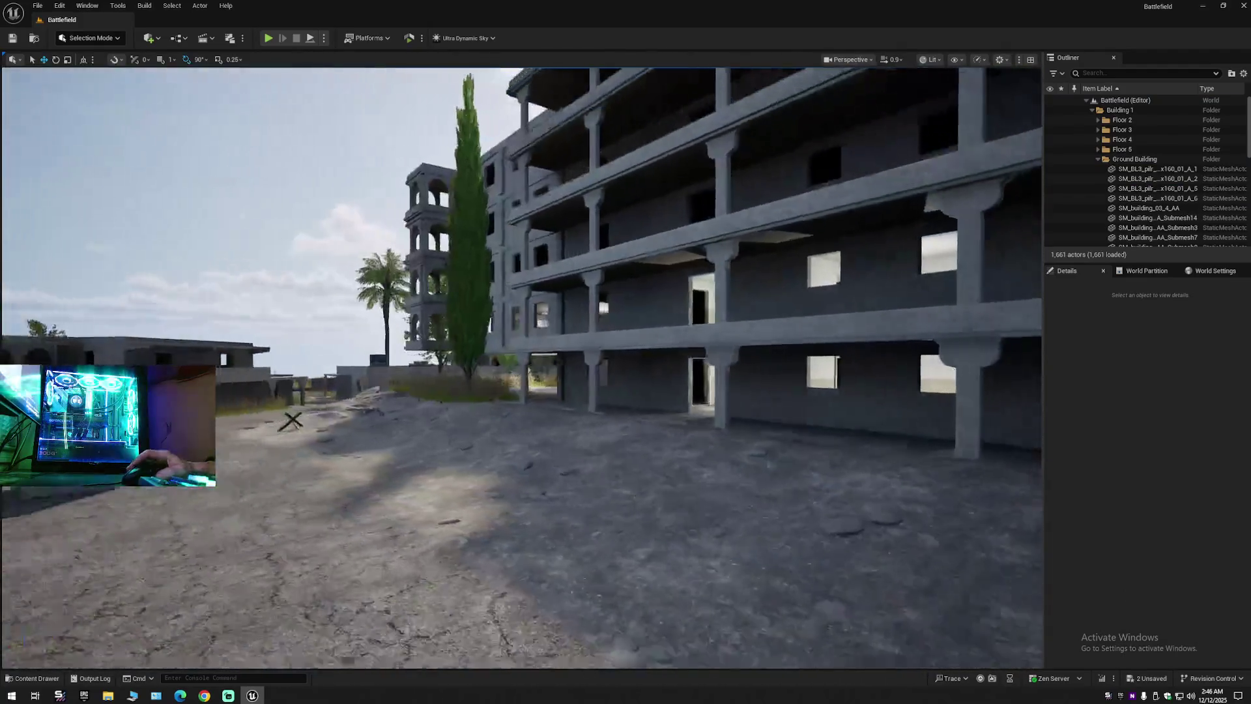
pyautogui.moveTo(521, 364)
pyautogui.mouseDown()
pyautogui.moveTo(417, 365)
pyautogui.moveTo(540, 365)
pyautogui.moveTo(515, 365)
pyautogui.moveTo(514, 286)
pyautogui.moveTo(456, 293)
pyautogui.moveTo(495, 297)
pyautogui.moveTo(639, 369)
pyautogui.moveTo(573, 375)
pyautogui.moveTo(625, 371)
pyautogui.moveTo(601, 372)
pyautogui.mouseUp()
# Delete pillars A_1 and A_2, leaving 1,659 actors, and view the building front.
pyautogui.click(601, 366)
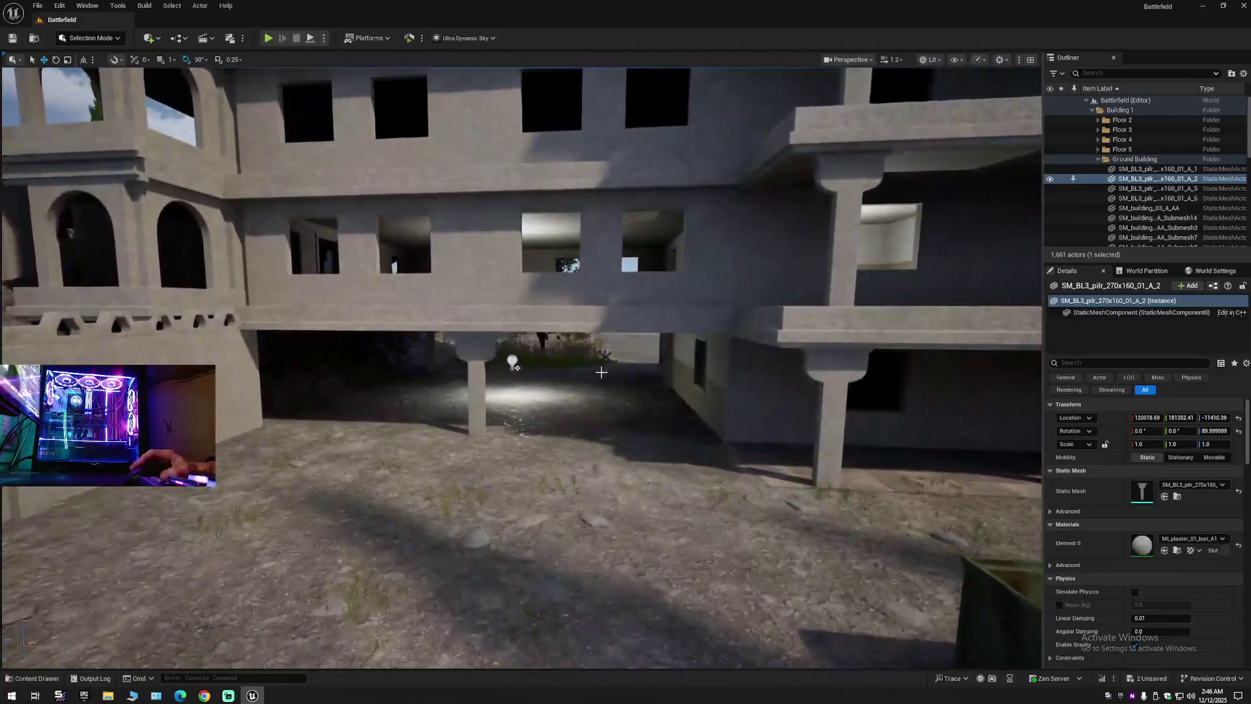
pyautogui.keyDown('ctrl'); pyautogui.click(474, 347); pyautogui.keyUp('ctrl')
pyautogui.press('Delete')
pyautogui.moveTo(575, 419)
pyautogui.mouseDown()
pyautogui.moveTo(554, 488)
pyautogui.moveTo(566, 391)
pyautogui.moveTo(479, 365)
pyautogui.moveTo(528, 358)
pyautogui.moveTo(477, 358)
pyautogui.moveTo(556, 352)
pyautogui.mouseUp()
pyautogui.scroll(-1, 517, 364)
pyautogui.scroll(1, 495, 365)
pyautogui.scroll(-1, 478, 358)
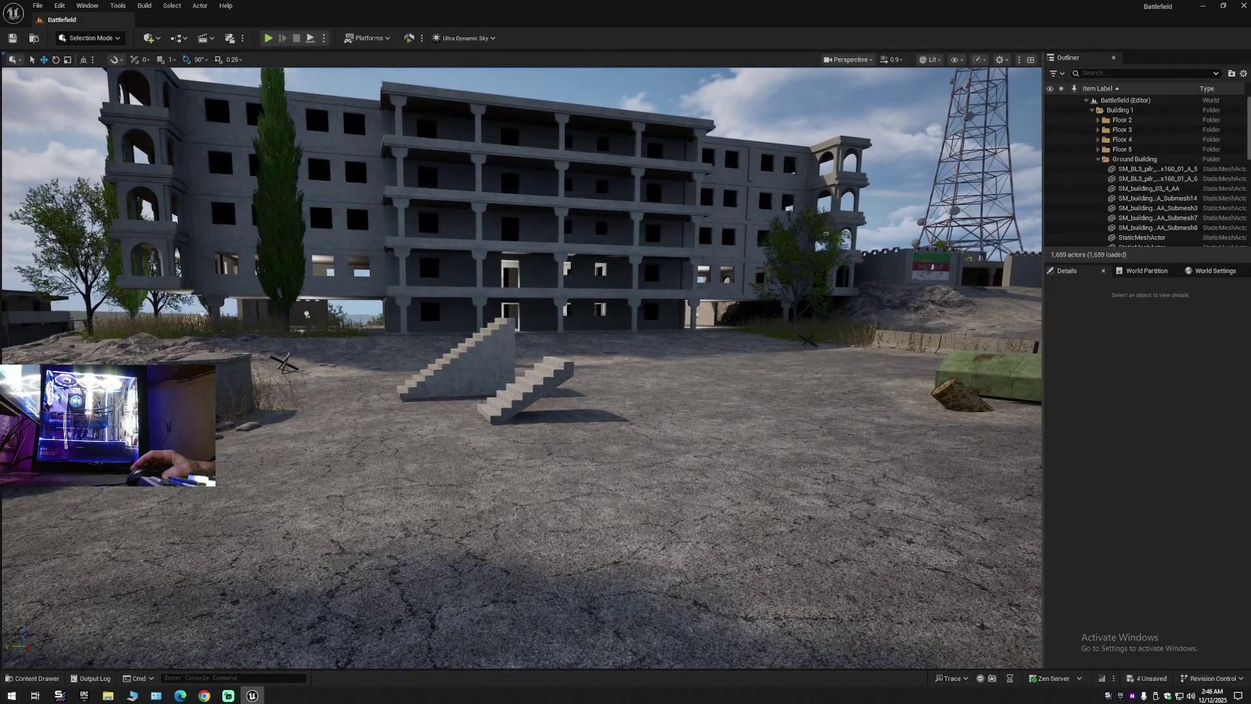
pyautogui.moveTo(557, 352)
pyautogui.mouseDown()
pyautogui.moveTo(544, 351)
pyautogui.moveTo(813, 269)
pyautogui.mouseUp()
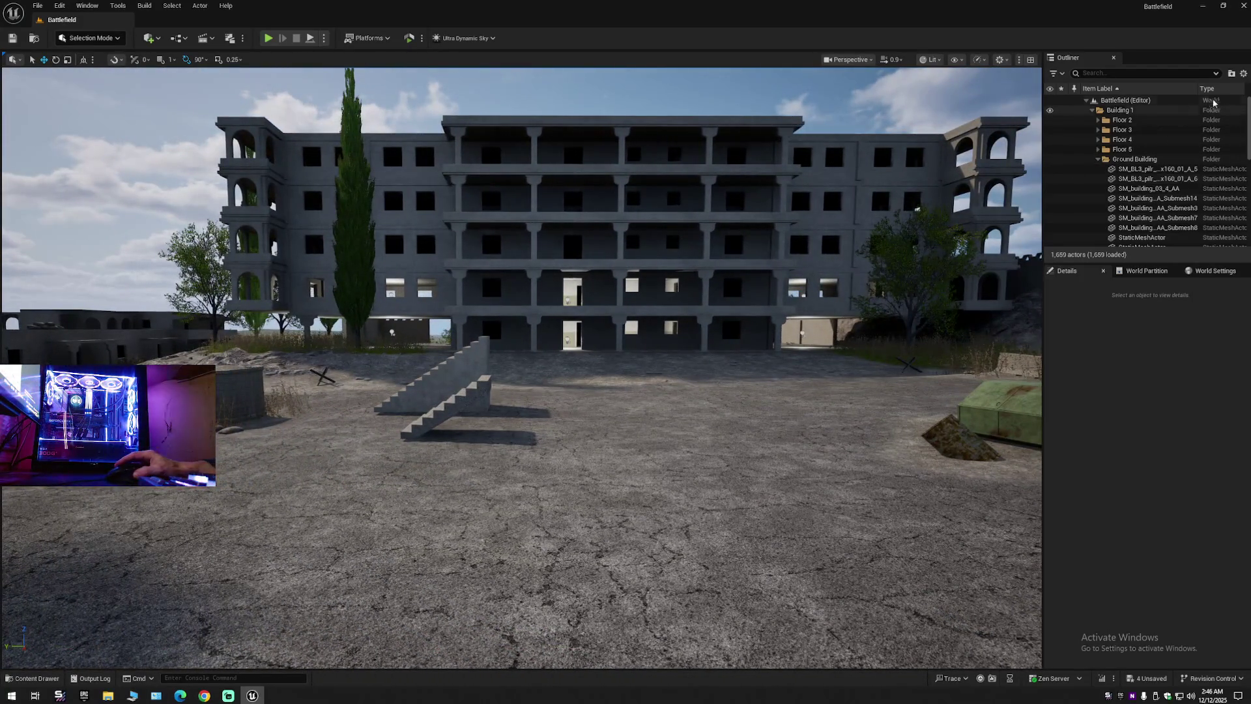
# Collapse the Outliner to top folders, then Save Current Level and Save All.
pyautogui.click(1243, 73)
pyautogui.click(1179, 124)
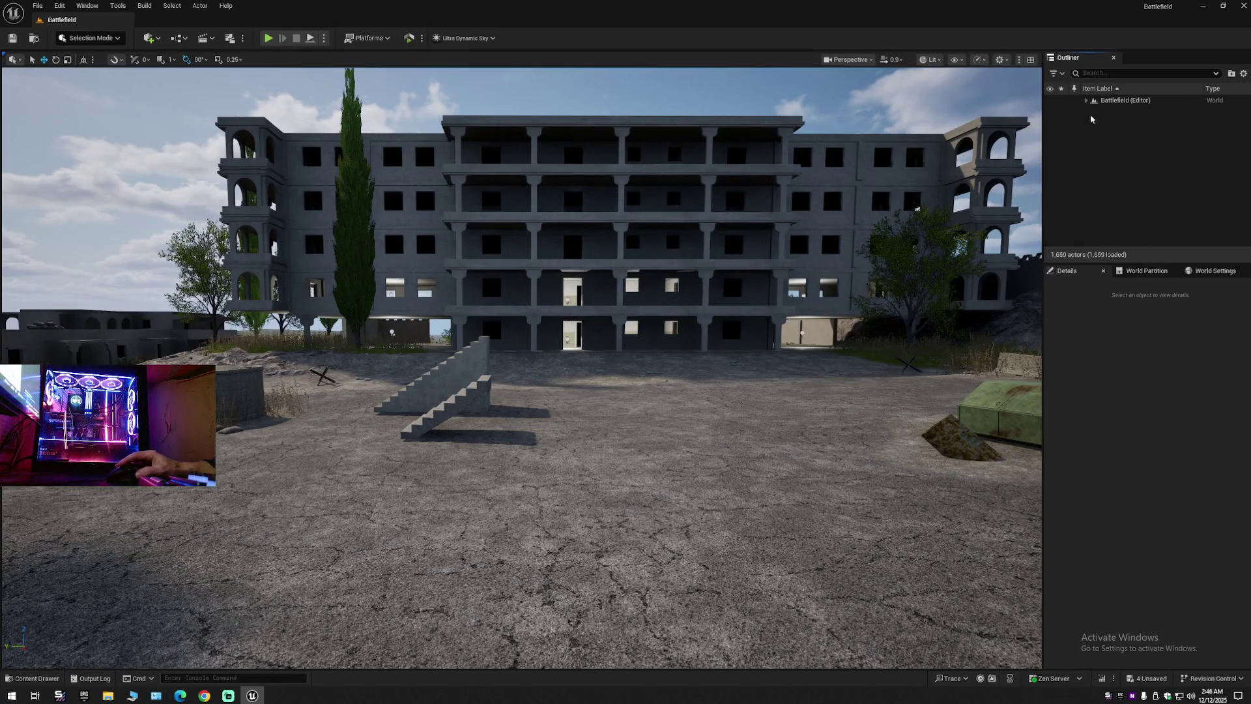
pyautogui.click(11, 37)
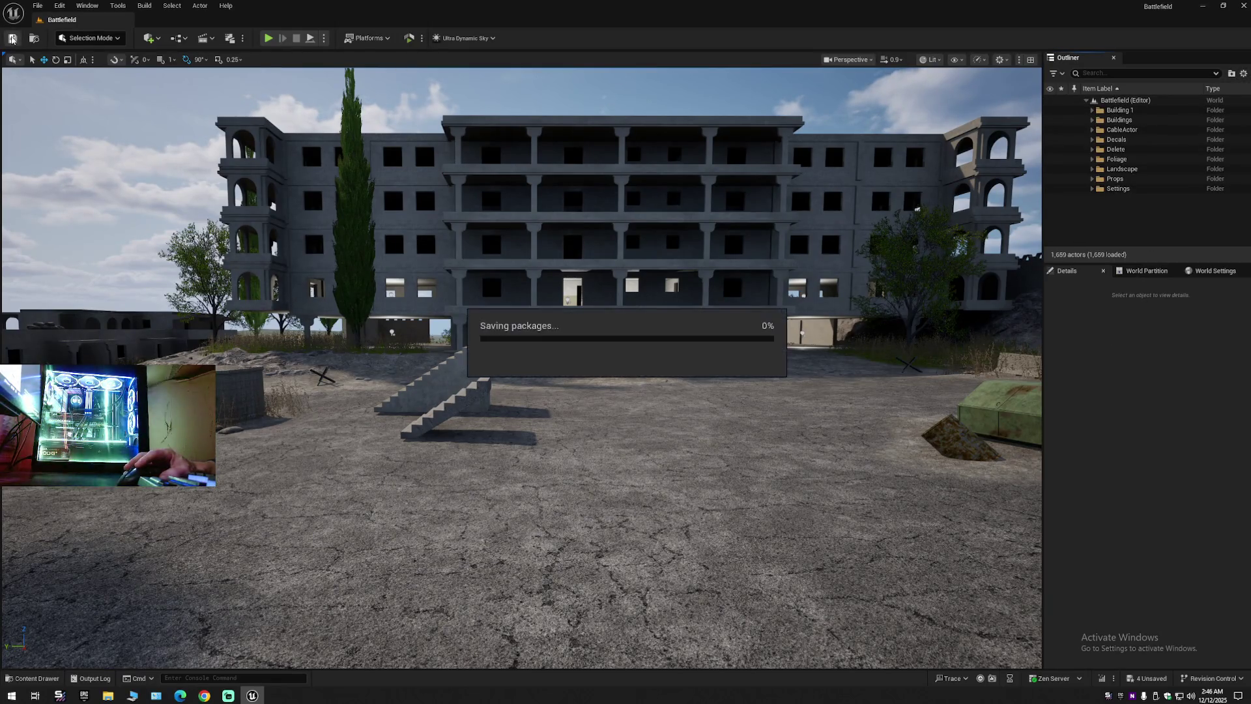
pyautogui.click(37, 5)
pyautogui.click(60, 124)
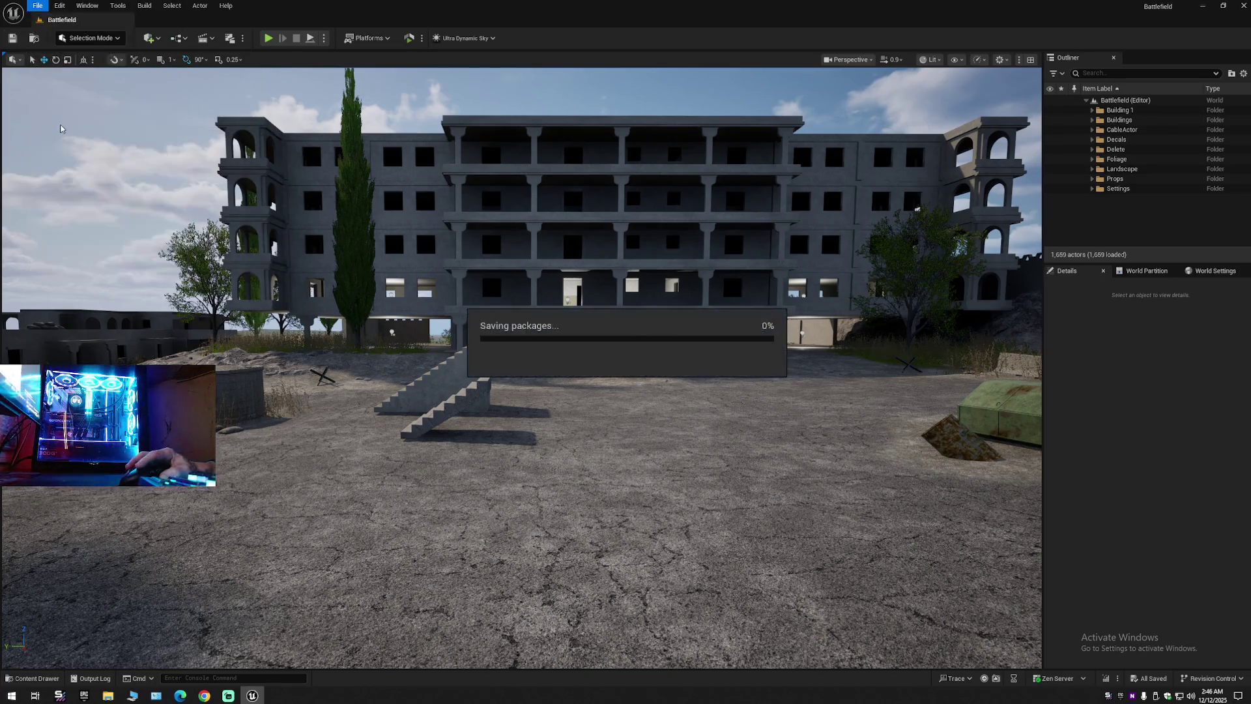
pyautogui.click(37, 6)
pyautogui.click(64, 146)
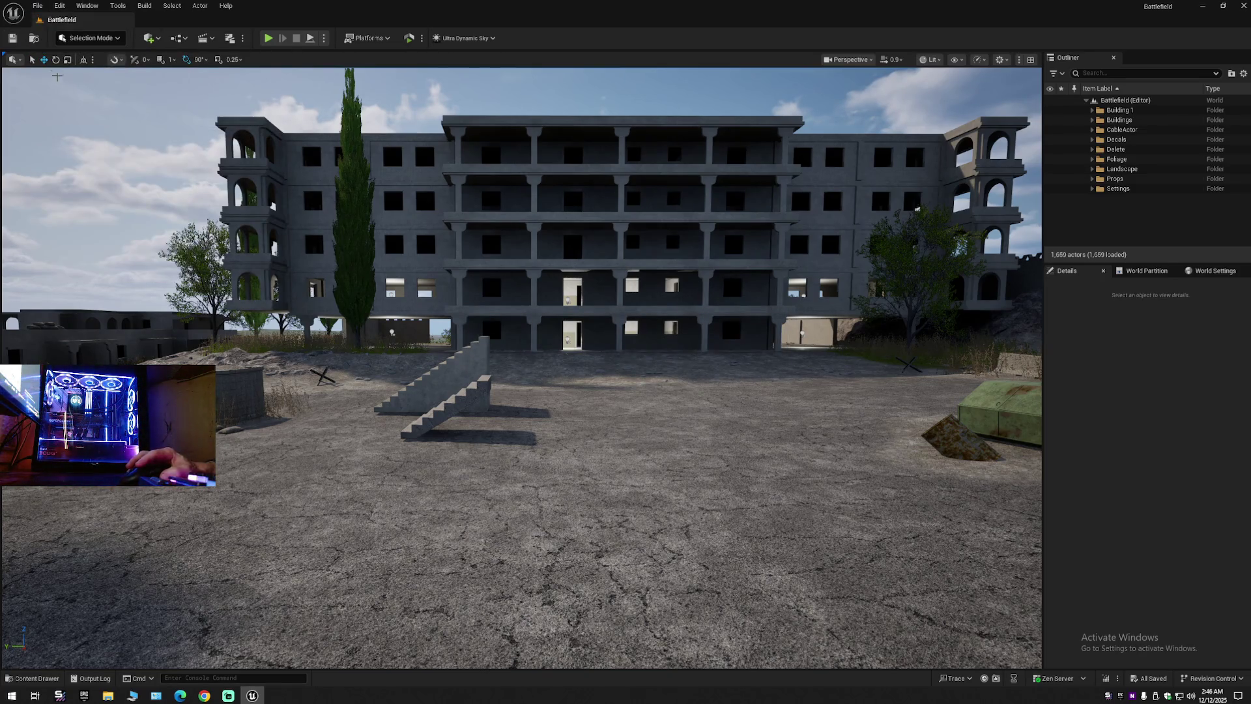
# Save Current Level As over the existing Battlefield map, confirming the replacement.
pyautogui.click(39, 8)
pyautogui.click(91, 137)
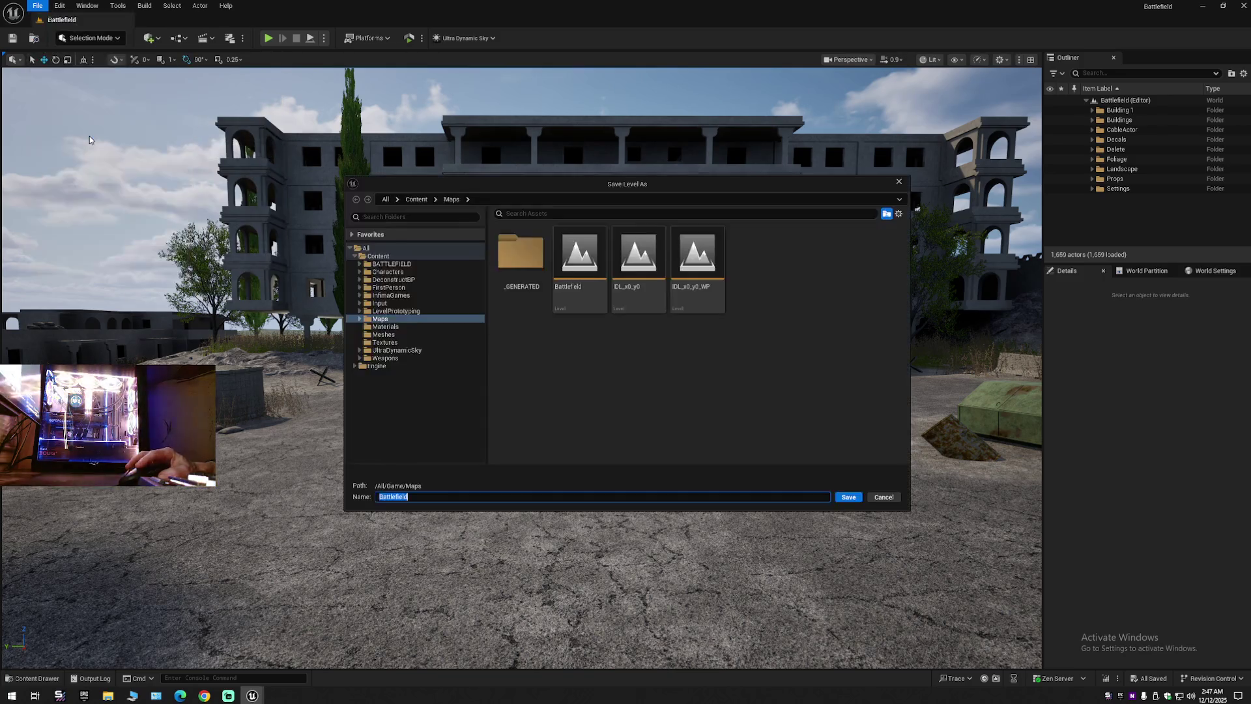
pyautogui.doubleClick(564, 265)
pyautogui.click(650, 365)
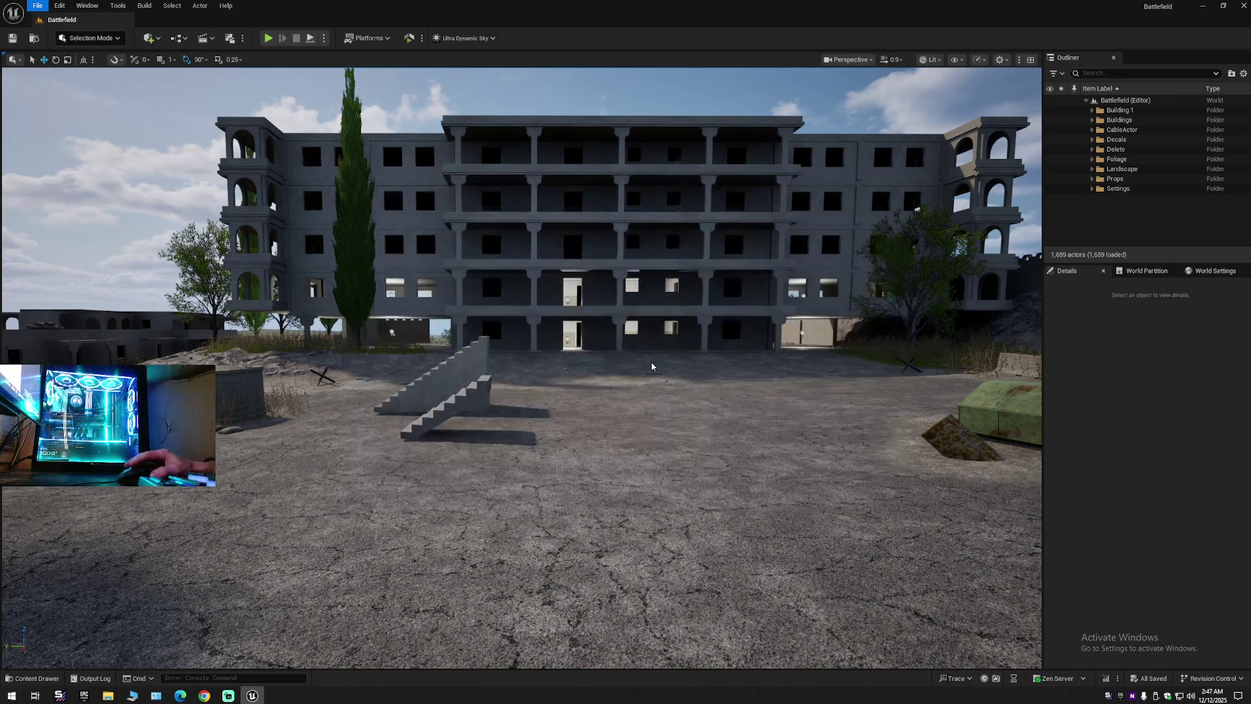
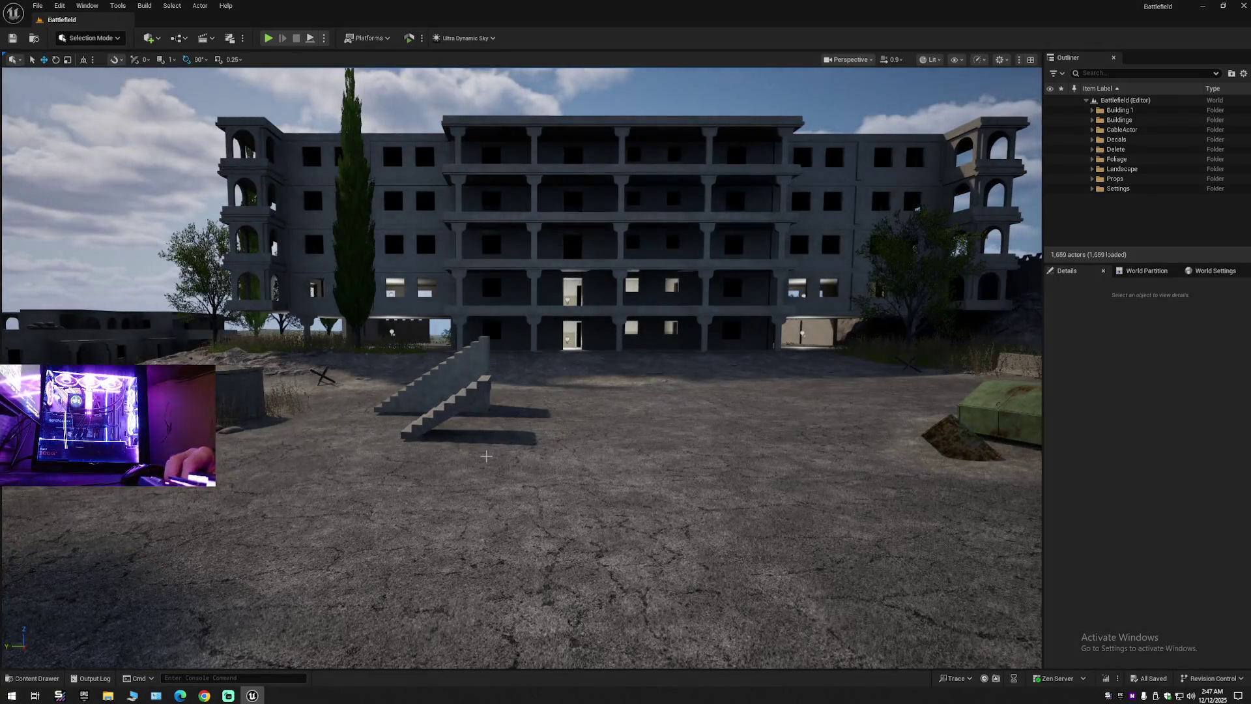
# Turn the camera away from the building front and fly down the village street.
pyautogui.moveTo(500, 438)
pyautogui.mouseDown()
pyautogui.moveTo(500, 456)
pyautogui.moveTo(593, 456)
pyautogui.moveTo(521, 437)
pyautogui.moveTo(473, 388)
pyautogui.moveTo(411, 388)
pyautogui.moveTo(479, 388)
pyautogui.moveTo(423, 388)
pyautogui.mouseUp()
pyautogui.scroll(-2, 430, 387)
pyautogui.scroll(2, 433, 388)
pyautogui.scroll(1, 466, 387)
pyautogui.scroll(-1, 443, 388)
pyautogui.scroll(-1, 430, 388)
pyautogui.moveTo(932, 289)
pyautogui.mouseDown()
pyautogui.moveTo(840, 241)
pyautogui.moveTo(857, 241)
pyautogui.mouseUp()
# Fly past the concrete building into its underpass to face the doorway and window wall.
pyautogui.press('w')
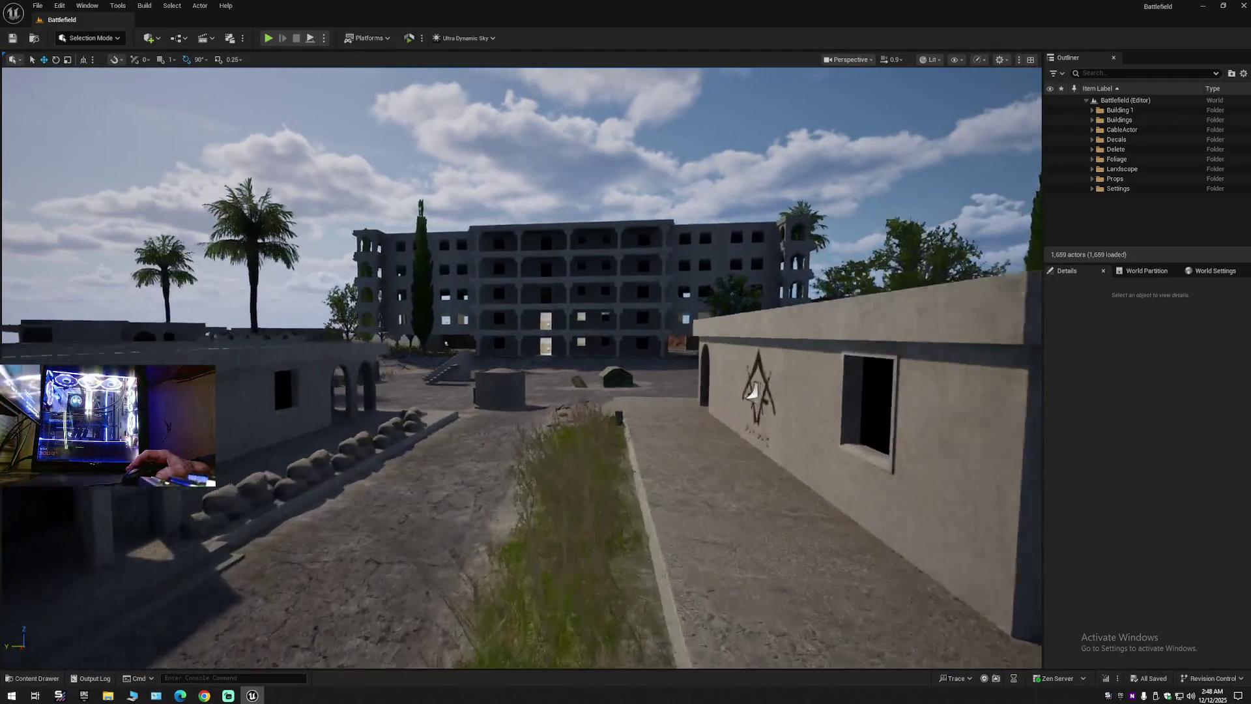
pyautogui.press('w')
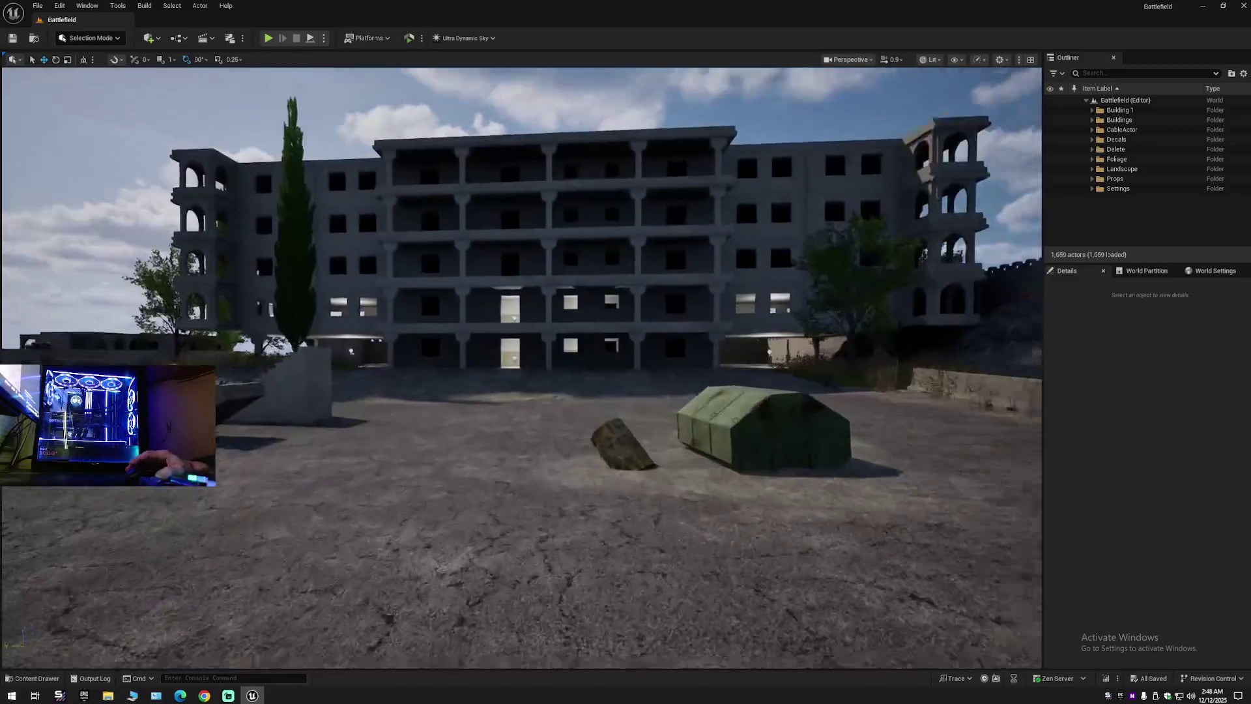
pyautogui.press('w')
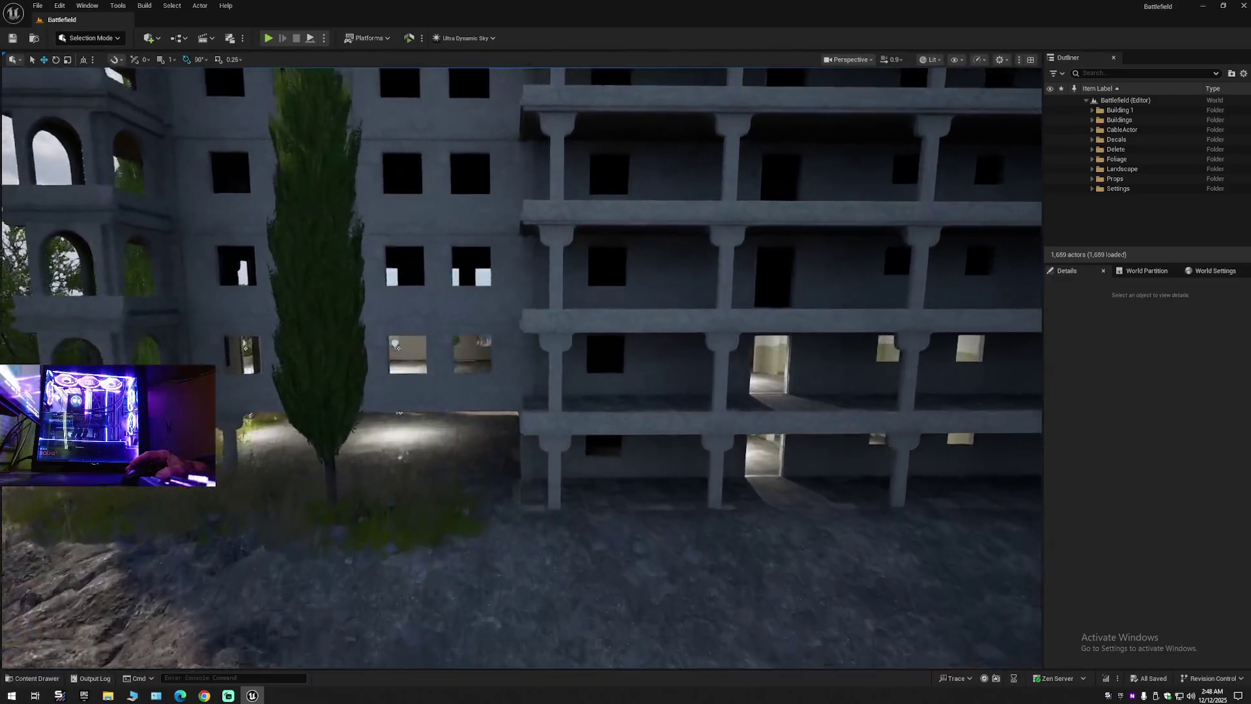
pyautogui.press('w')
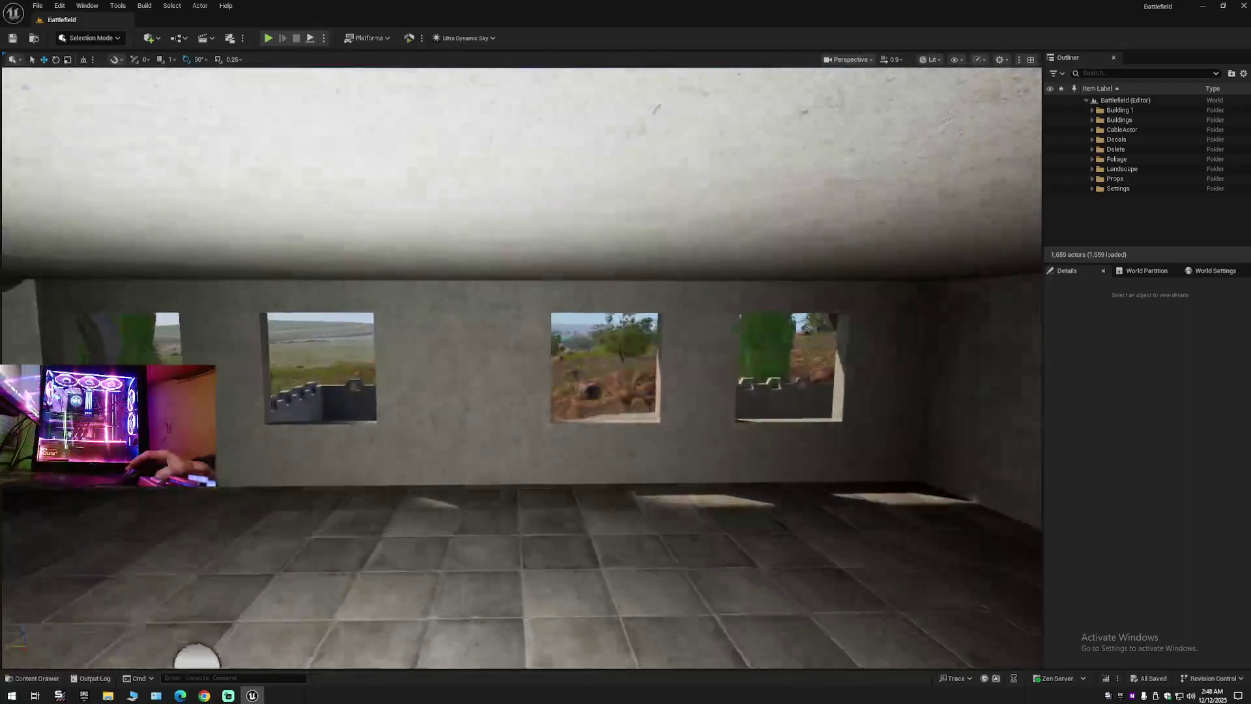
pyautogui.press('w')
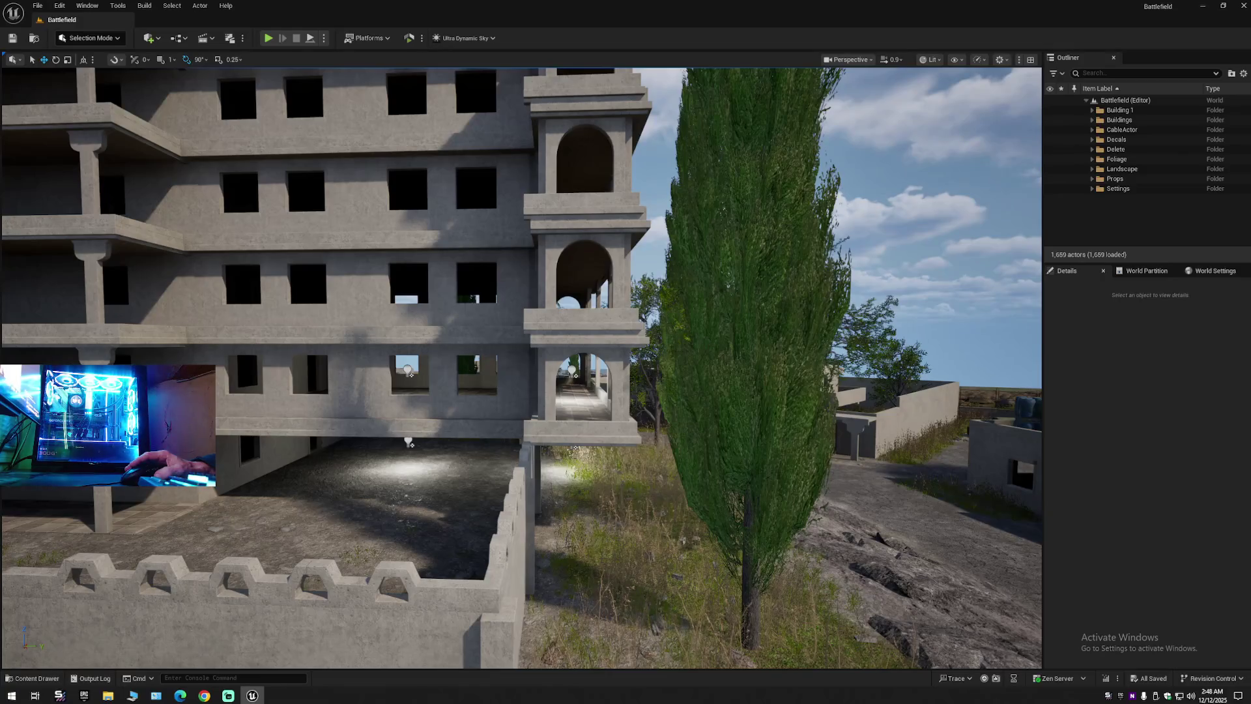
pyautogui.press('w')
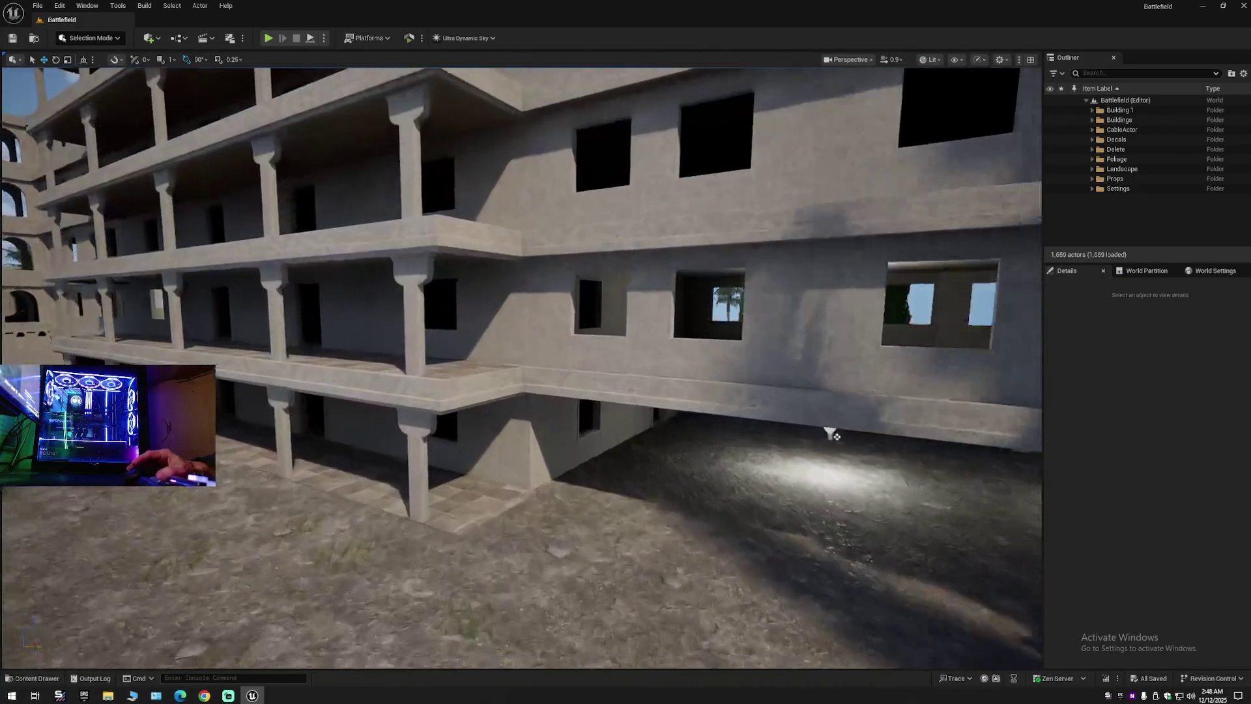
pyautogui.press('w')
pyautogui.press('w')
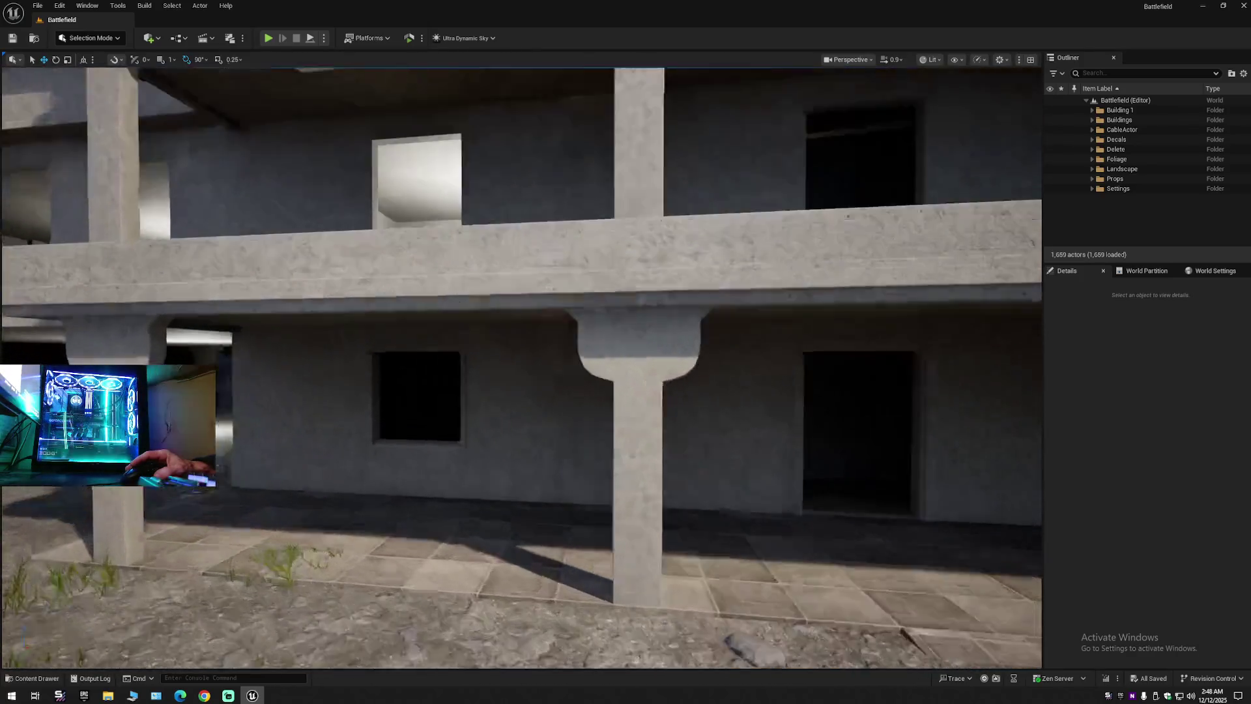
pyautogui.press('w')
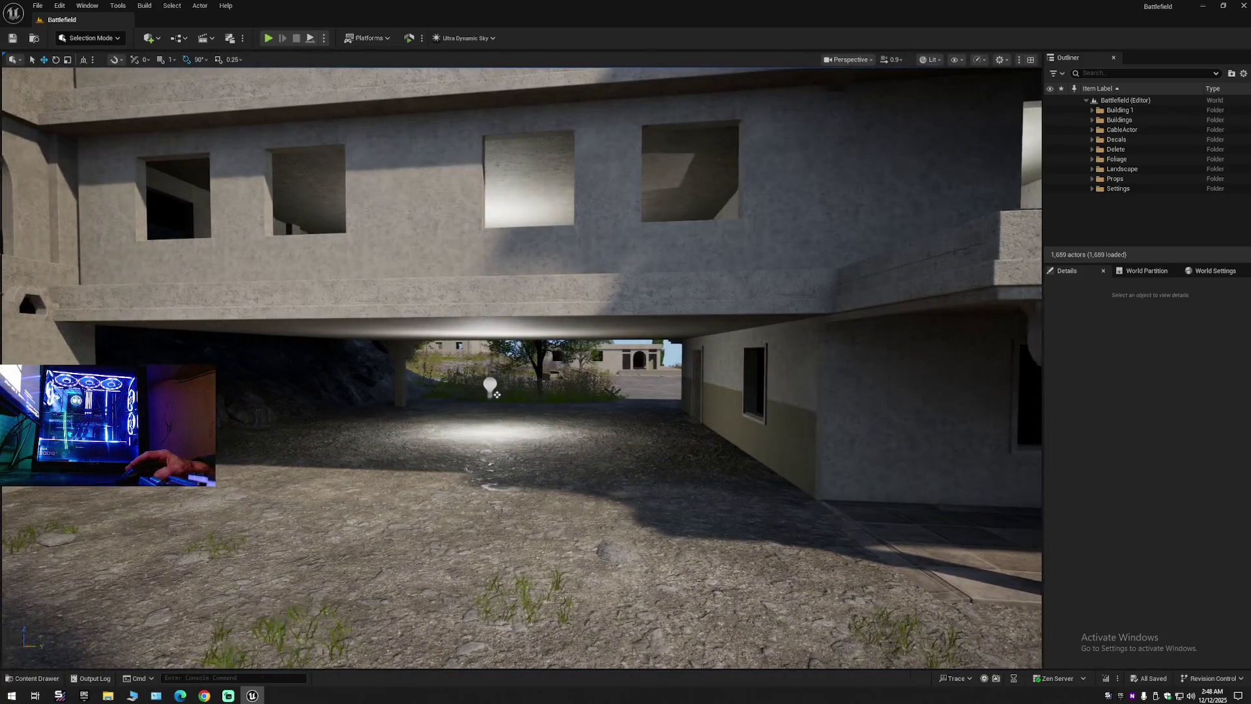
pyautogui.press('w')
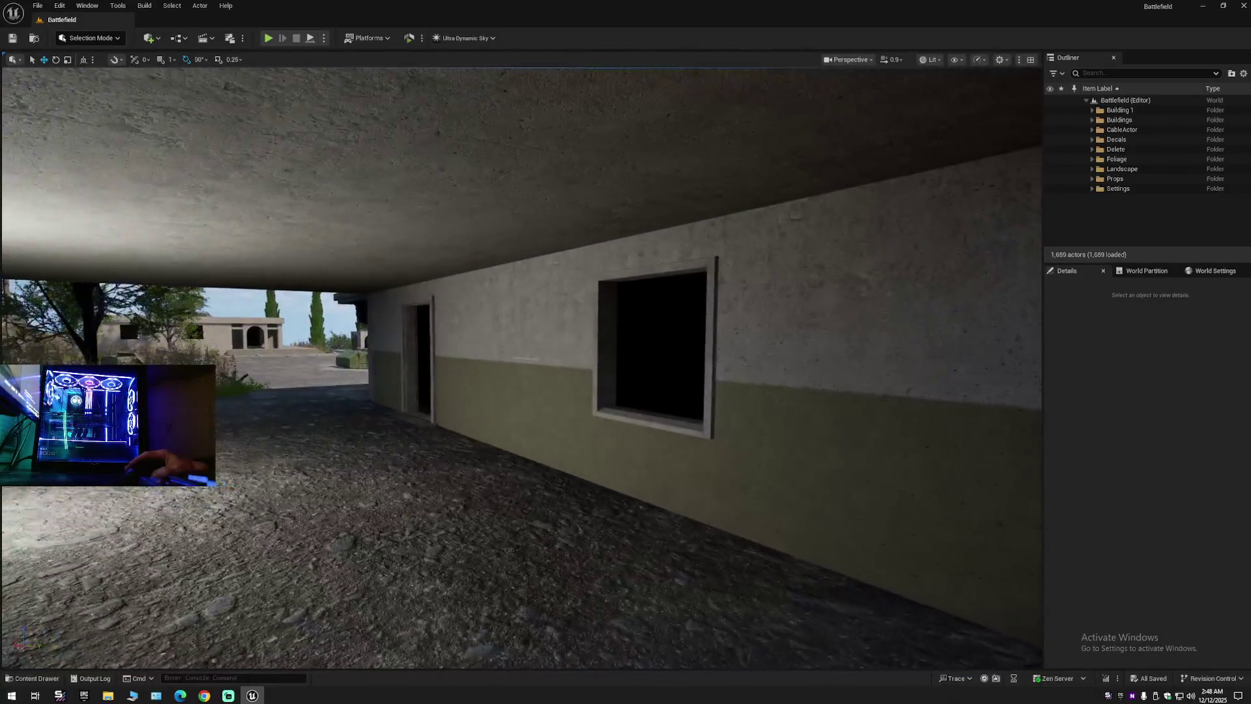
pyautogui.press('w')
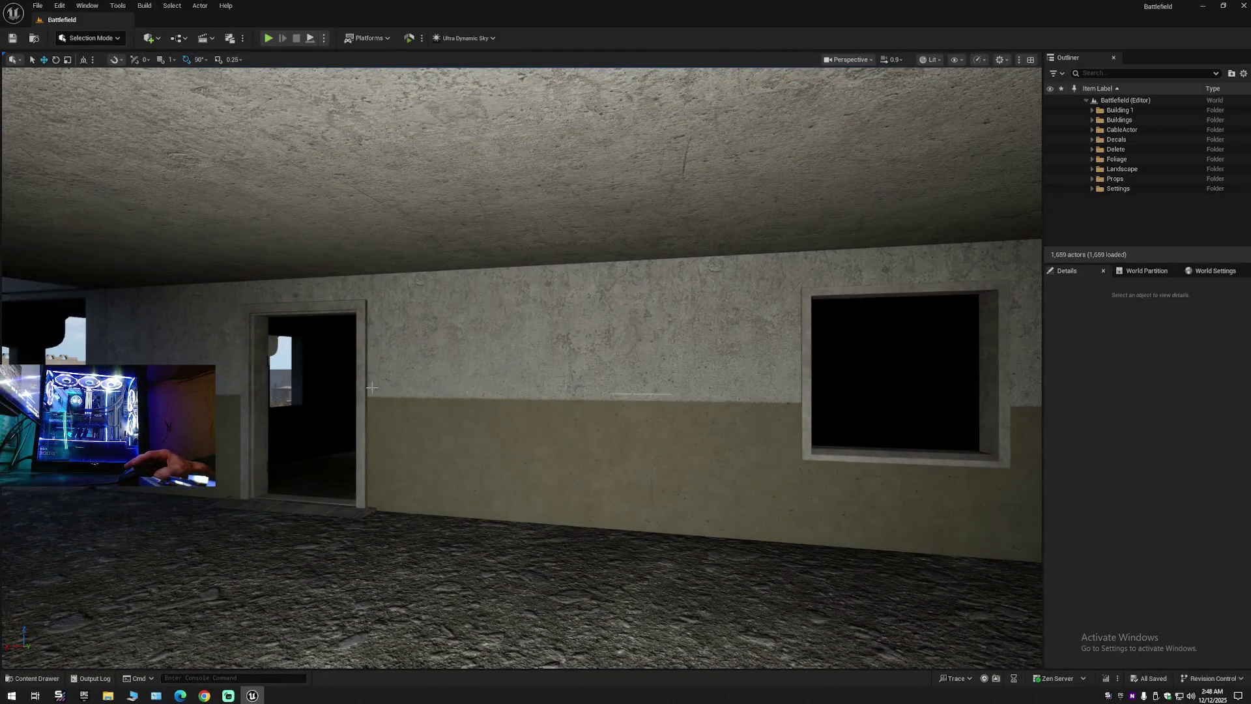
# Select the ground-floor door frame, two window frames and the doorway frame together.
pyautogui.click(381, 391)
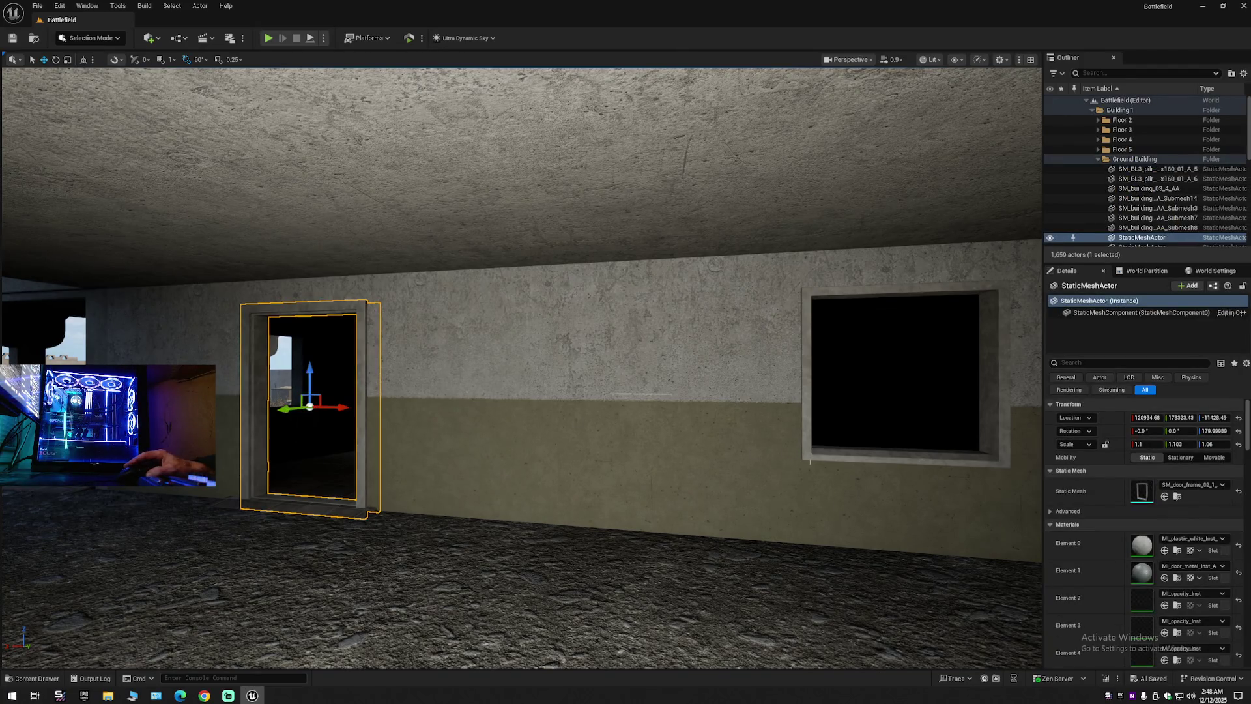
pyautogui.keyDown('ctrl'); pyautogui.click(820, 450); pyautogui.keyUp('ctrl')
pyautogui.moveTo(729, 481)
pyautogui.mouseDown()
pyautogui.moveTo(723, 501)
pyautogui.moveTo(684, 450)
pyautogui.moveTo(671, 455)
pyautogui.mouseUp()
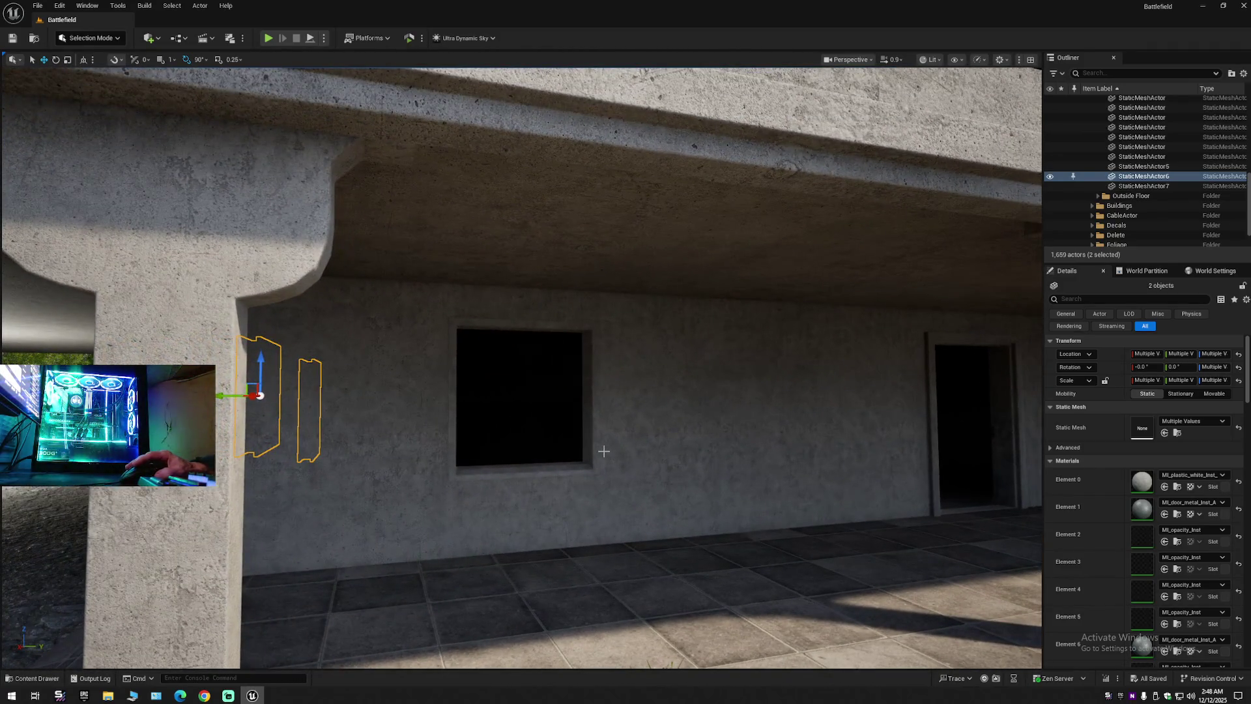
pyautogui.keyDown('ctrl'); pyautogui.click(575, 467); pyautogui.keyUp('ctrl')
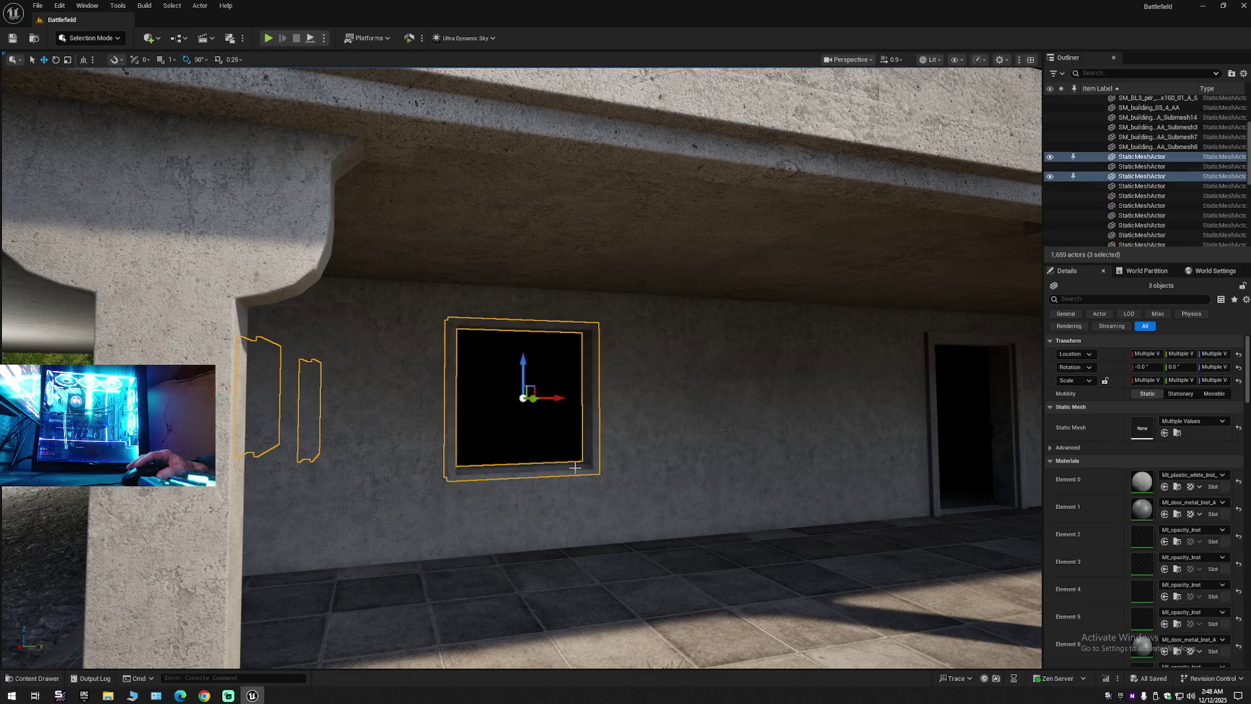
pyautogui.keyDown('ctrl'); pyautogui.click(1005, 451); pyautogui.keyUp('ctrl')
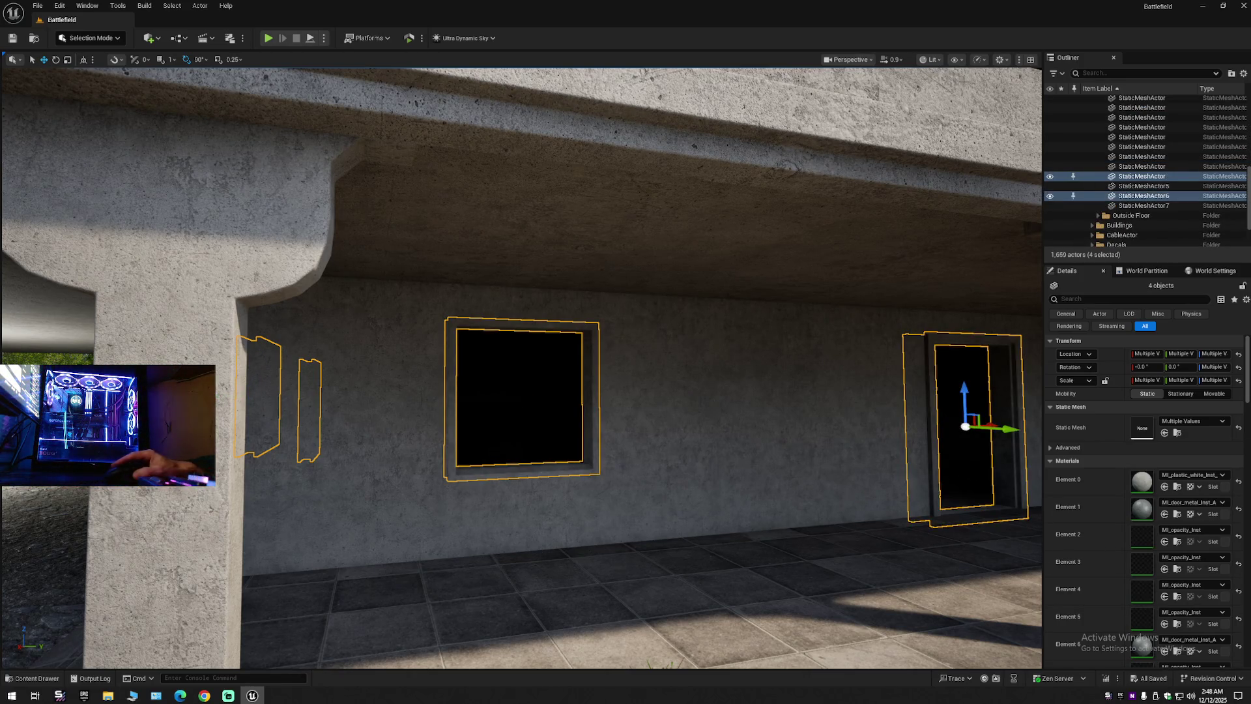
# Set viewport shadow scalability to Low, then add the right-hand window frame to the selection.
pyautogui.click(978, 60)
pyautogui.moveTo(998, 121)
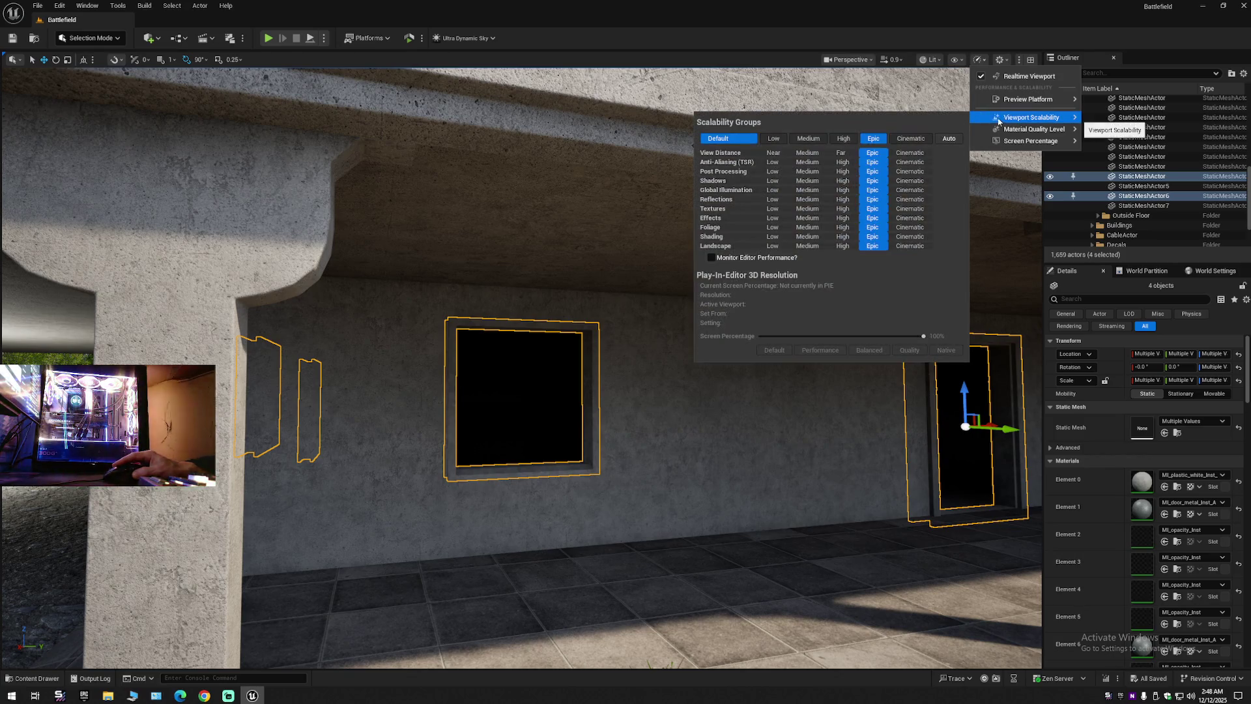
pyautogui.click(774, 182)
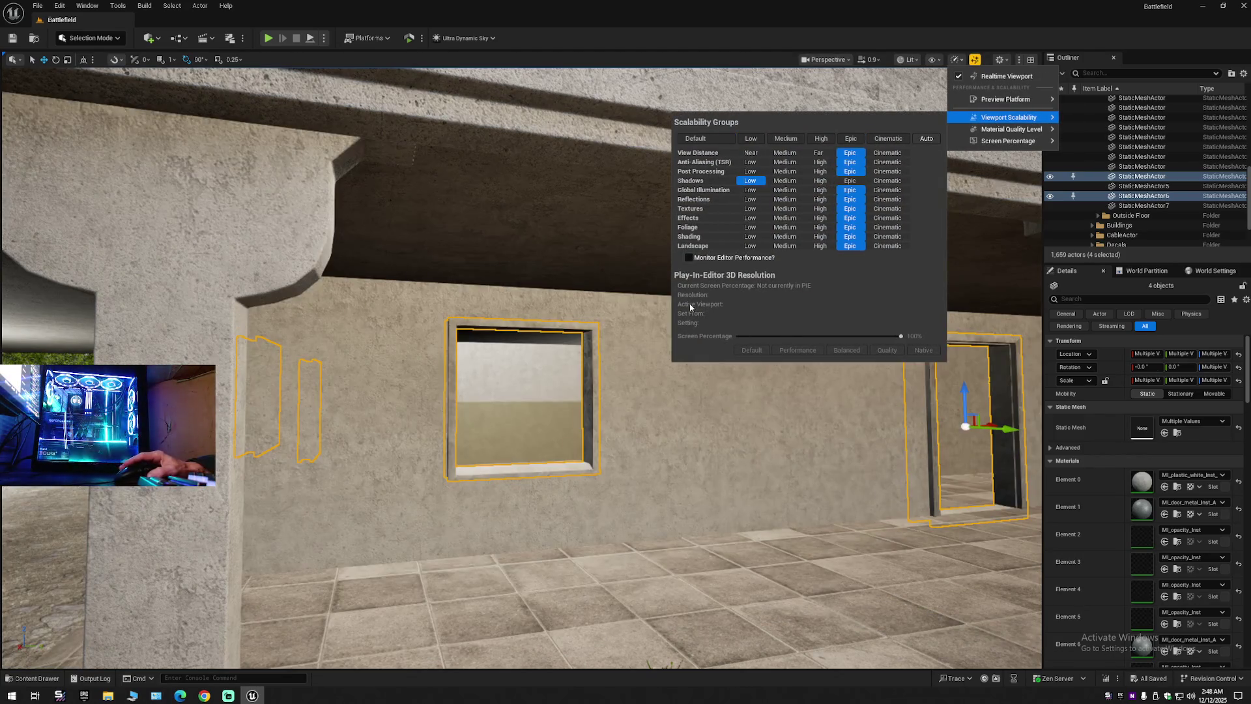
pyautogui.moveTo(760, 317); pyautogui.dragTo(549, 334)
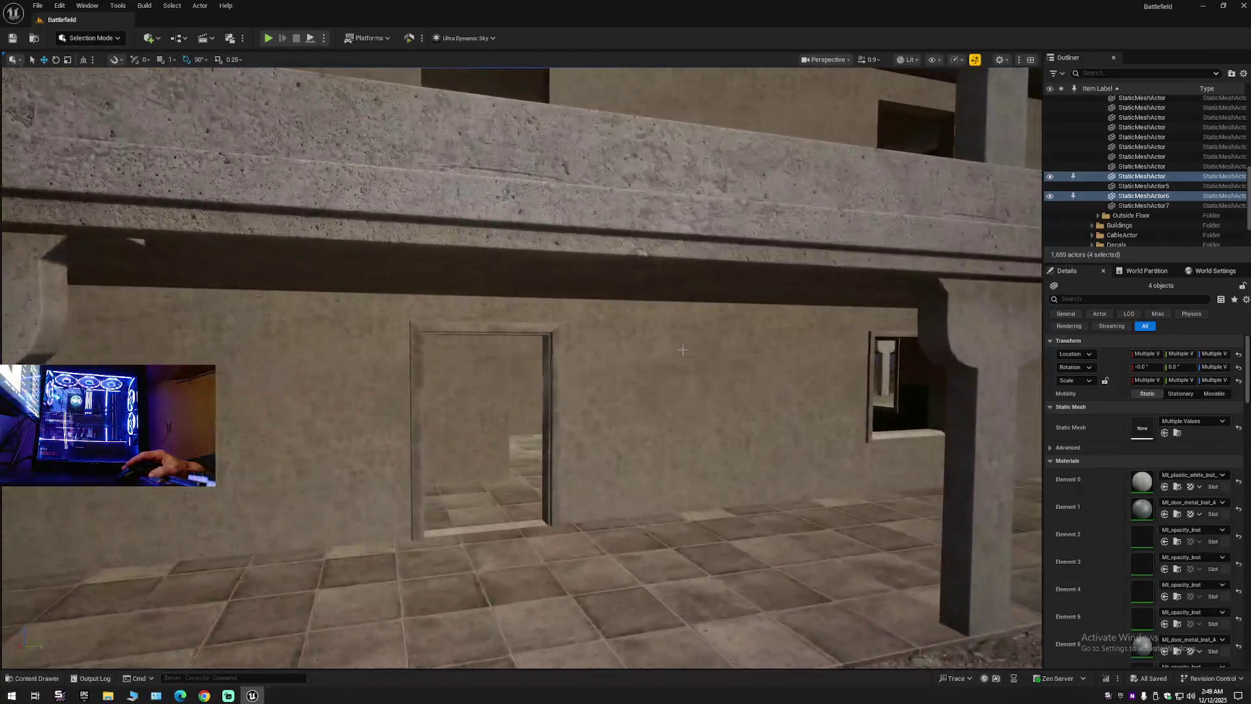
pyautogui.keyDown('ctrl'); pyautogui.click(868, 335); pyautogui.keyUp('ctrl')
# Add the small window frame and the door frame along the wall to the selection.
pyautogui.moveTo(868, 334); pyautogui.dragTo(925, 335)
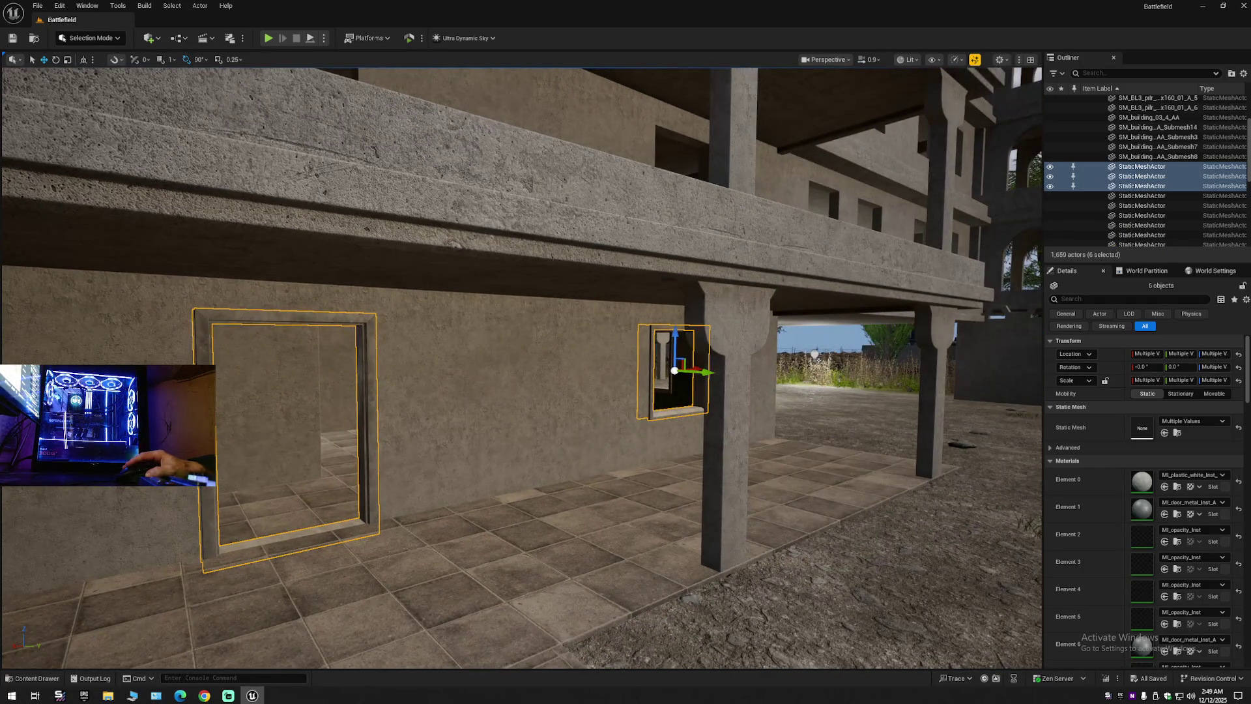
pyautogui.press('d')
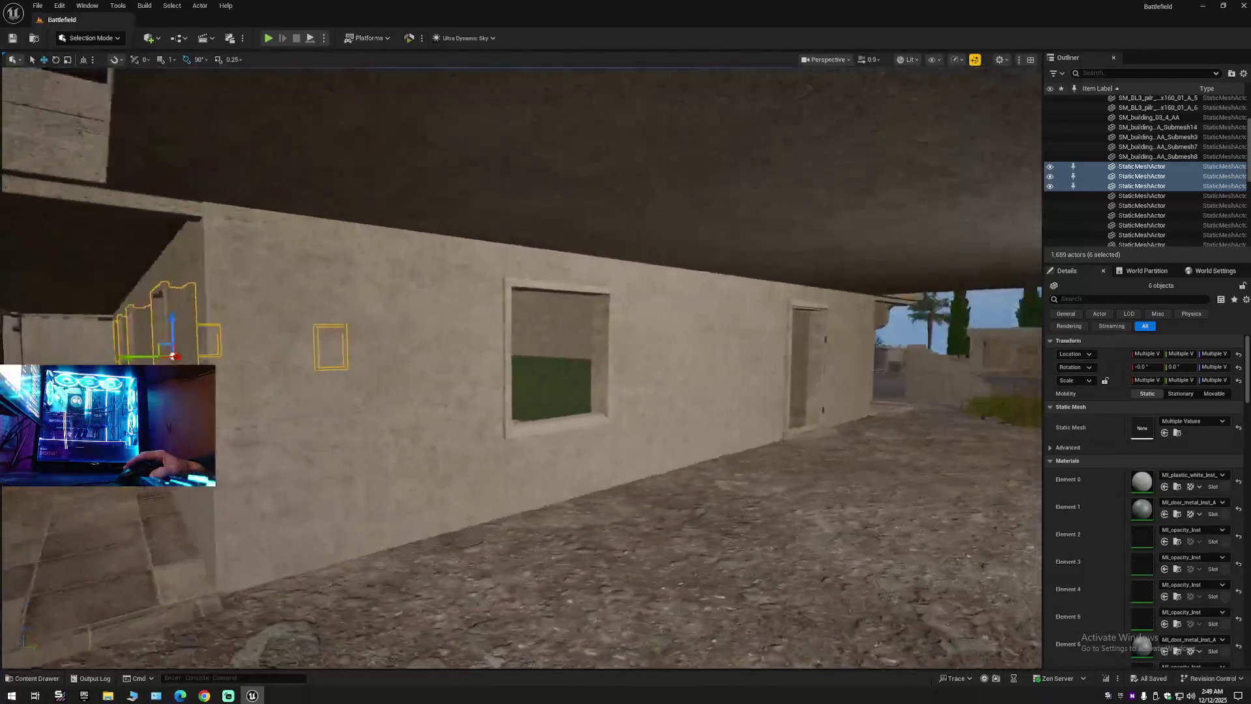
pyautogui.press('d')
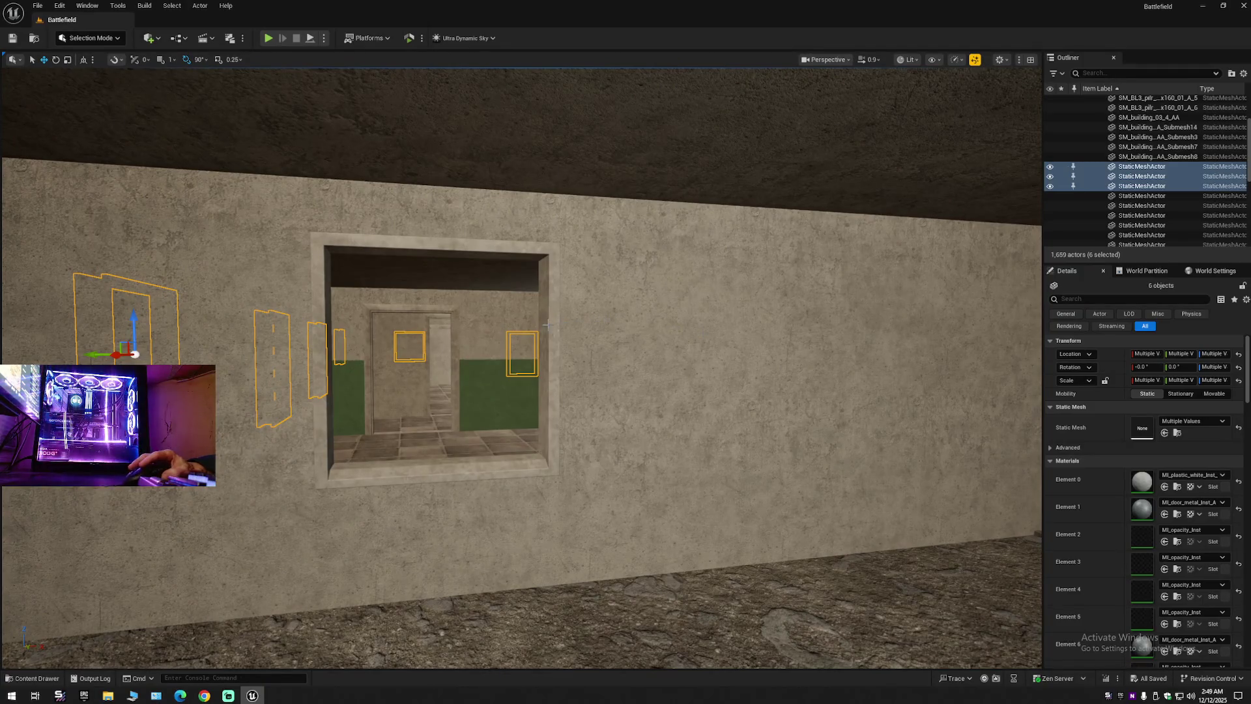
pyautogui.press('d')
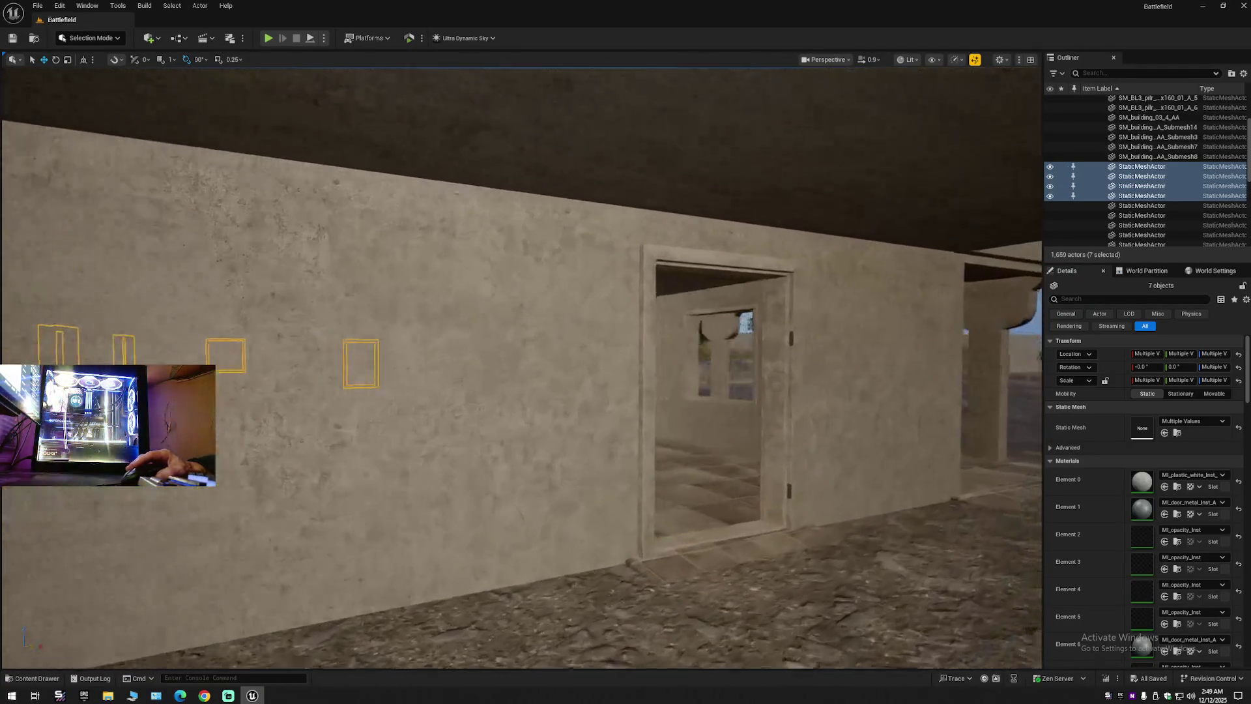
pyautogui.press('d')
pyautogui.keyDown('ctrl'); pyautogui.click(782, 358); pyautogui.keyUp('ctrl')
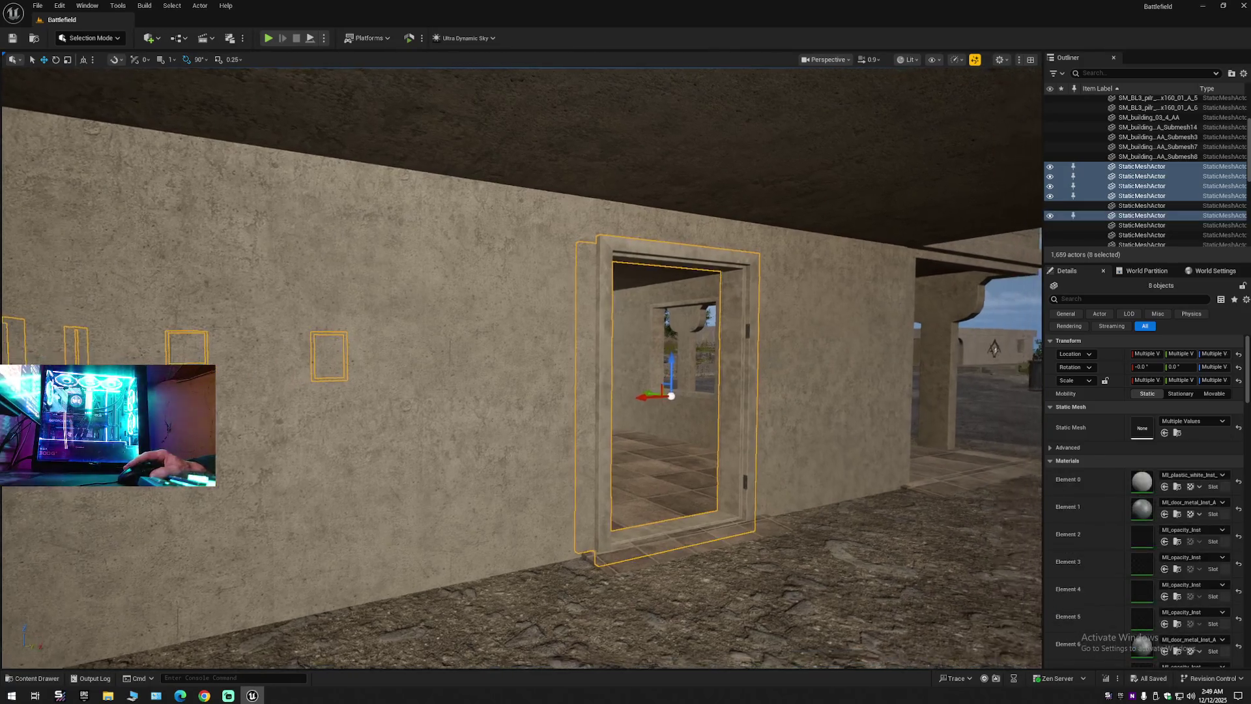
pyautogui.press('d')
# Add the wall window frame and another nearby frame to the selection.
pyautogui.press('w')
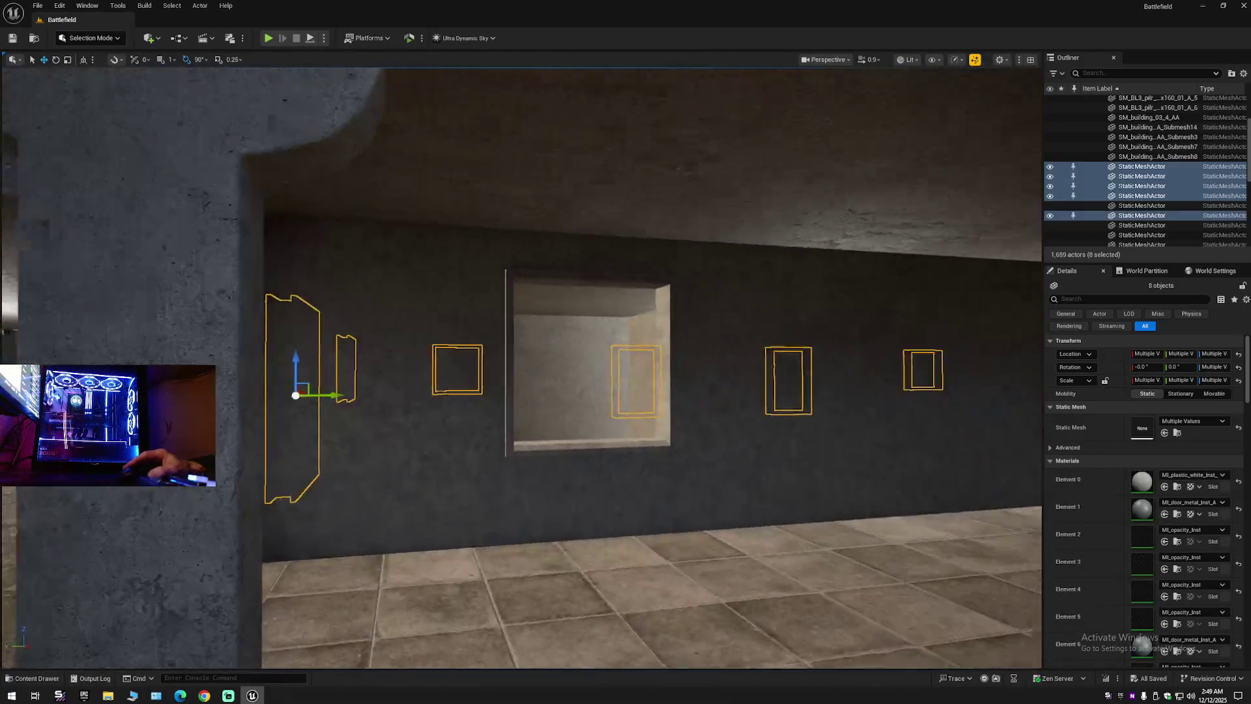
pyautogui.press('s')
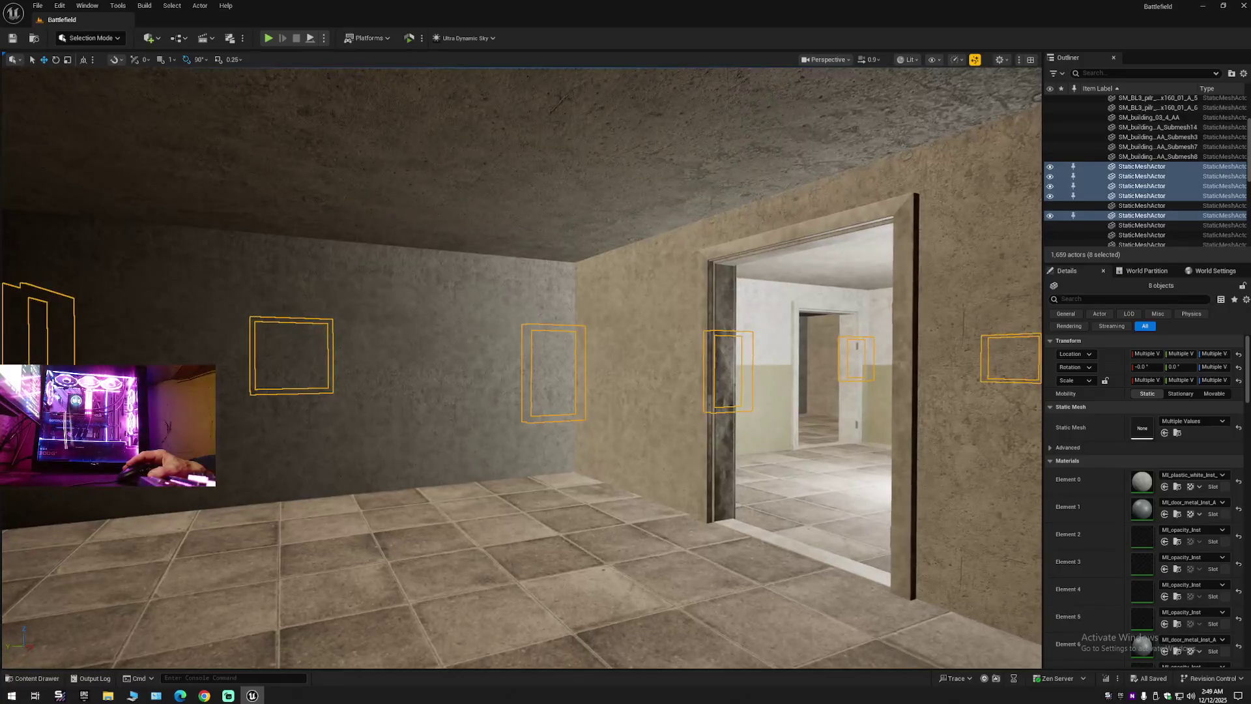
pyautogui.keyDown('ctrl'); pyautogui.click(676, 323); pyautogui.keyUp('ctrl')
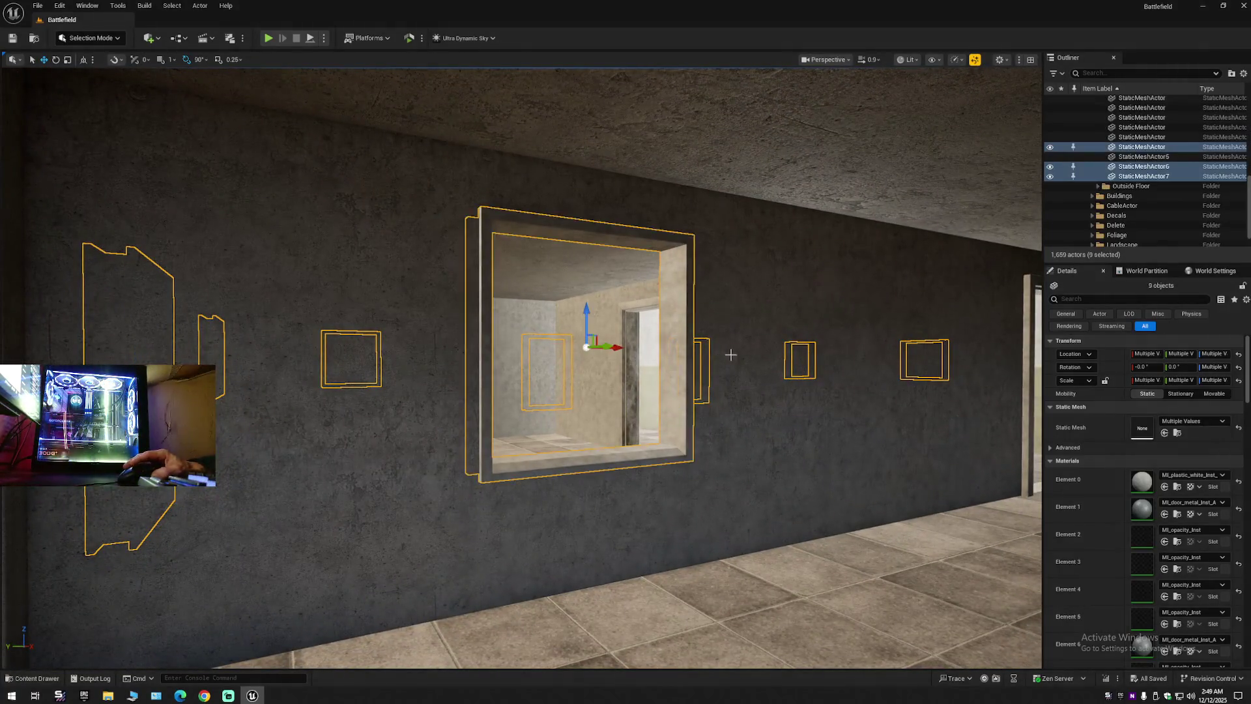
pyautogui.keyDown('ctrl'); pyautogui.click(658, 324); pyautogui.keyUp('ctrl')
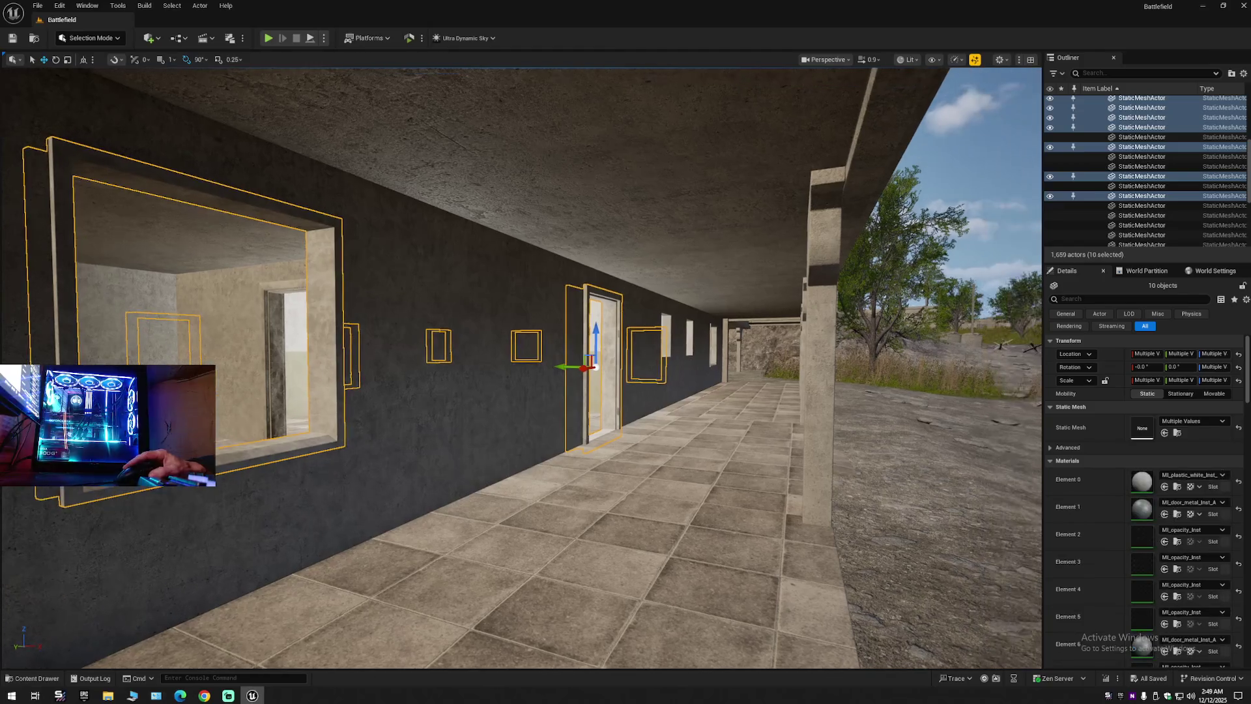
pyautogui.press('w')
# Select a single ground-floor window frame on its own to reuse.
pyautogui.press('s')
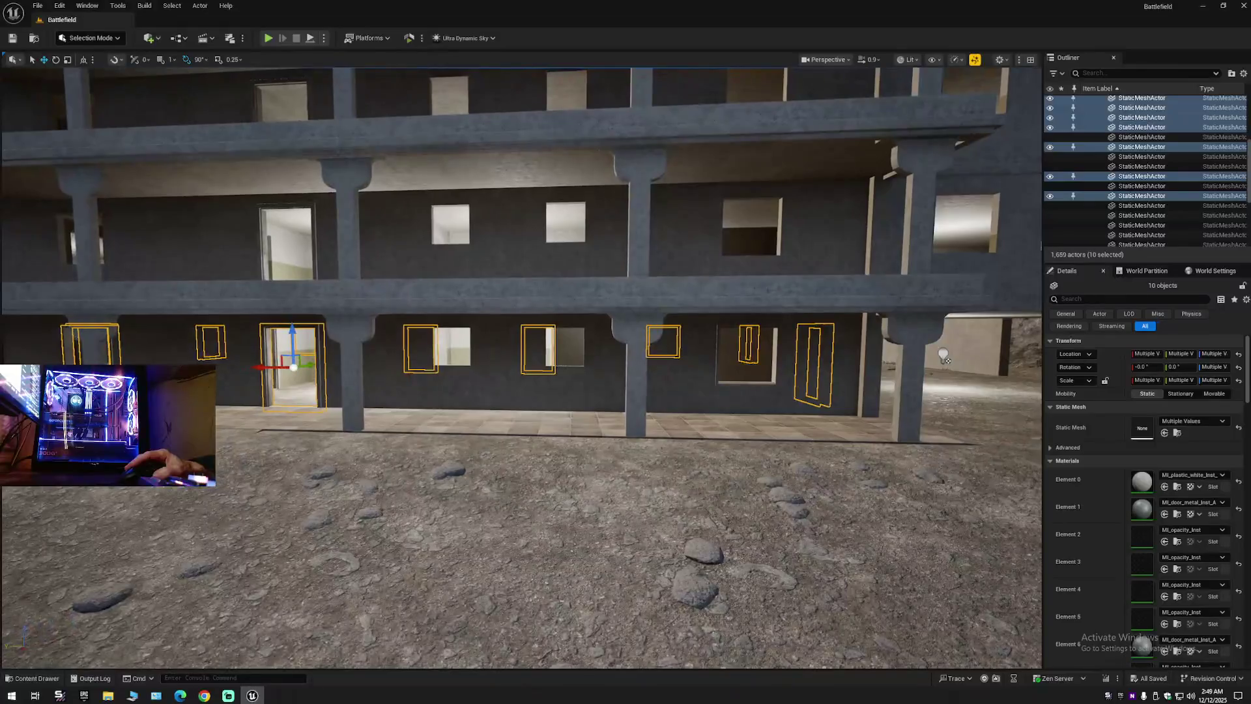
pyautogui.press('w')
pyautogui.press('s')
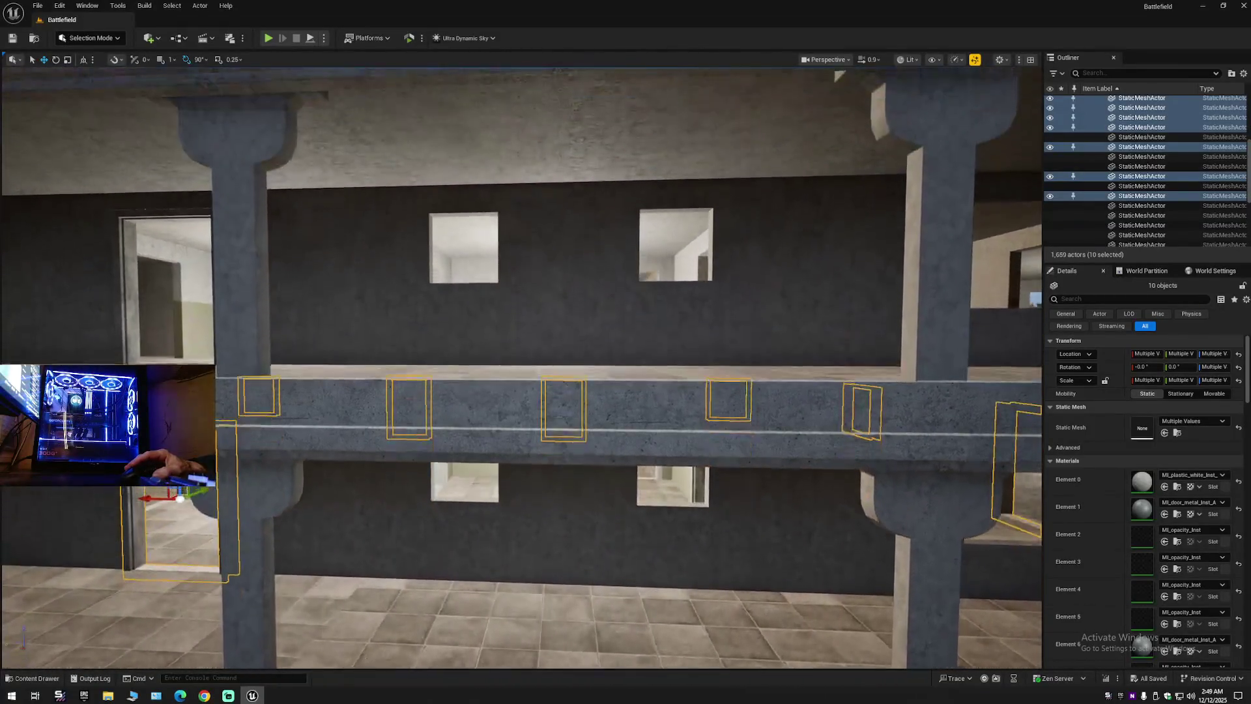
pyautogui.press('w')
pyautogui.press('d')
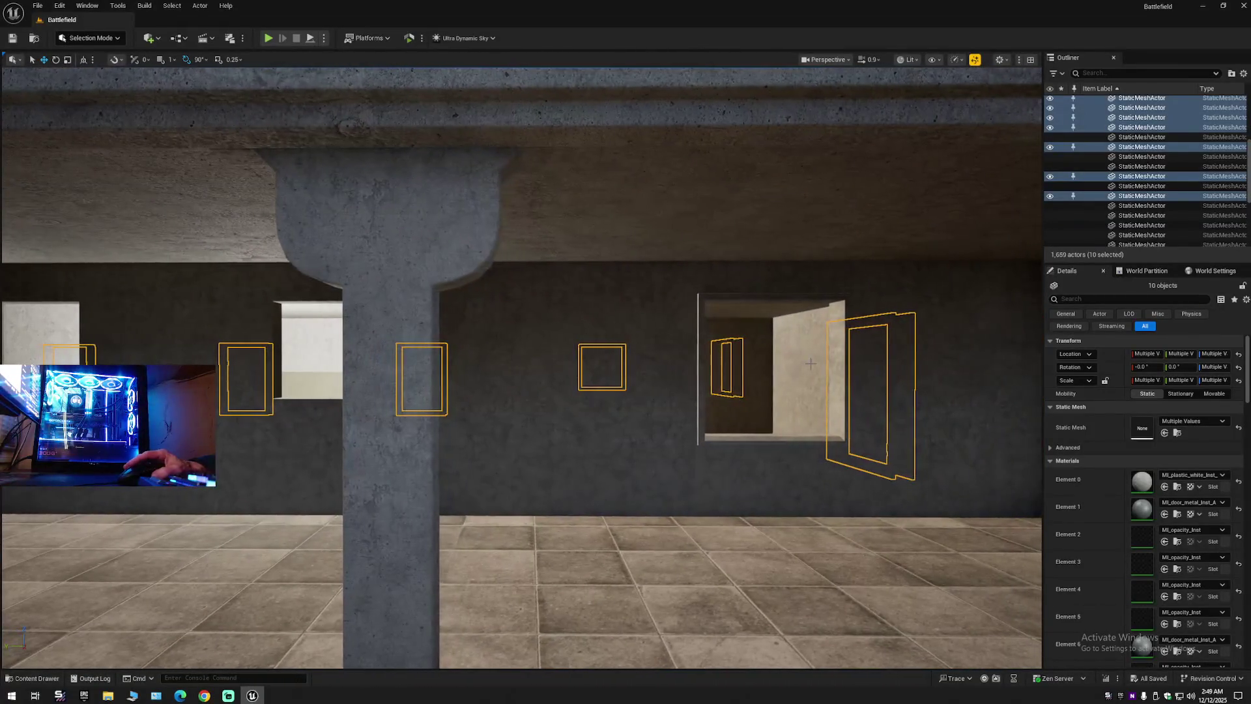
pyautogui.click(701, 350)
# Duplicate the window frame into the empty opening on its left and raise it into place.
pyautogui.press('s')
pyautogui.press('a')
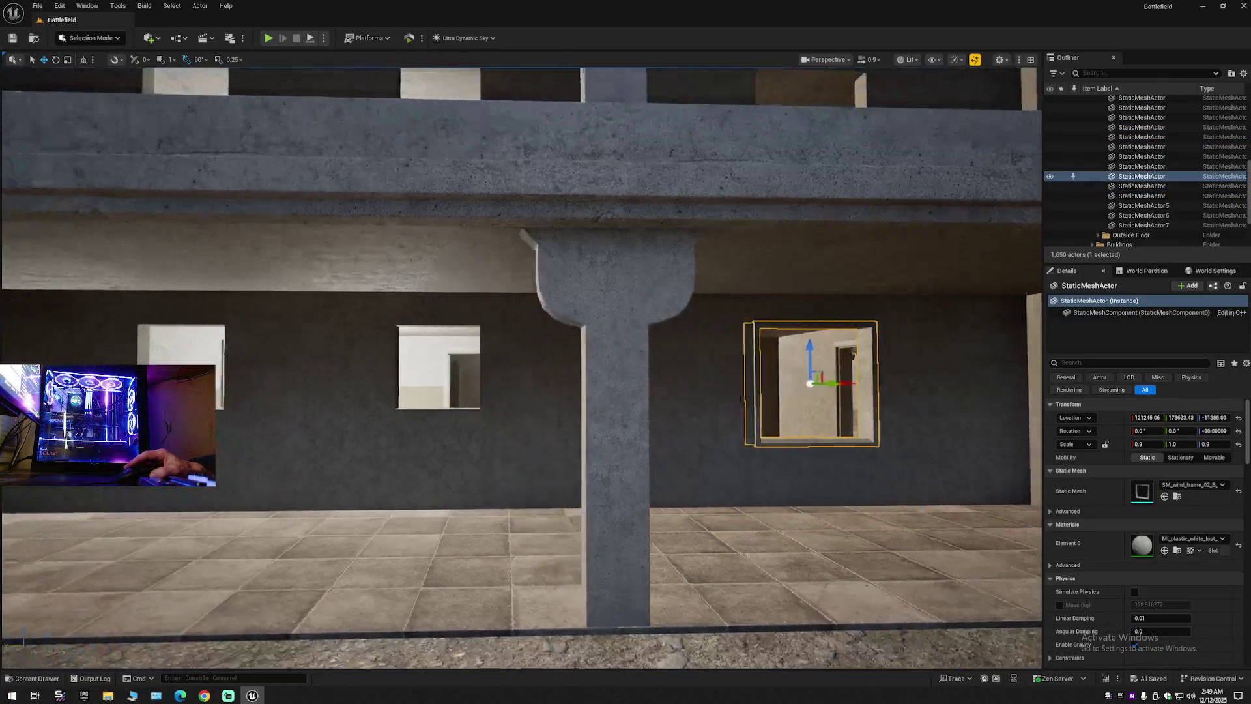
pyautogui.keyDown('alt'); pyautogui.moveTo(934, 383); pyautogui.dragTo(697, 374); pyautogui.keyUp('alt')
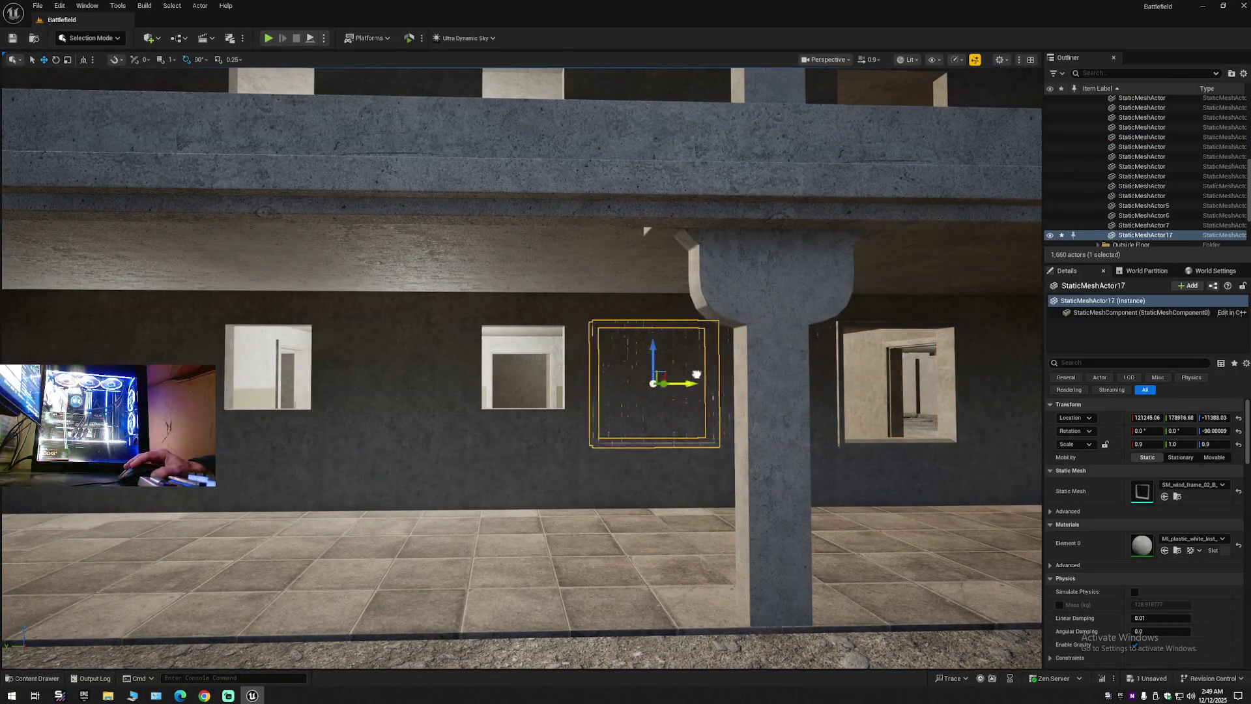
pyautogui.press('f')
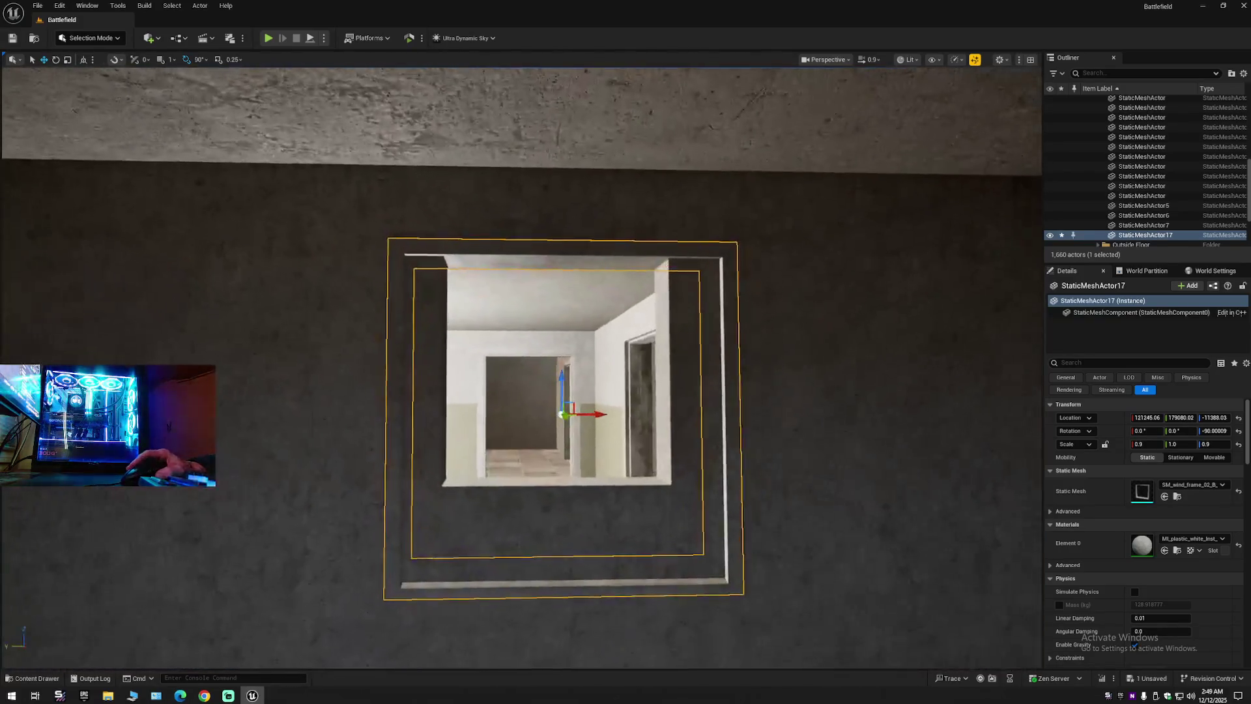
pyautogui.moveTo(564, 376); pyautogui.dragTo(562, 339)
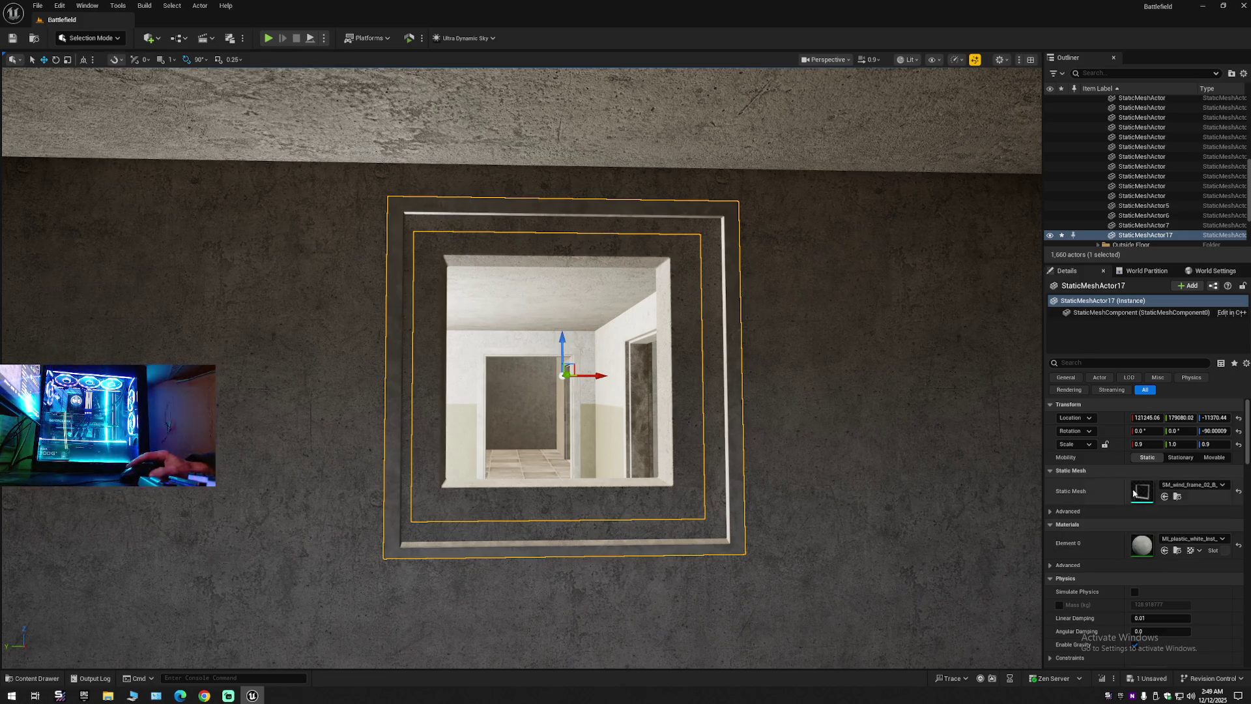
# Reset the new frame's scale to 1, shorten Z to about 0.63, and nudge it up.
pyautogui.click(1238, 445)
pyautogui.moveTo(598, 424); pyautogui.dragTo(620, 418)
pyautogui.press('e')
pyautogui.moveTo(726, 382); pyautogui.dragTo(725, 417)
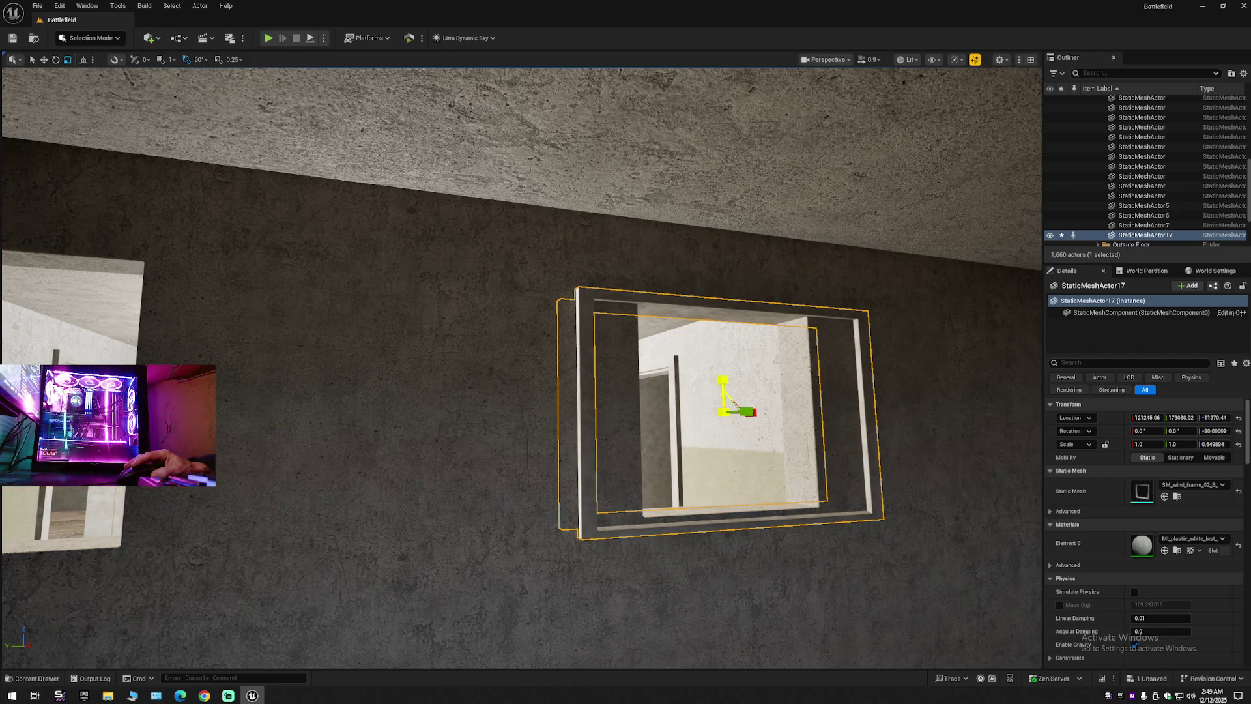
pyautogui.moveTo(725, 381); pyautogui.dragTo(724, 378)
pyautogui.scroll(5, 766, 414)
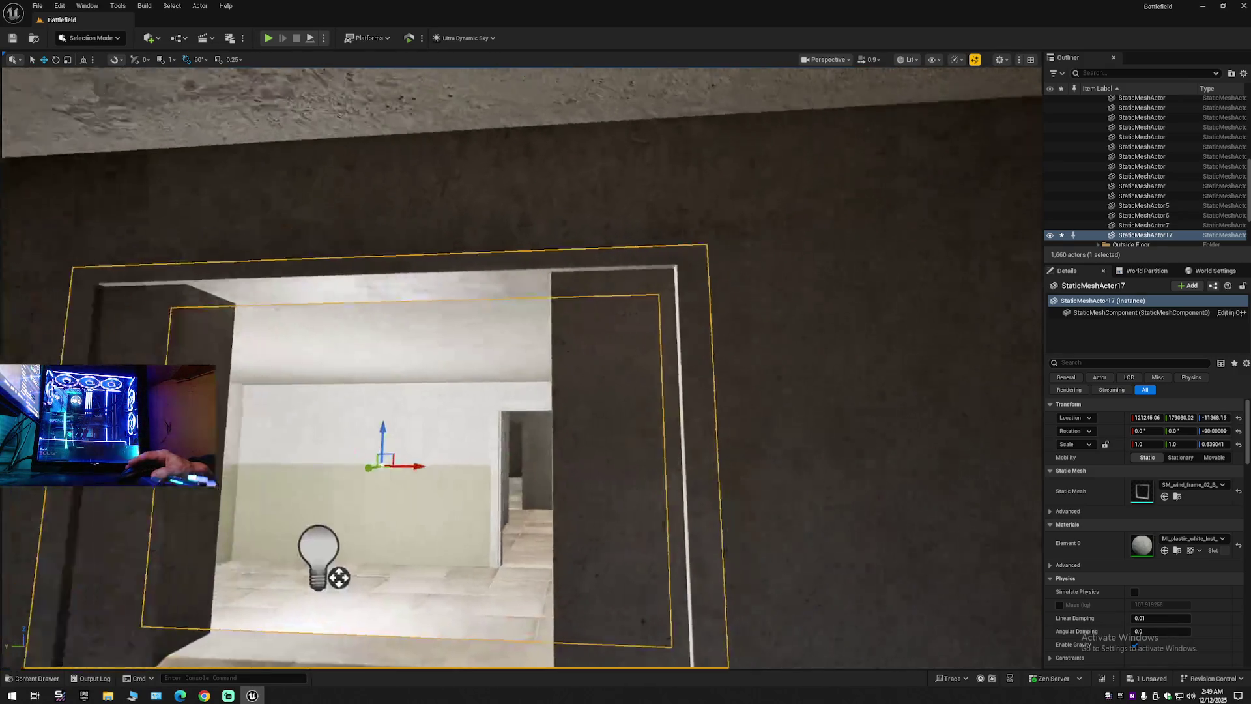